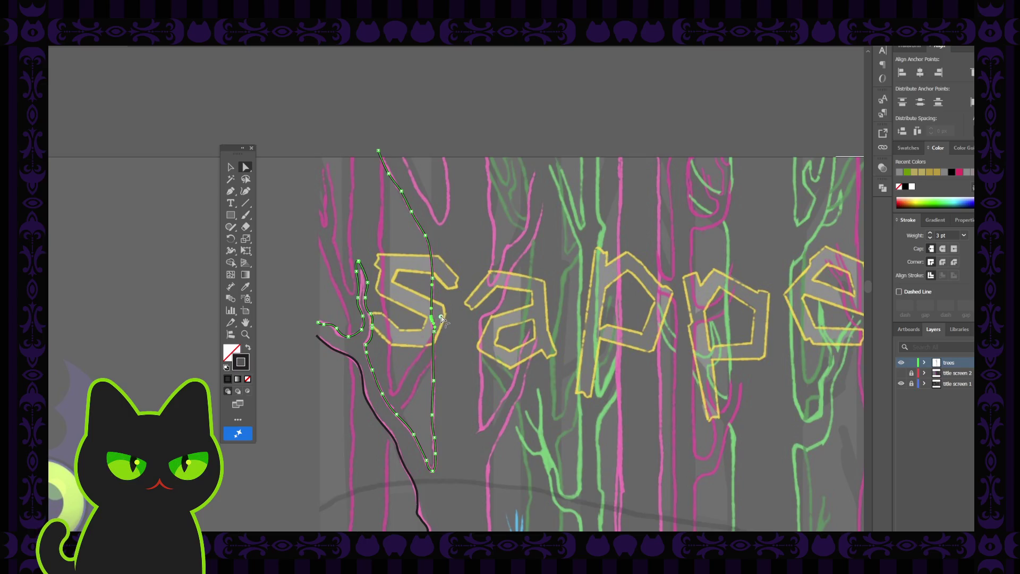
Step: Deselect the finished trunk outline and frame the left treetops above 'sapped' for pen drawing
click(462, 352)
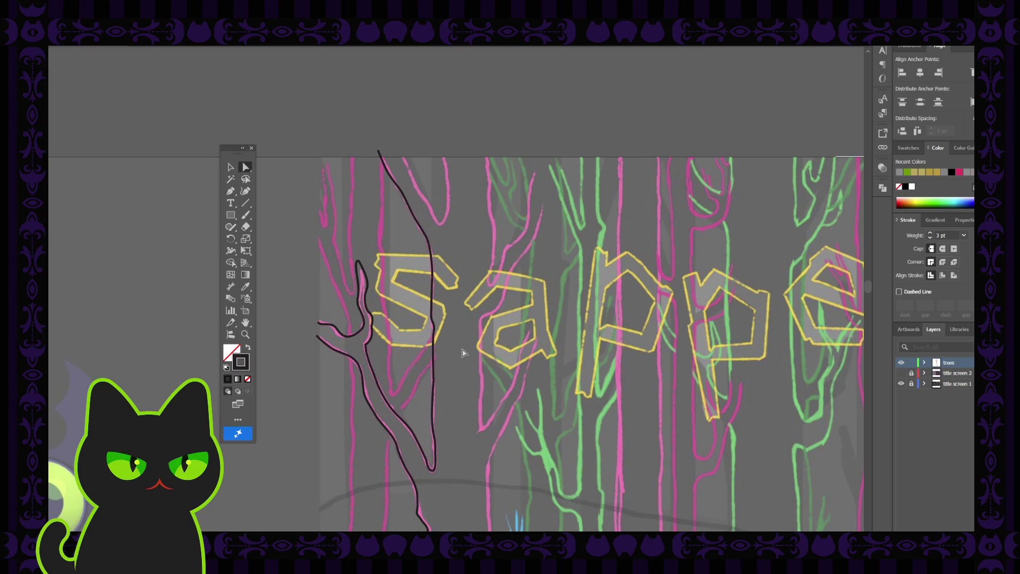
key(ctrl+minus)
key(ctrl+minus)
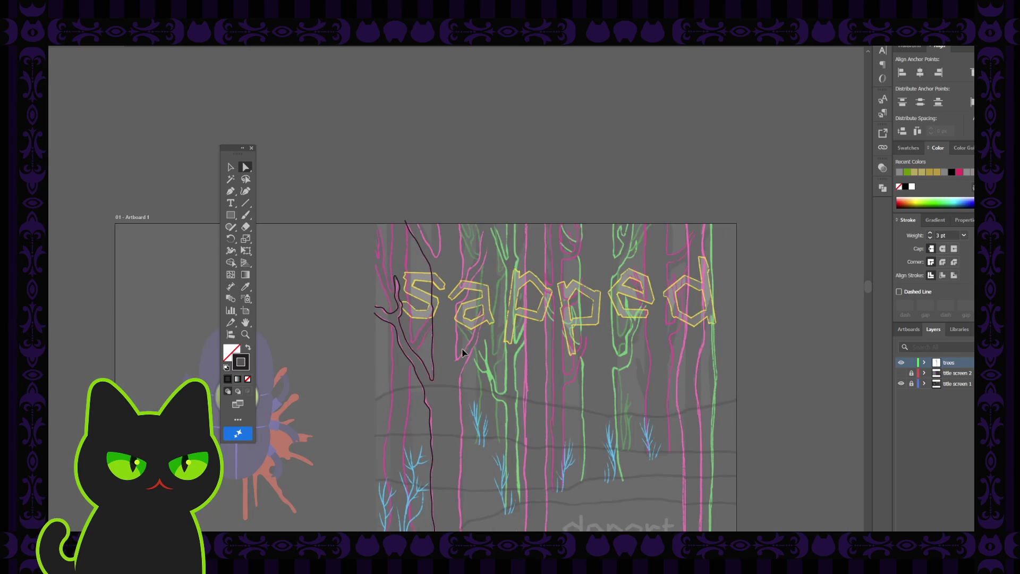
key(ctrl+plus)
key(ctrl+plus)
key(ctrl+plus)
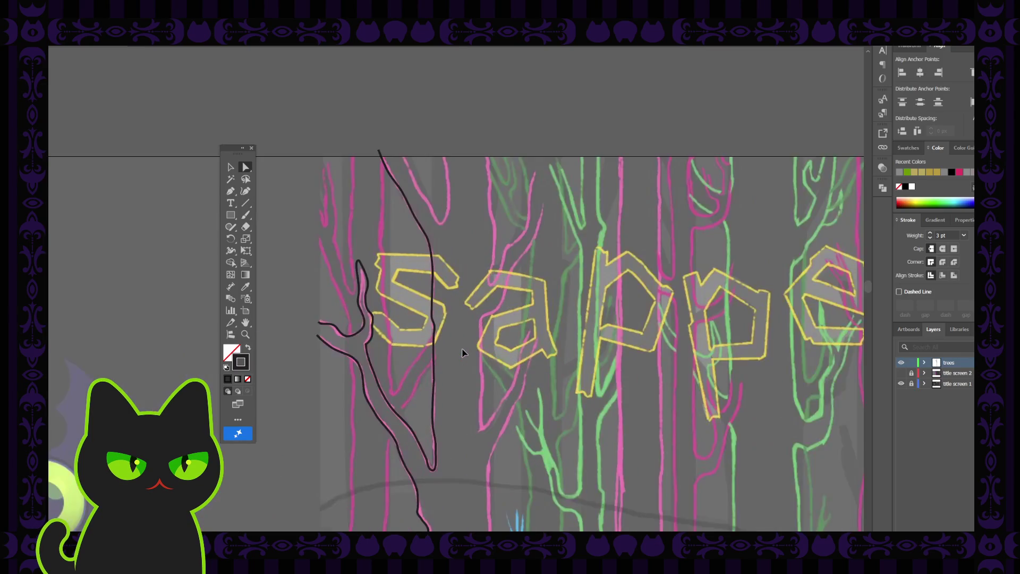
key(space)
drag(478, 241, 439, 330)
click(230, 190)
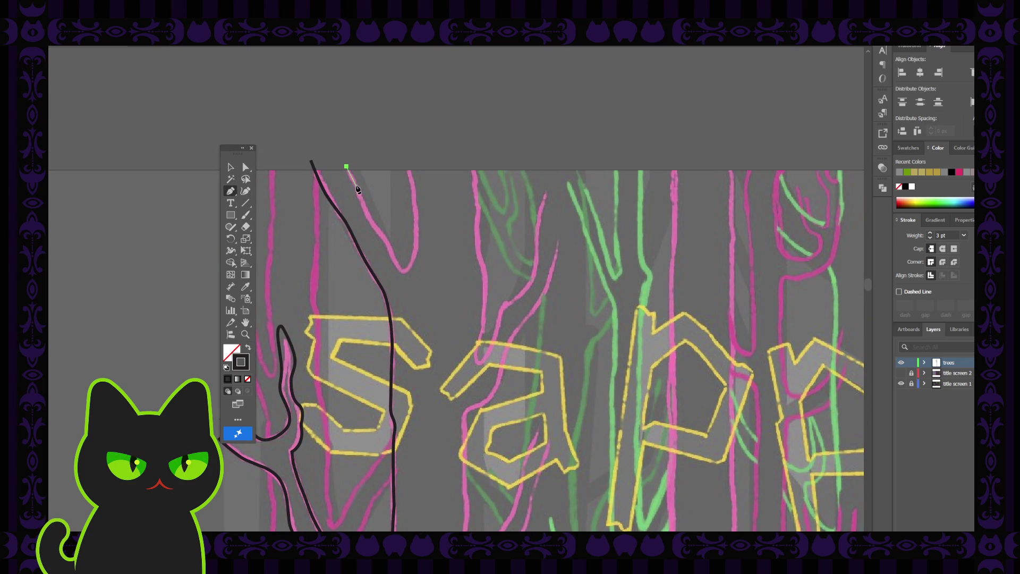
Step: Trace the pink V-shaped branch with nine pen anchors, curving at its bottom and top
click(356, 187)
click(366, 211)
click(376, 228)
click(386, 237)
click(391, 246)
click(397, 263)
mouse_move(403, 273)
mouse_down()
mouse_move(416, 253)
mouse_move(414, 211)
mouse_up()
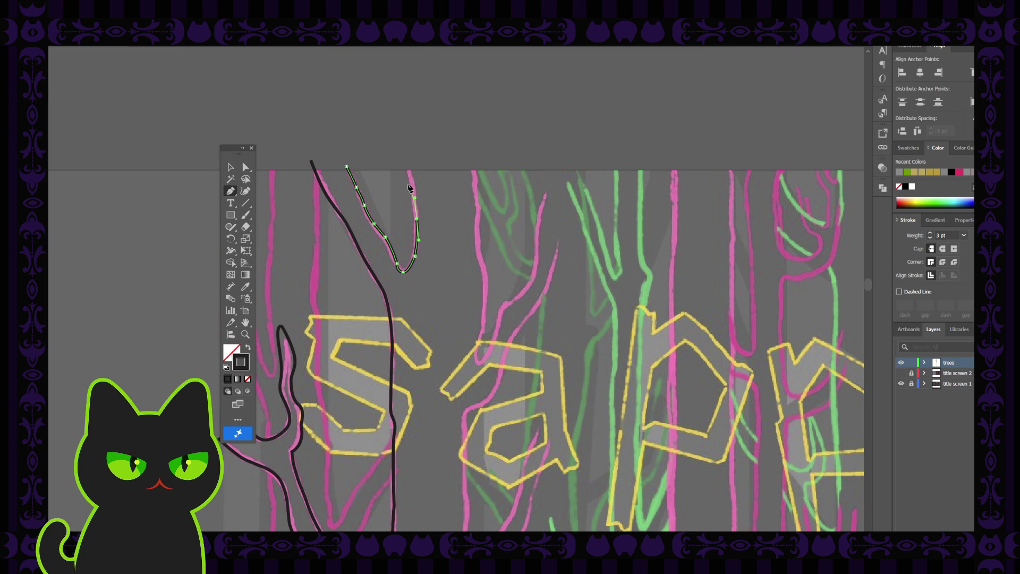
click(414, 187)
drag(405, 163, 269, 181)
click(231, 166)
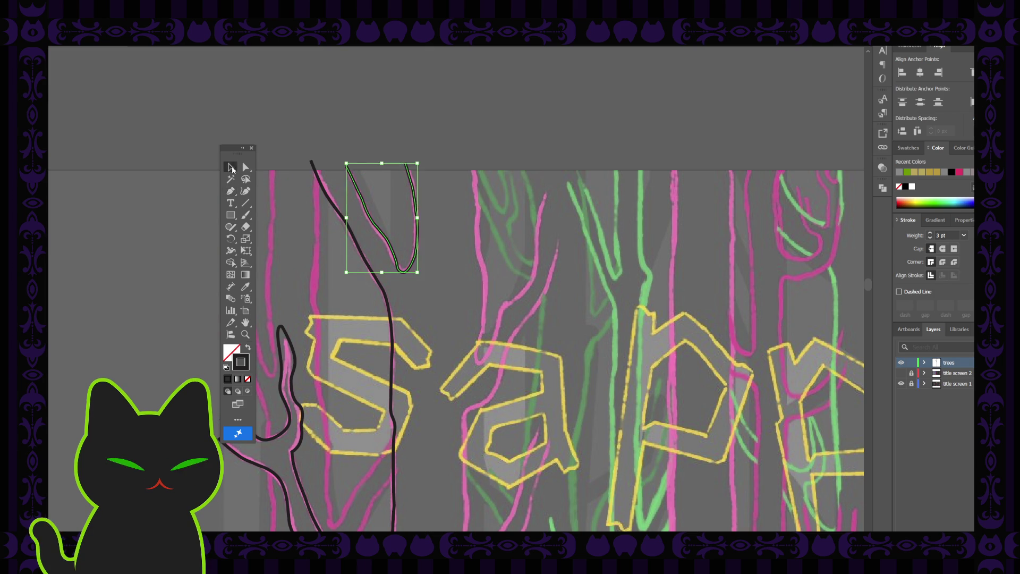
Step: Drag an anchor near the branch's bend upward to reshape the bottom of the V
click(329, 133)
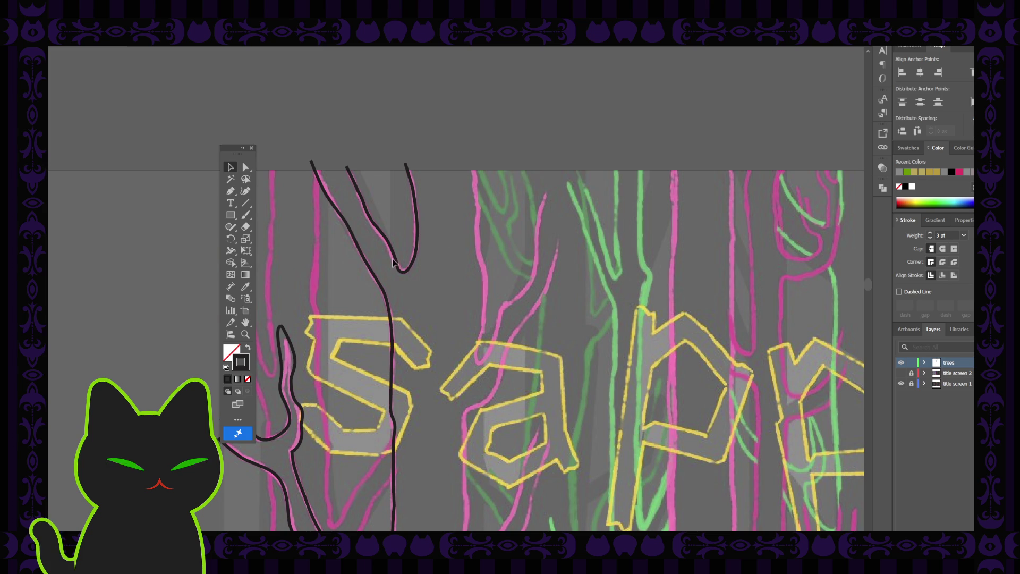
click(245, 167)
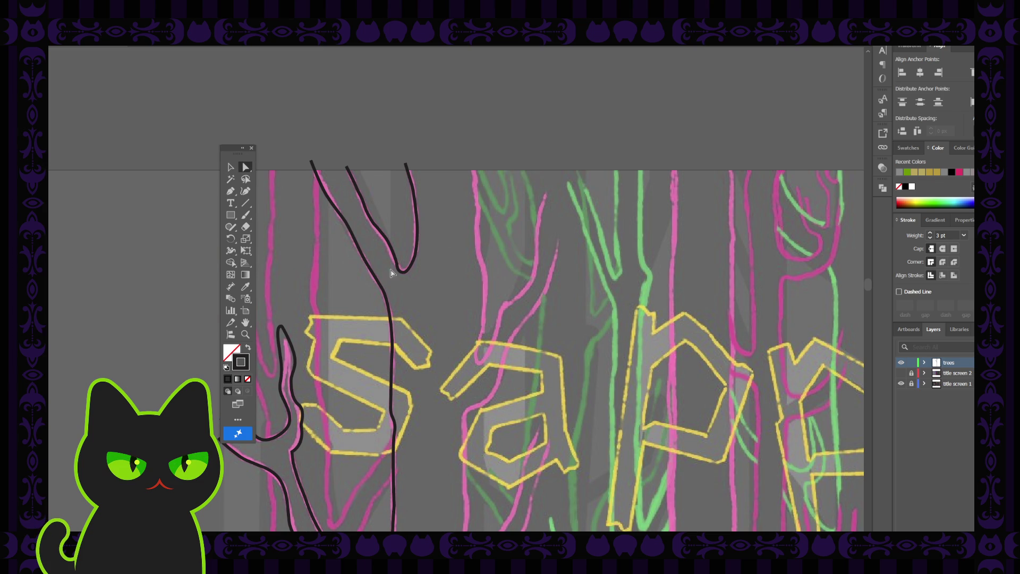
click(397, 268)
click(397, 264)
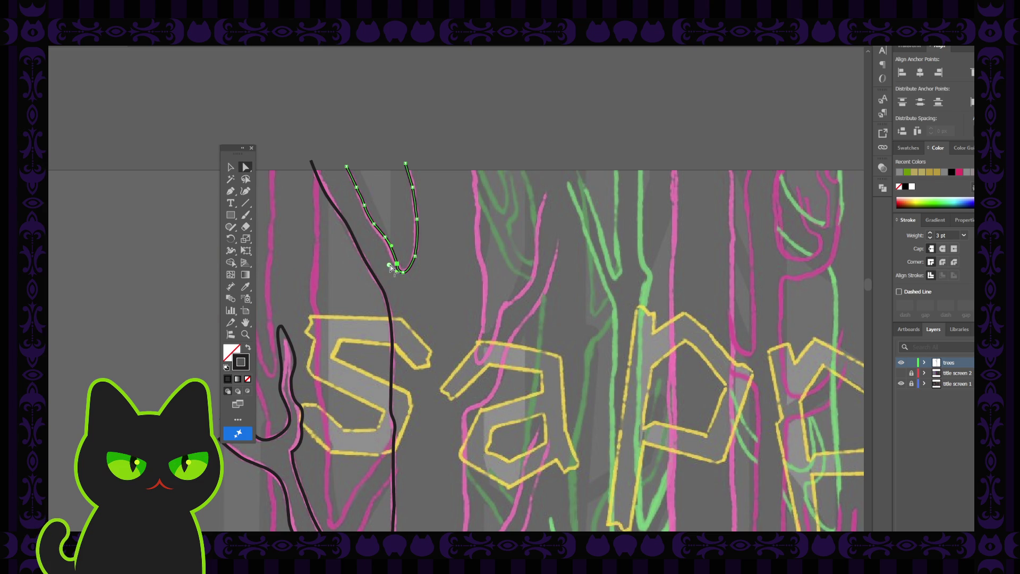
click(426, 296)
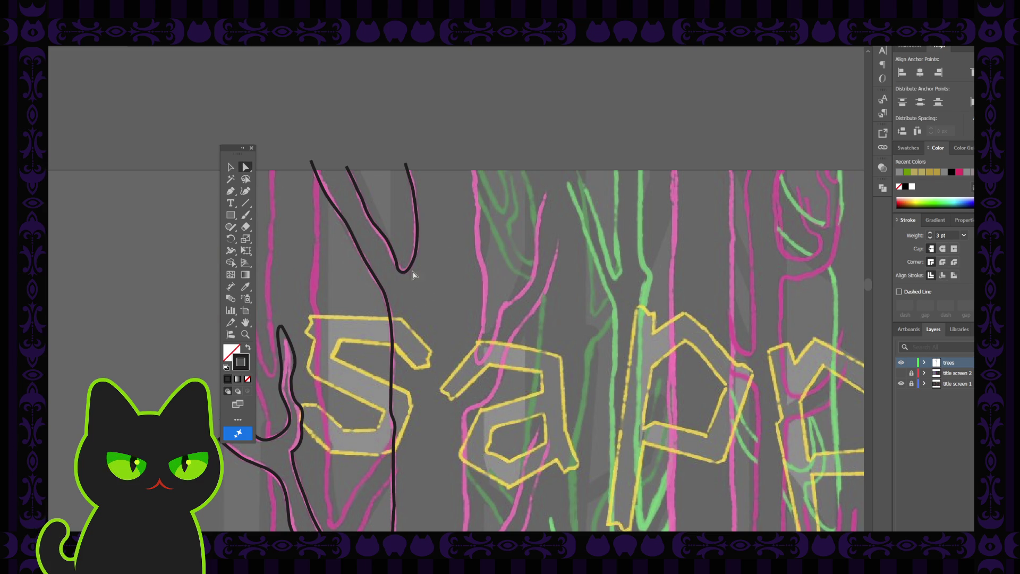
click(385, 238)
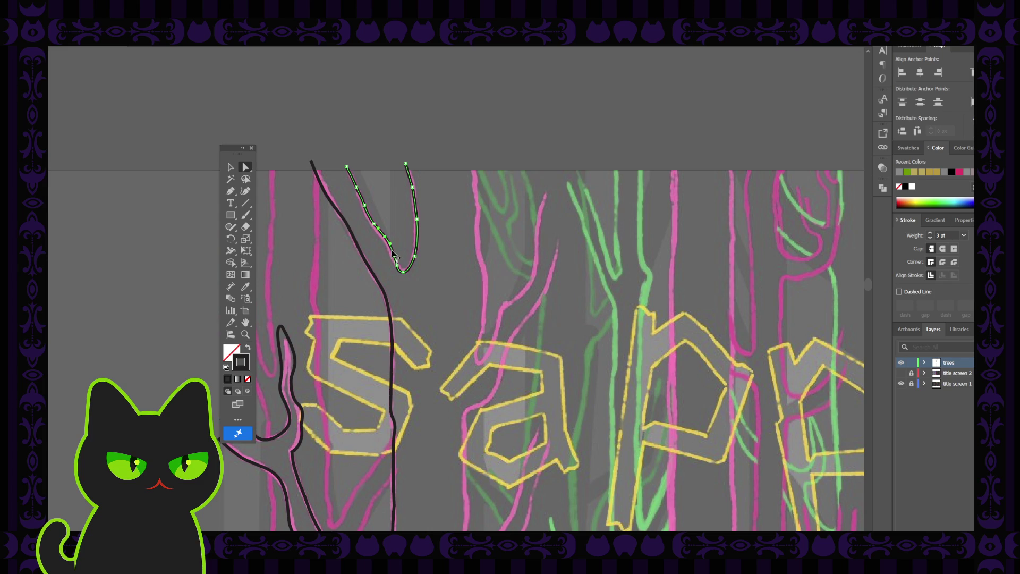
click(375, 225)
drag(374, 225, 386, 212)
Step: Reselect the branch path and zoom in on its lower curve
click(391, 204)
click(397, 268)
key(ctrl)
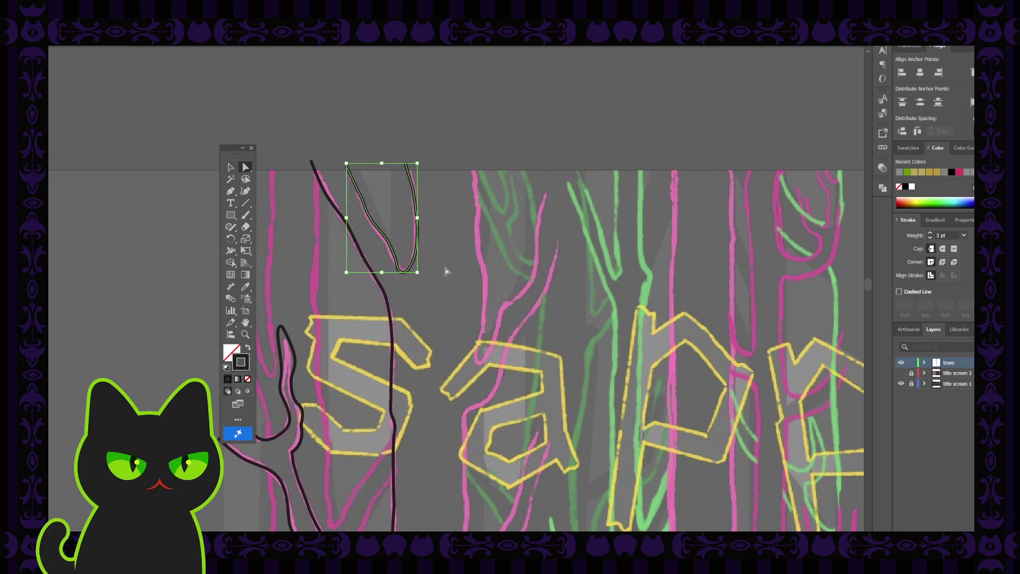
key(ctrl)
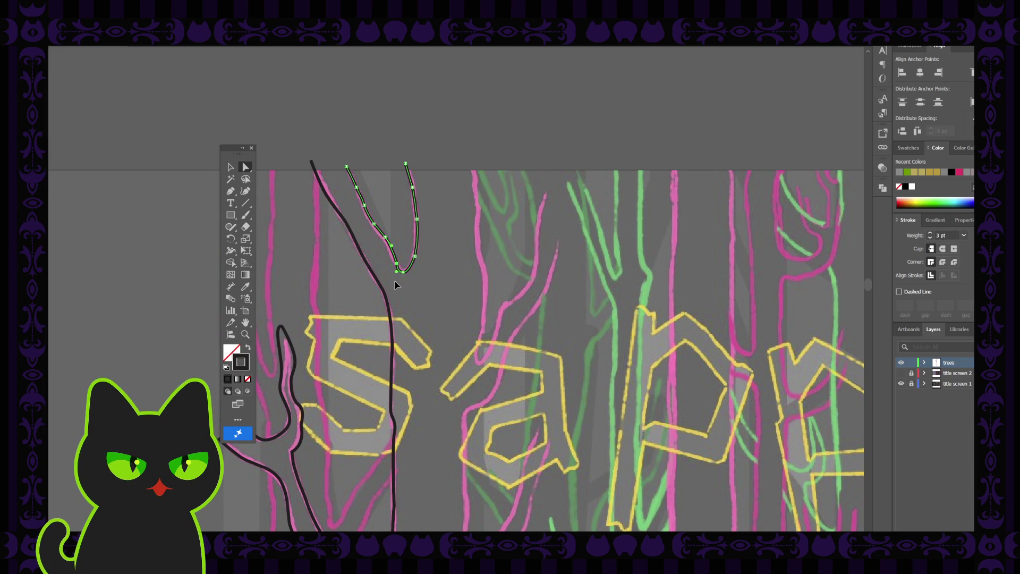
key(ctrl+plus)
key(ctrl+plus)
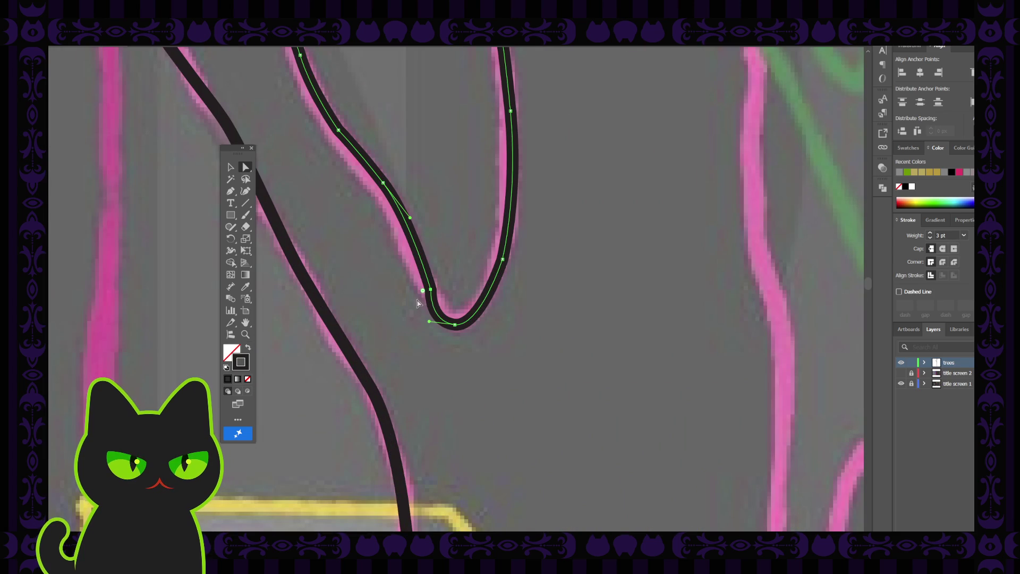
Step: Nudge two anchors on the branch's left side so it follows the pink line
click(424, 290)
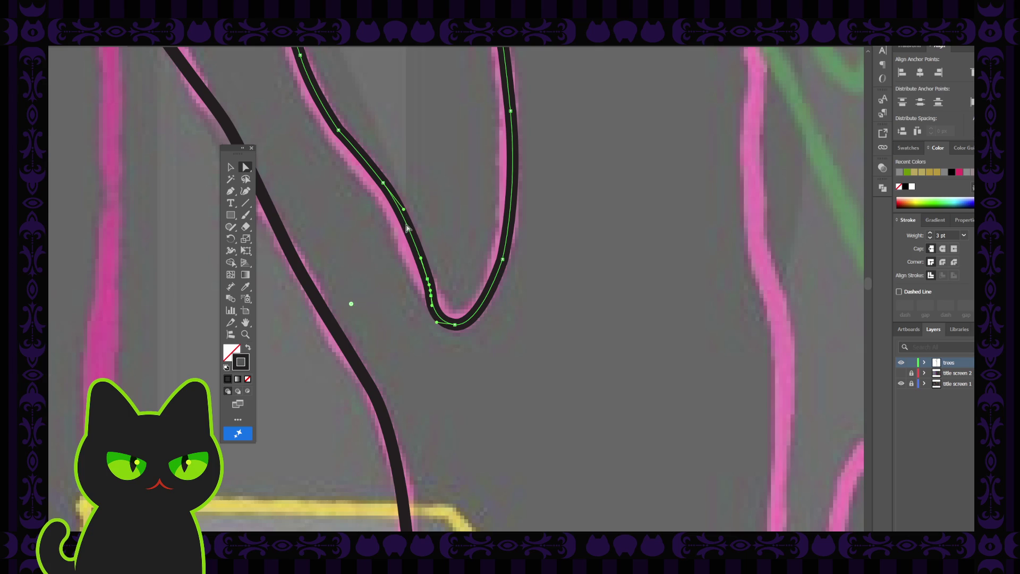
click(382, 183)
drag(383, 183, 380, 186)
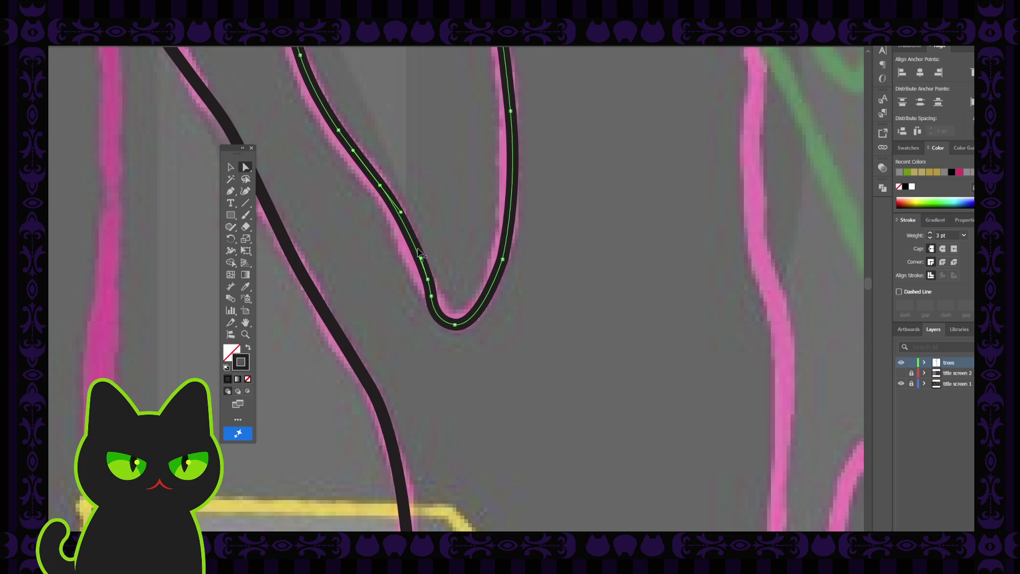
click(401, 214)
drag(401, 214, 405, 220)
click(447, 344)
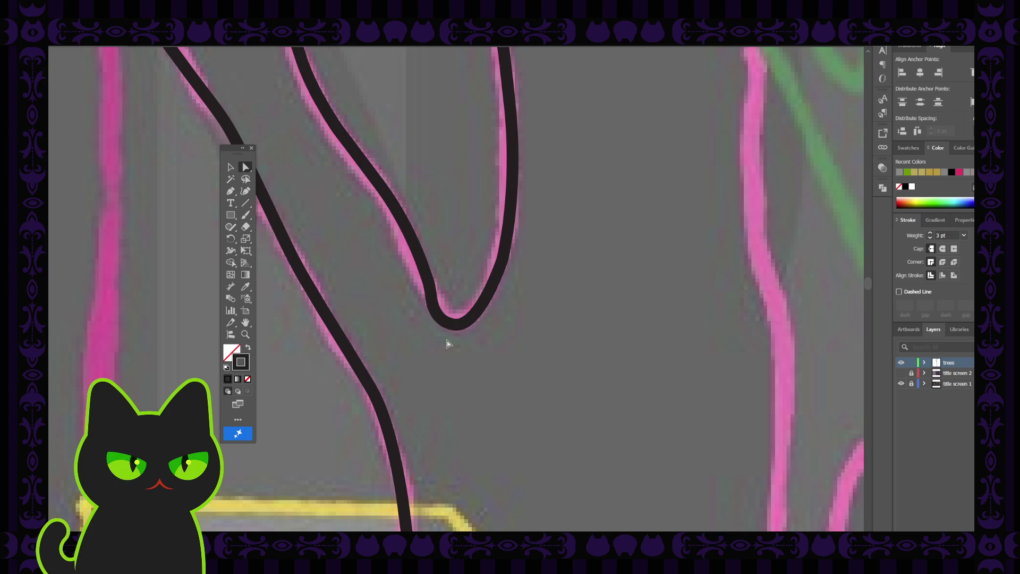
Step: Reframe the treetops and adjust an anchor on the branch's right side
key(ctrl+minus)
key(space)
mouse_move(399, 216)
mouse_down()
mouse_move(394, 261)
mouse_move(402, 220)
mouse_up()
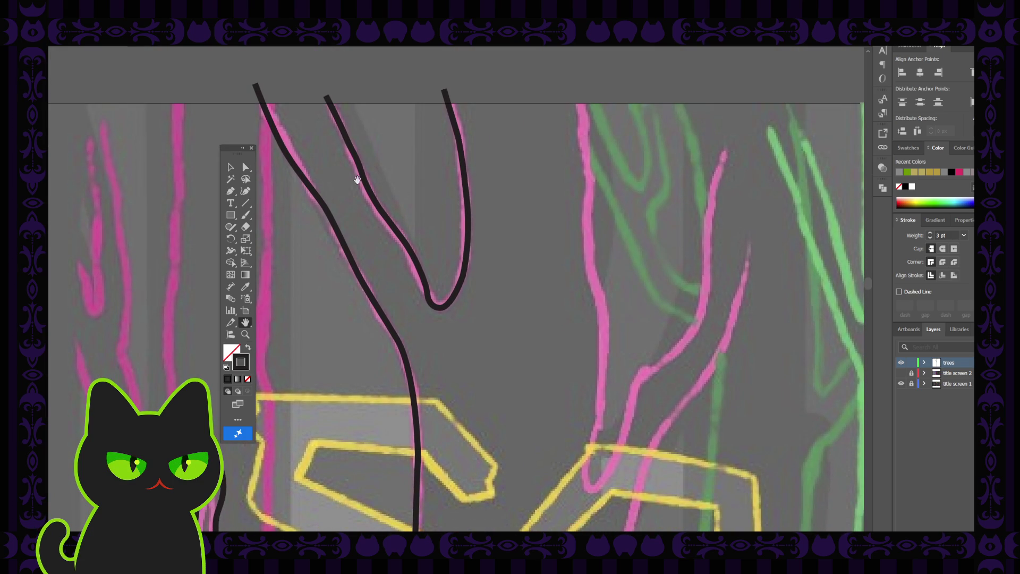
click(245, 167)
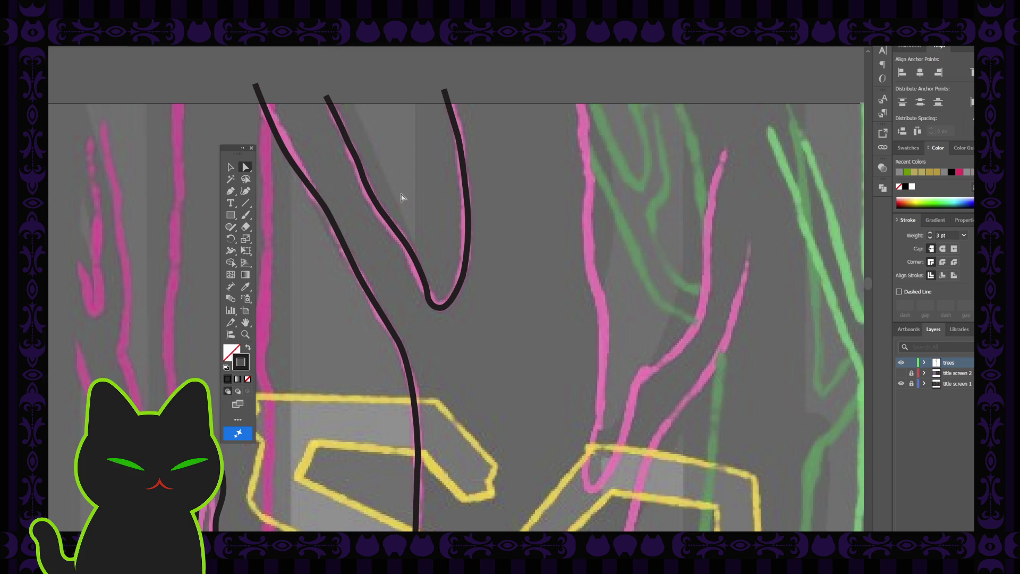
click(465, 203)
drag(464, 203, 463, 202)
Step: Check the right side's upper anchor and lower segment, then zoom out to the artboard
click(456, 138)
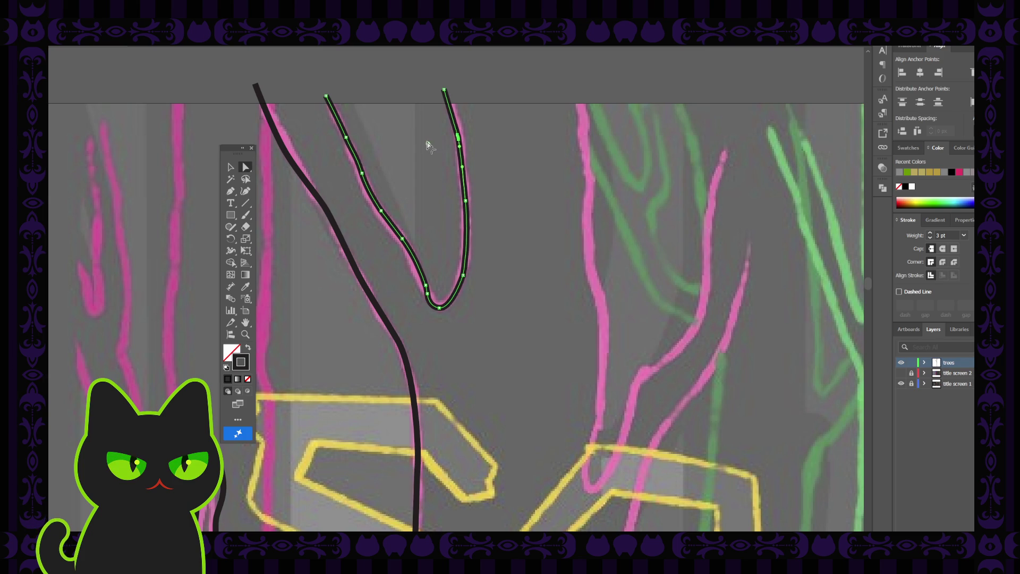
click(435, 166)
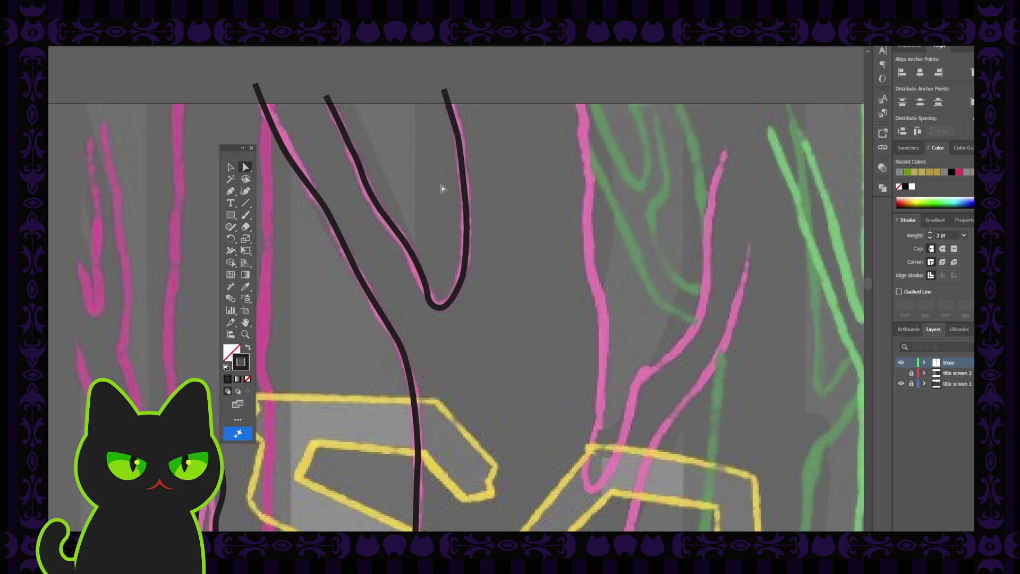
click(464, 272)
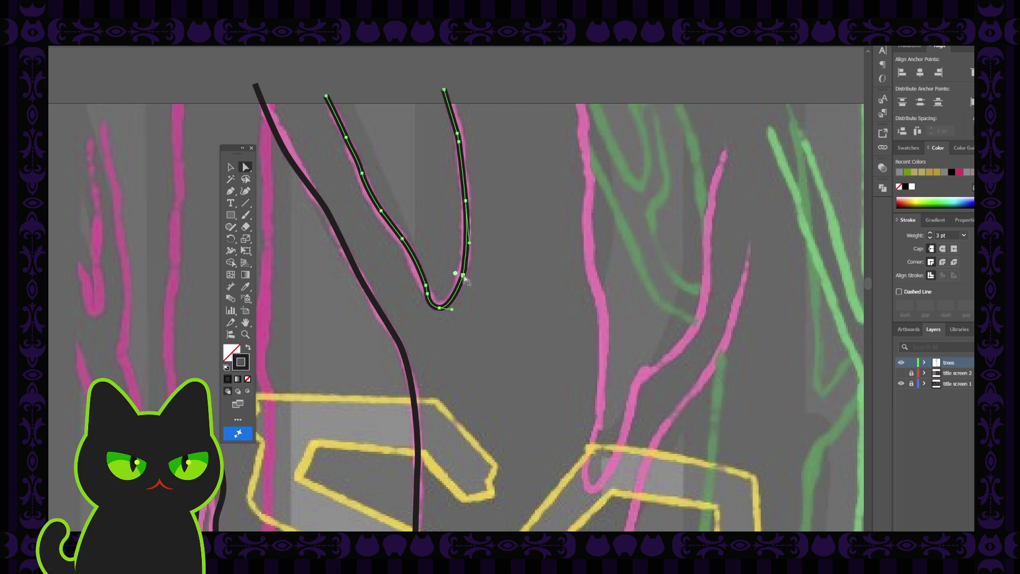
click(461, 275)
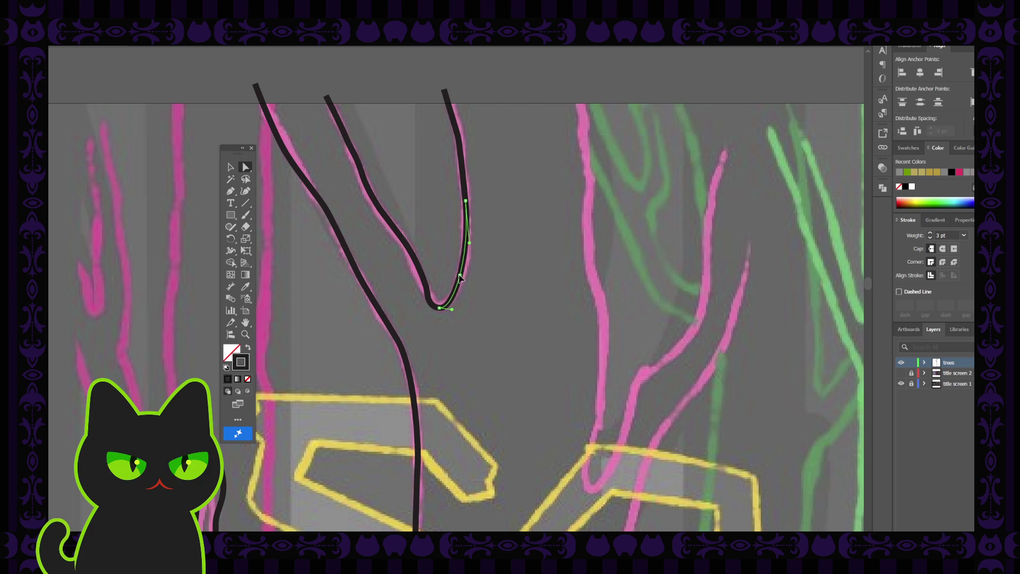
click(497, 269)
key(ctrl+minus)
key(ctrl+minus)
key(ctrl+minus)
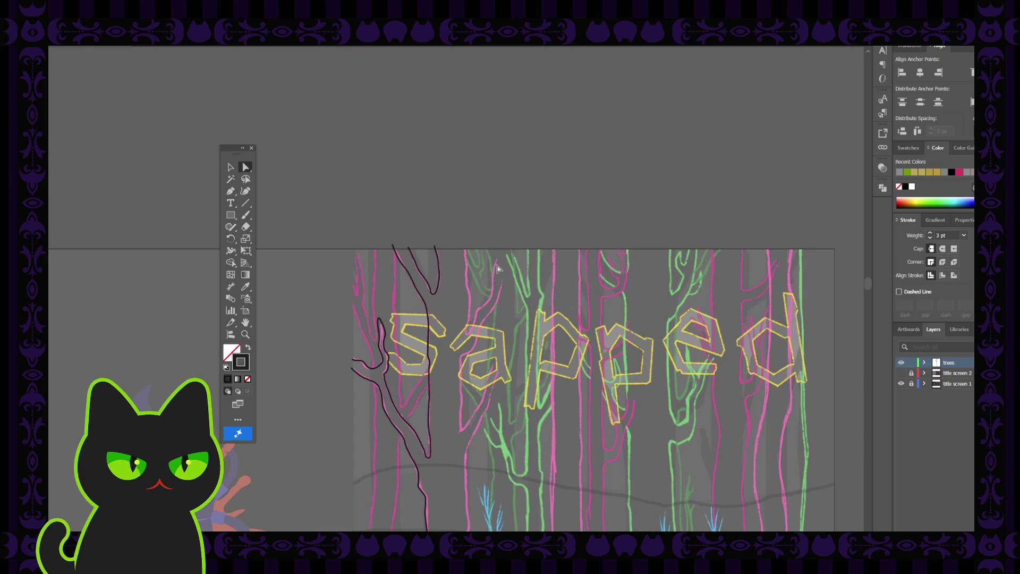
Step: Pan down to view 'depart' at the bottom and recentre the artboard
key(space)
drag(446, 387, 437, 278)
mouse_move(444, 359)
mouse_down()
mouse_move(434, 289)
mouse_move(437, 330)
mouse_up()
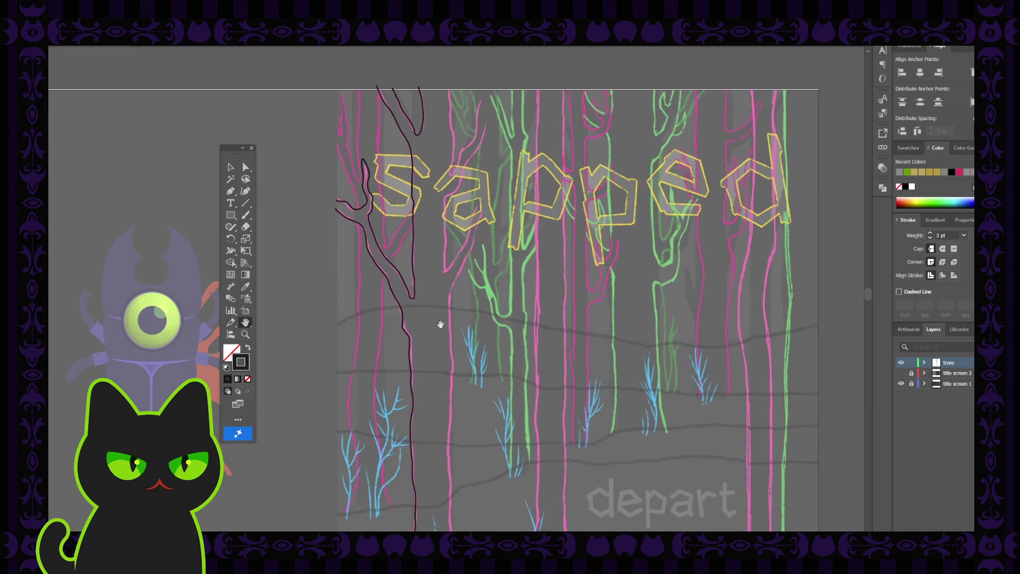
click(230, 167)
Step: Zoom in and frame the 'sapp' letters, ready for pen drawing
scroll(439, 237, up, 5)
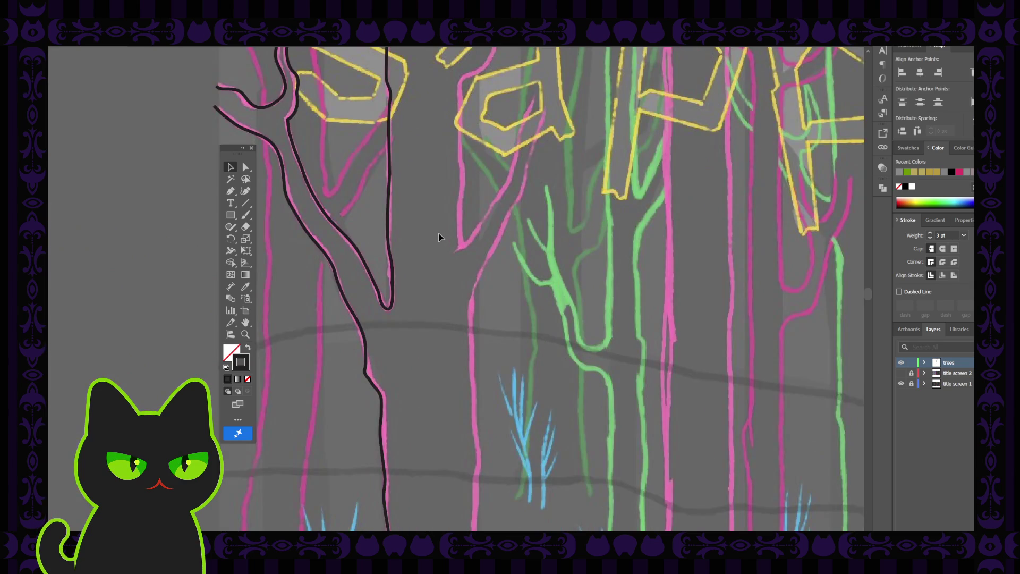
drag(438, 237, 428, 365)
drag(430, 255, 422, 321)
drag(401, 250, 402, 246)
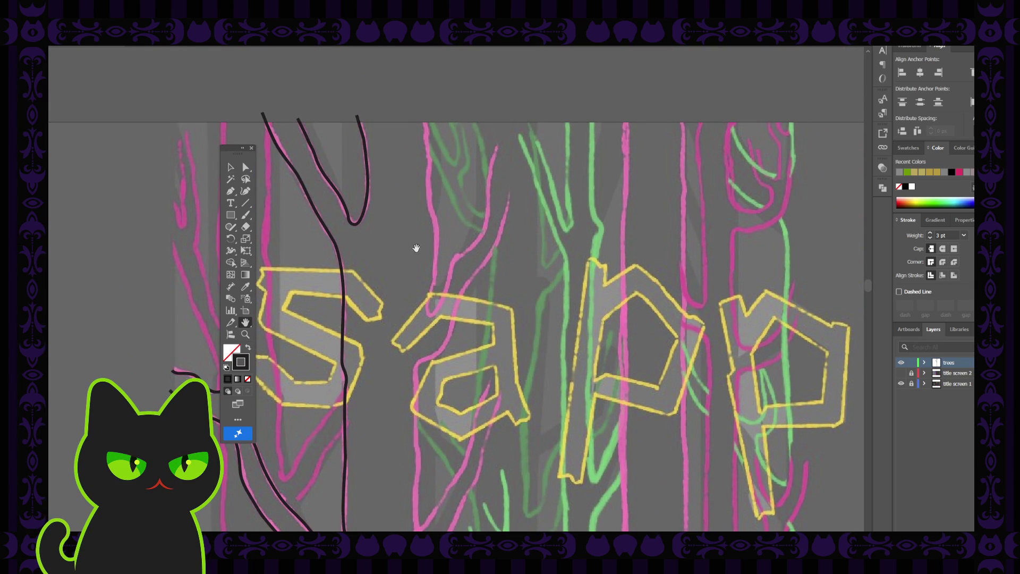
click(233, 192)
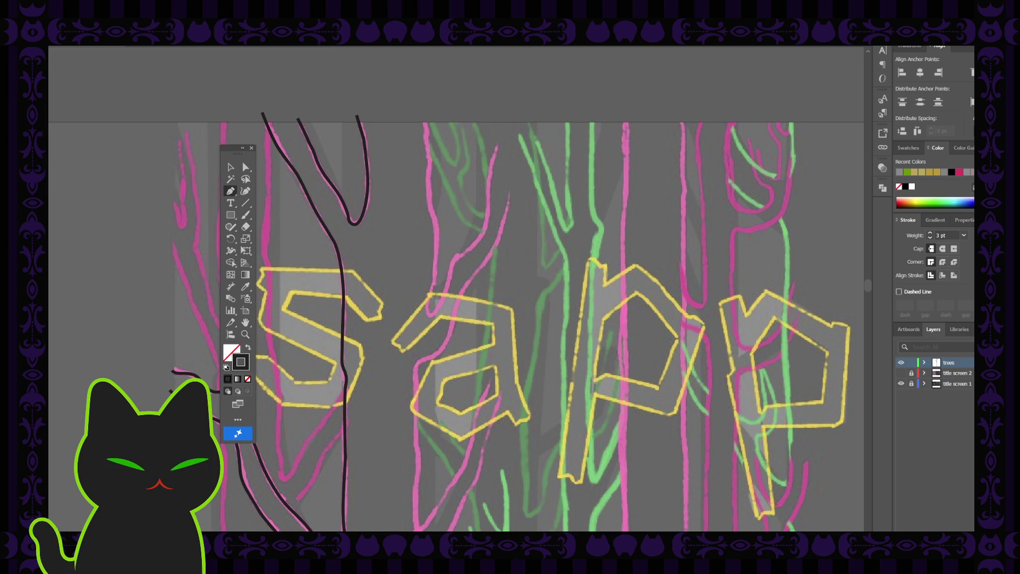
Step: Deselect the existing tree path and shift the view toward the untraced trunk
key(v)
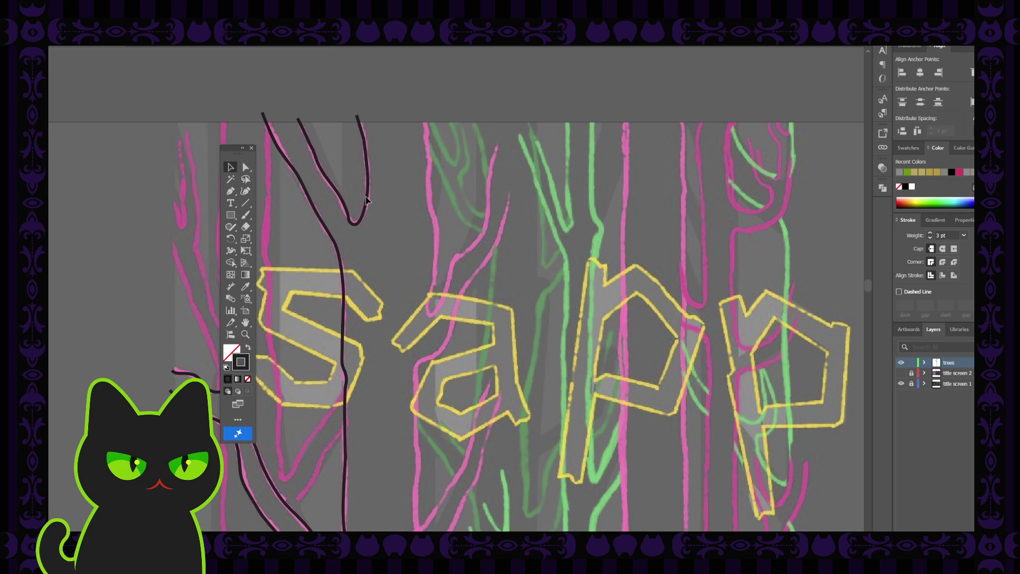
click(367, 201)
click(390, 198)
mouse_move(406, 210)
mouse_down()
mouse_move(371, 176)
mouse_move(371, 184)
mouse_up()
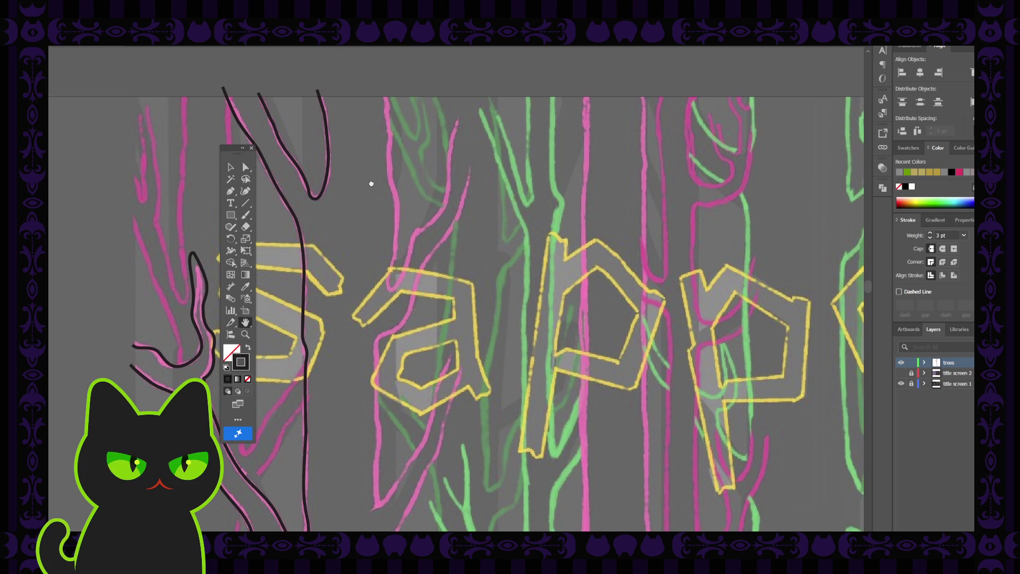
Step: Trace the top of the pink trunk above the 'a' with pen anchors running downward
key(p)
click(384, 90)
click(388, 111)
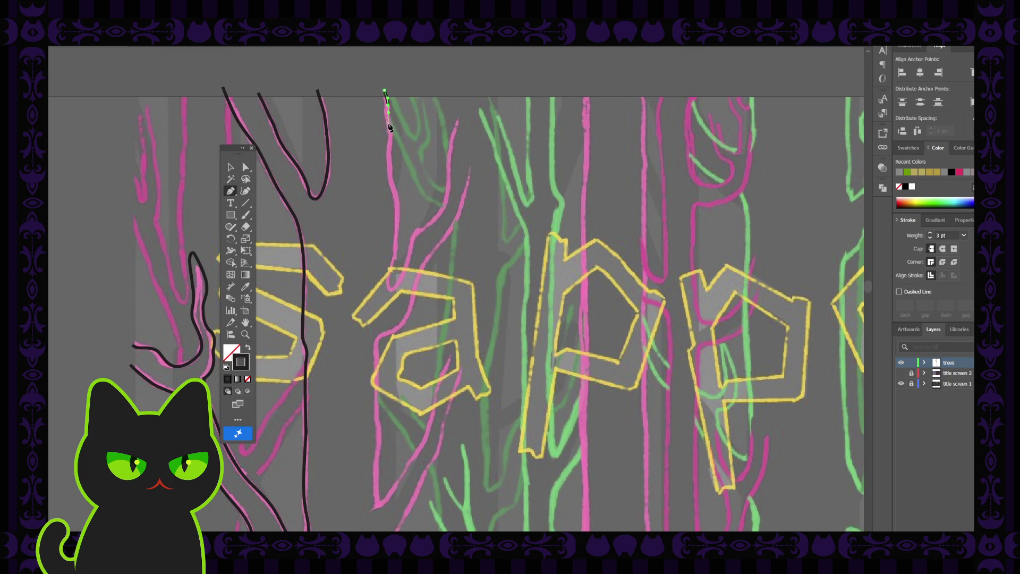
ctrl+click(388, 128)
click(389, 127)
click(392, 136)
ctrl+click(390, 152)
click(389, 155)
click(389, 171)
click(391, 182)
Step: Inspect the short outline's anchors with Selection and Direct Selection, then reselect it
click(230, 168)
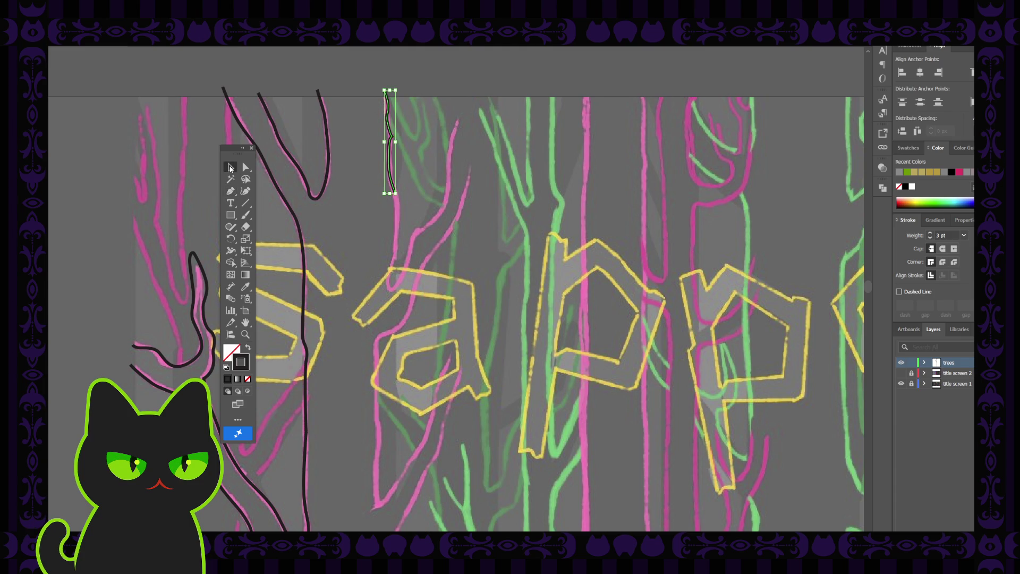
click(242, 167)
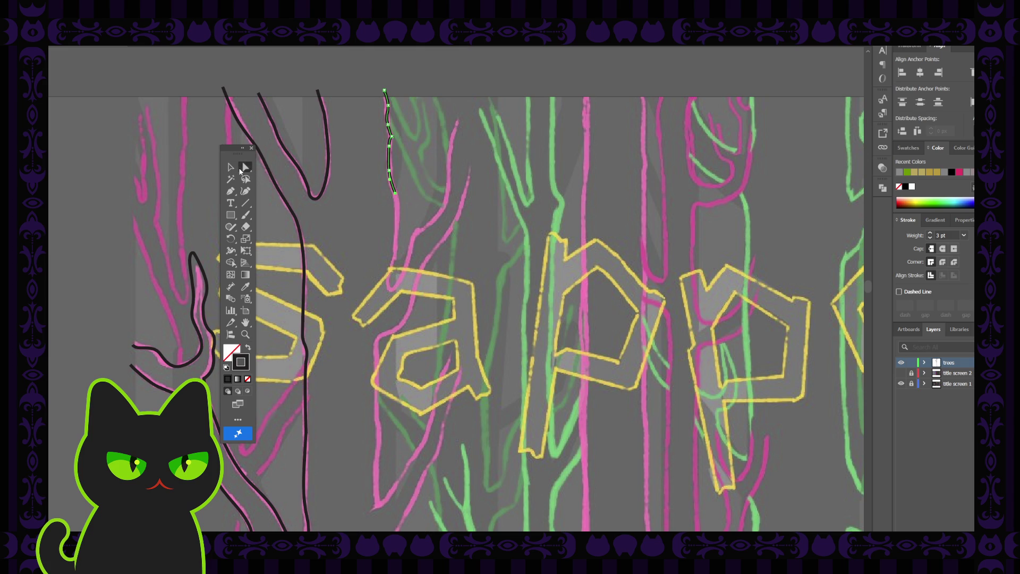
click(389, 137)
click(412, 146)
click(395, 193)
Step: Zoom in and add three more pen anchors down the pink trunk toward the 'a'
key(ctrl+plus)
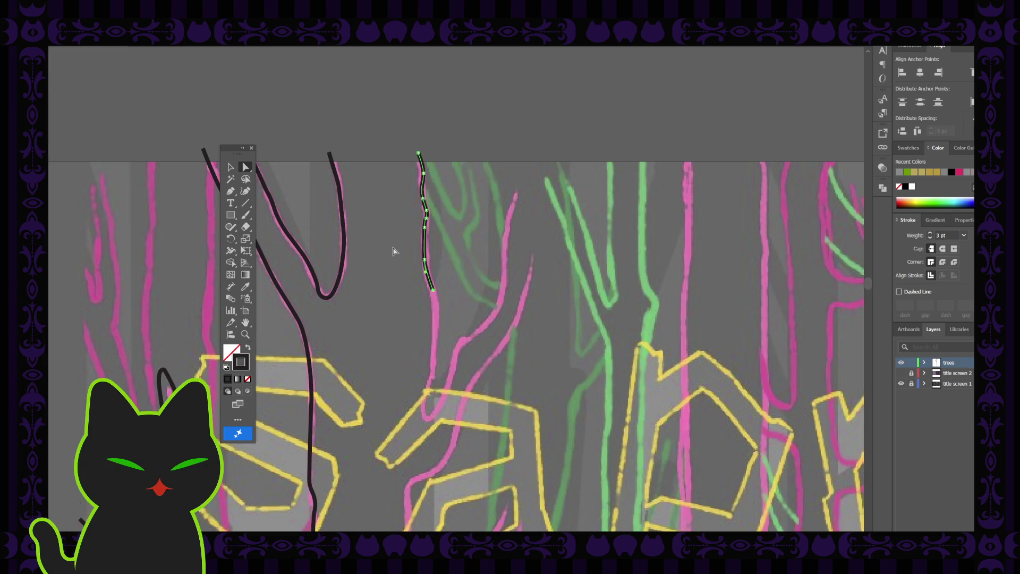
key(space)
mouse_move(387, 286)
mouse_down()
mouse_move(394, 239)
mouse_move(378, 254)
mouse_up()
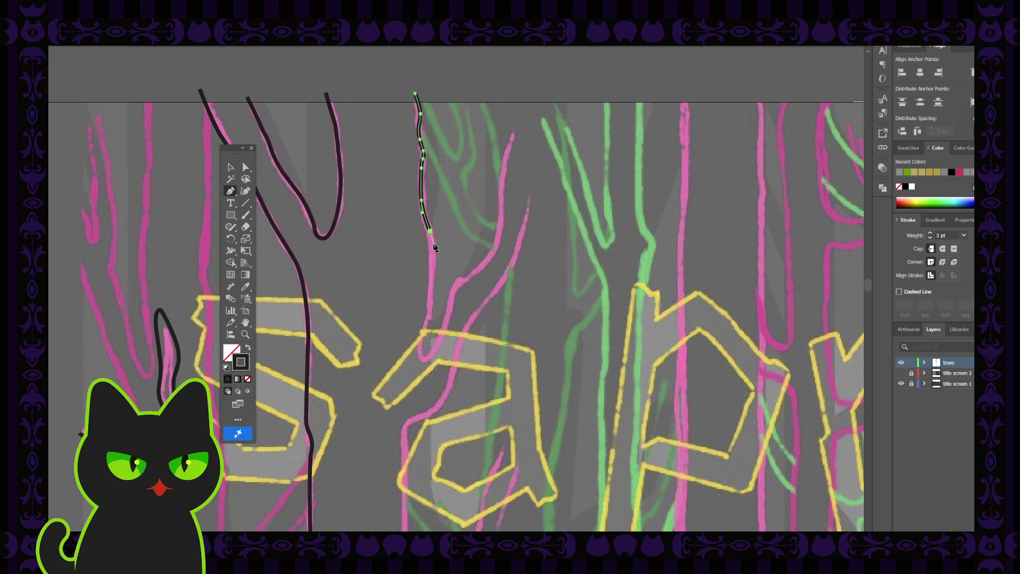
click(435, 253)
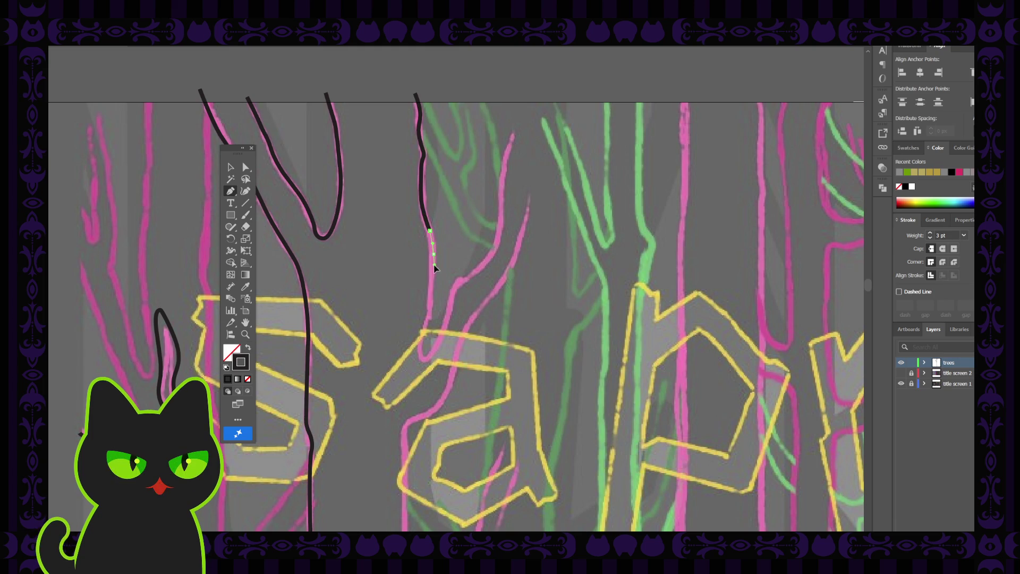
click(433, 270)
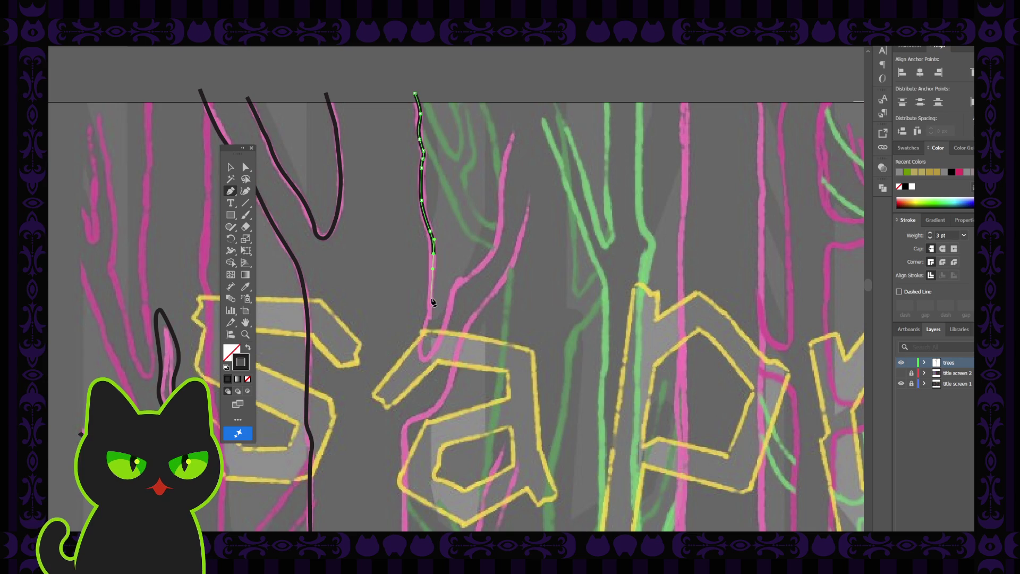
click(432, 302)
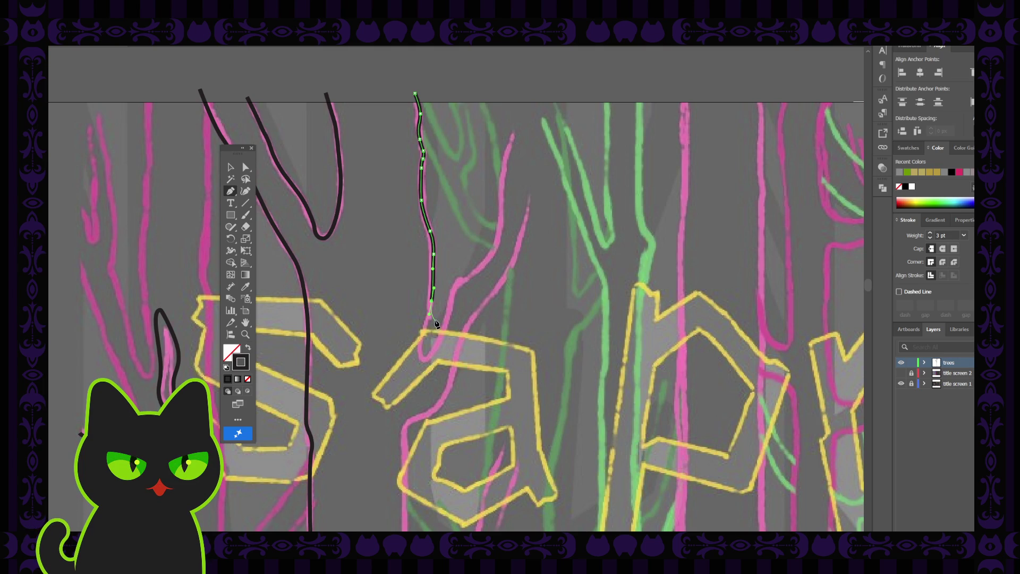
Step: Extend the trunk outline past the top of the 'a' with three more anchors
click(433, 321)
ctrl+click(424, 340)
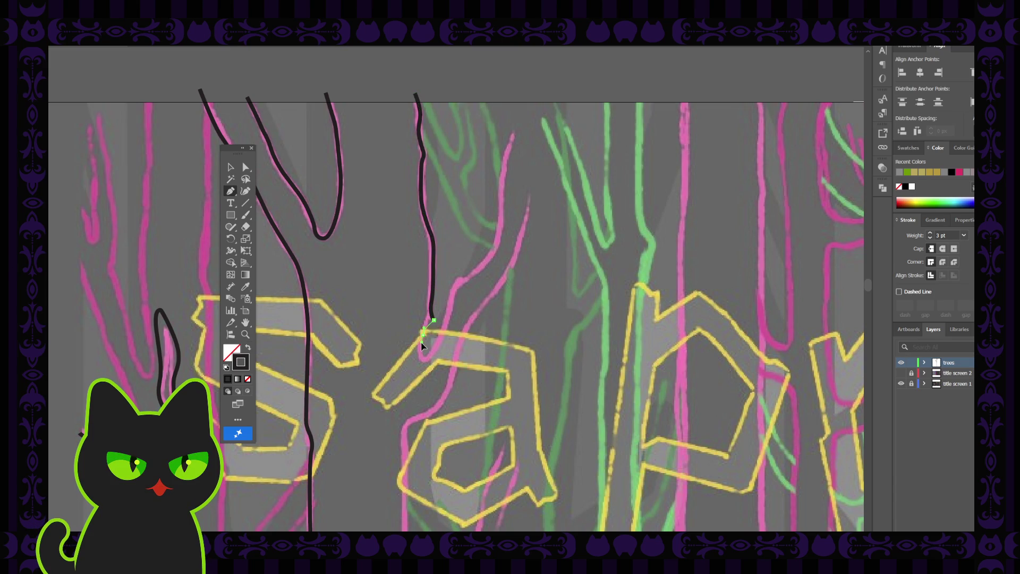
click(422, 345)
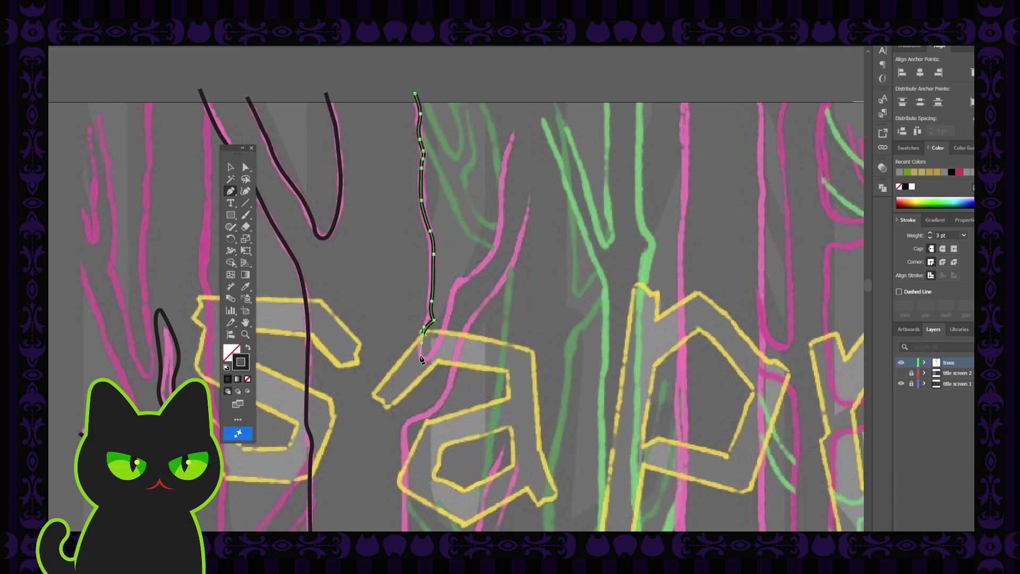
click(423, 362)
Step: Drag the bend anchor's handle to smooth the outline's curve
click(246, 167)
click(434, 320)
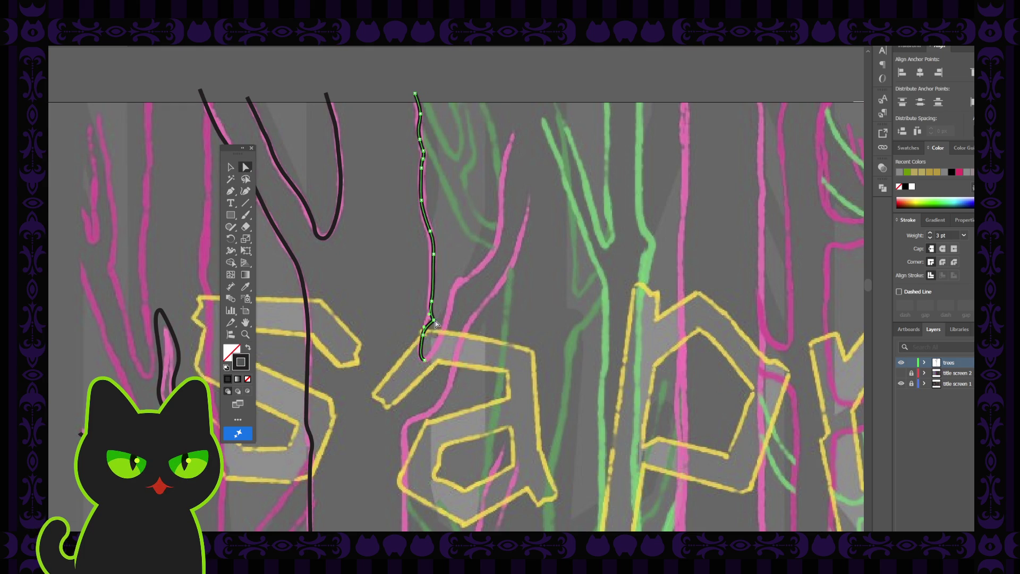
drag(427, 320, 423, 319)
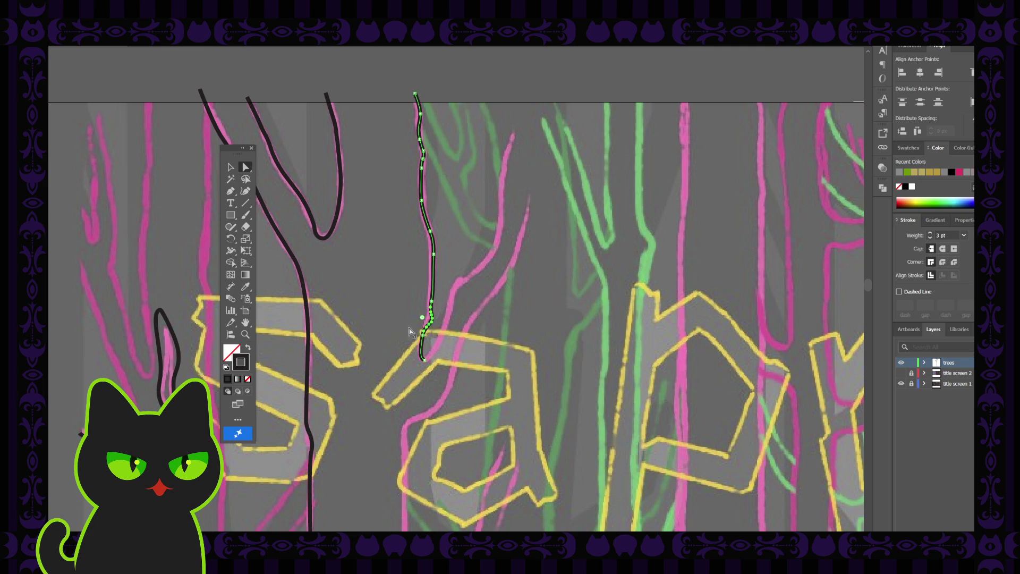
click(230, 190)
Step: Draw curved pen anchors from the outline's bottom rising up and right along the pink line
ctrl+click(441, 340)
drag(424, 360, 446, 324)
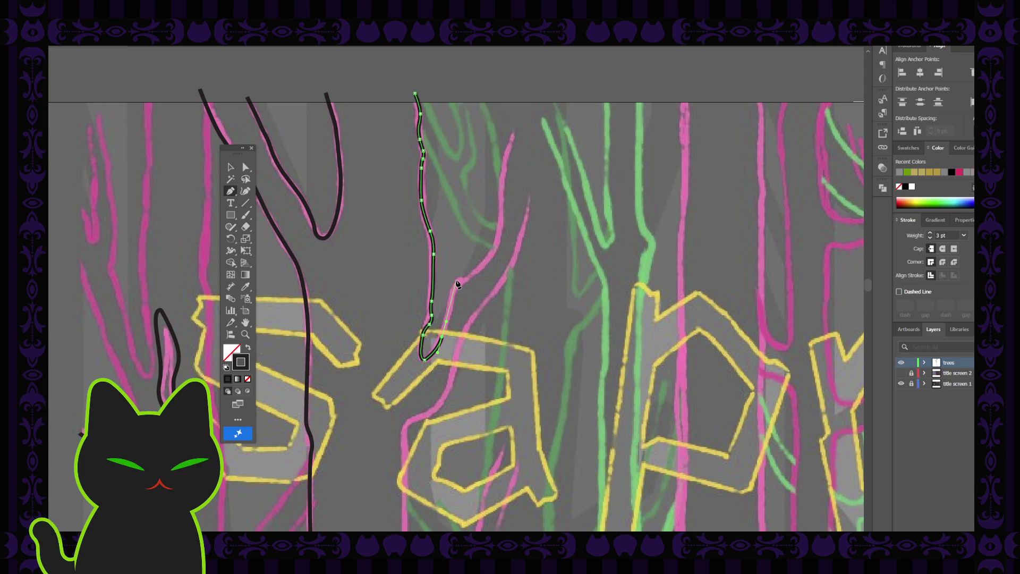
drag(450, 286, 464, 273)
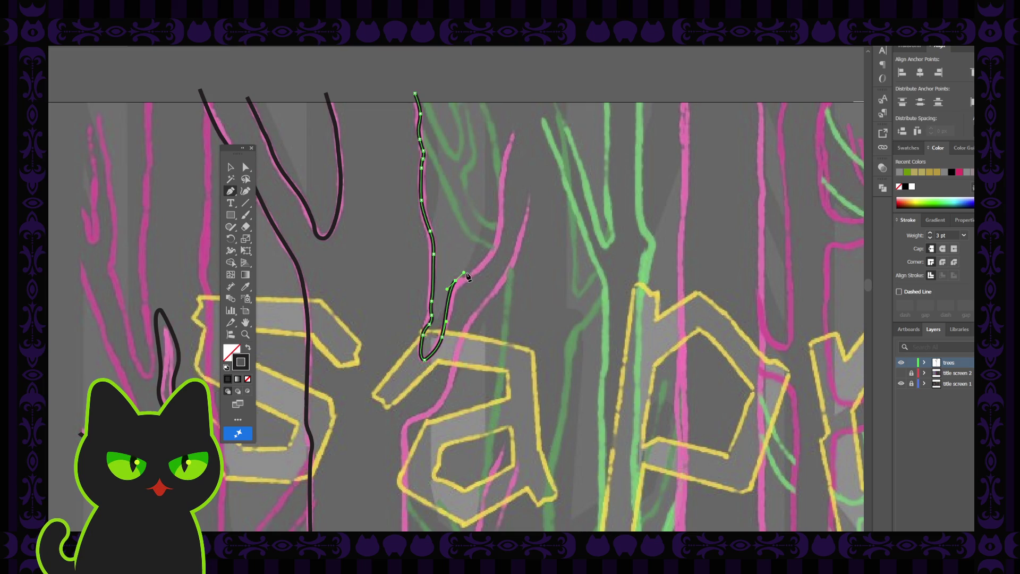
click(468, 278)
drag(495, 248, 500, 231)
Step: Smooth the branch bend handles and reshape the outline's lower curve, then deselect it
click(245, 167)
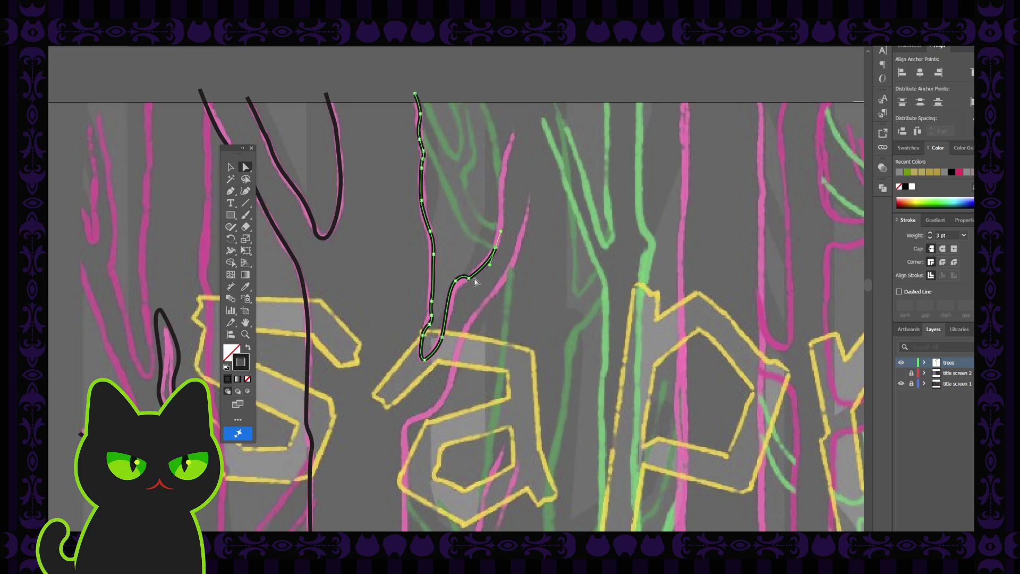
drag(468, 277, 470, 268)
click(449, 317)
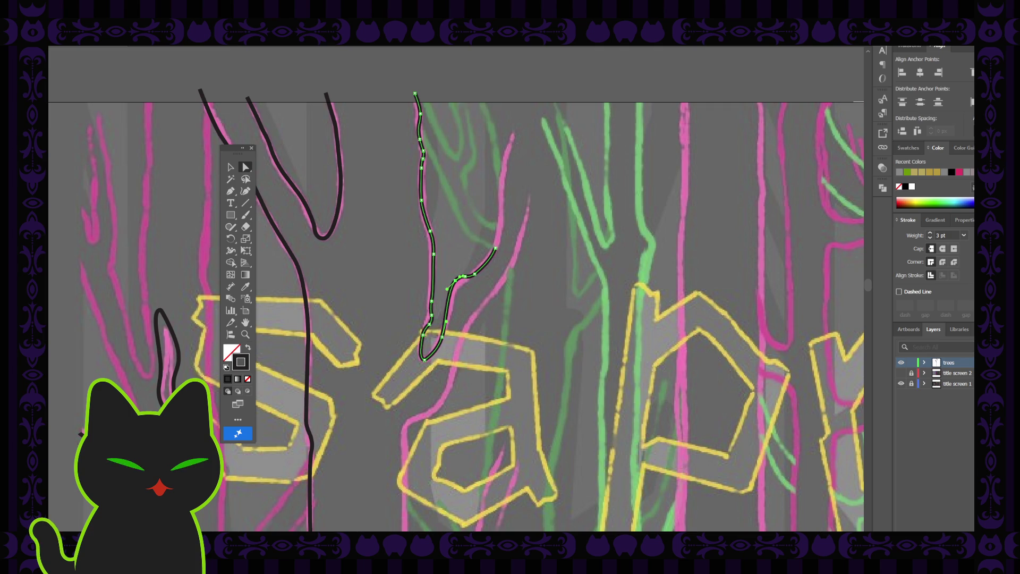
click(450, 307)
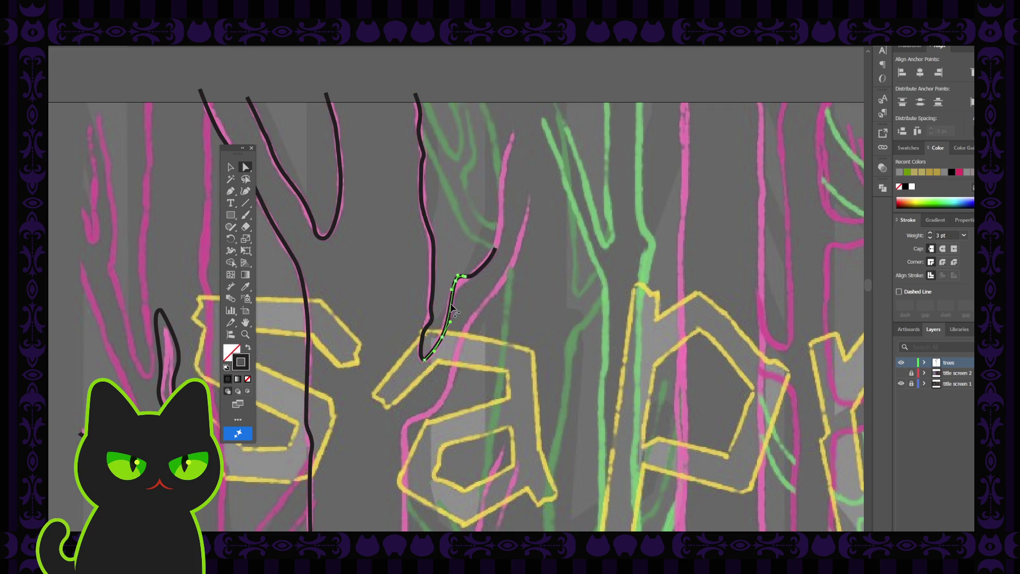
click(450, 307)
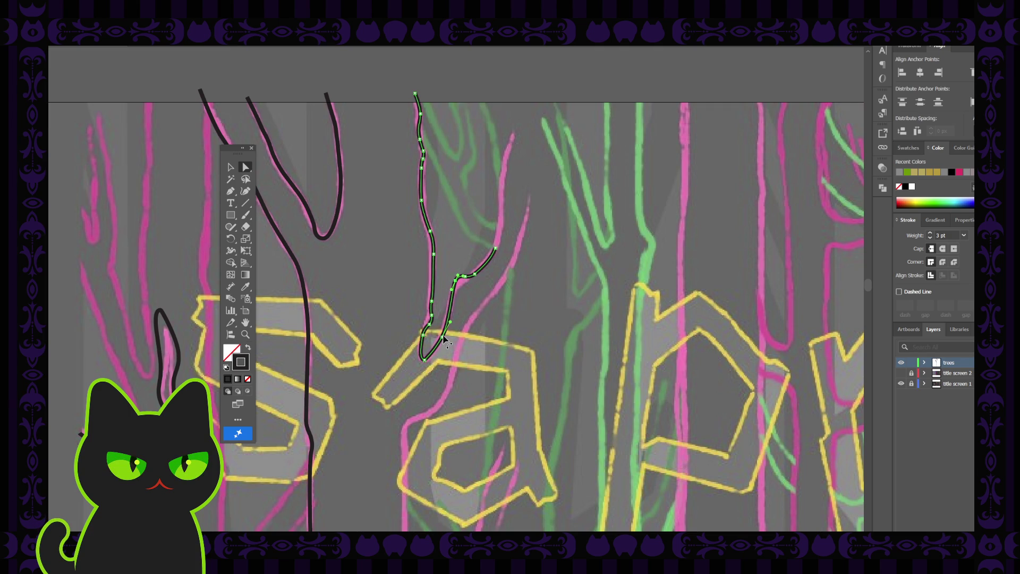
drag(442, 338, 424, 362)
click(438, 322)
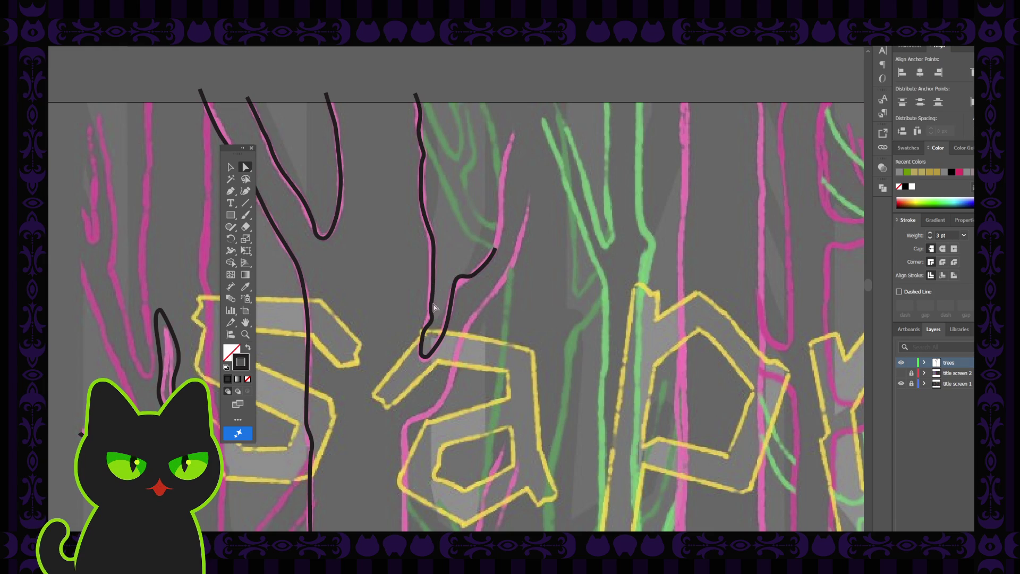
click(428, 332)
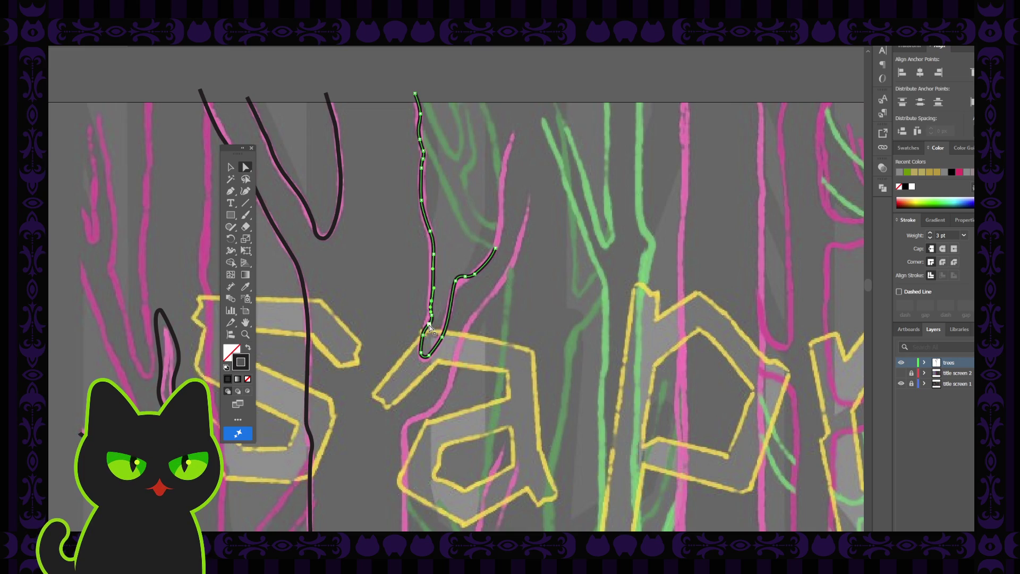
key(ctrl+shift+a)
click(432, 319)
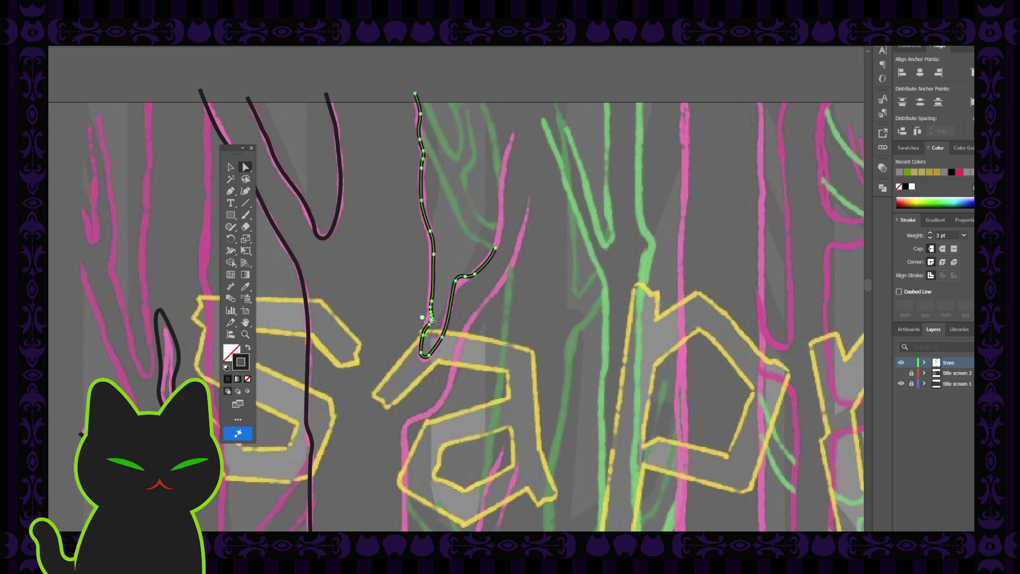
key(ctrl+shift+a)
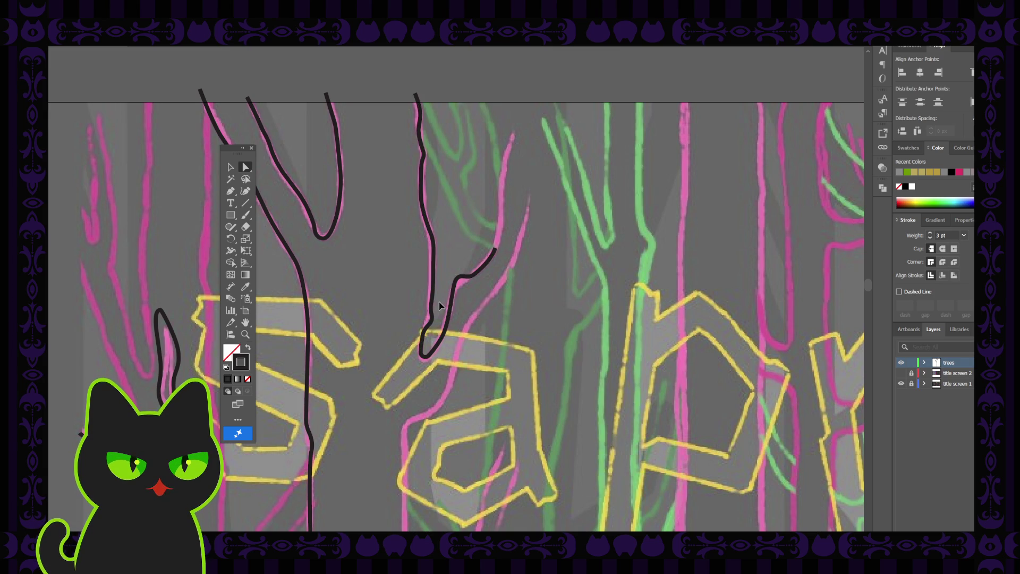
Step: Nudge the trunk outline's lower anchors slightly up-left
scroll(439, 302, up, 2)
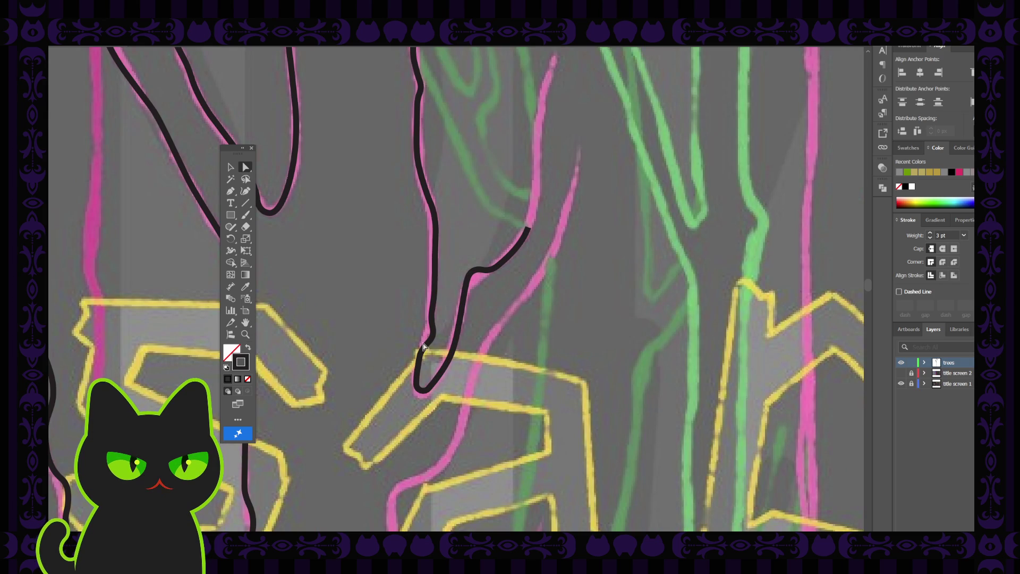
click(447, 364)
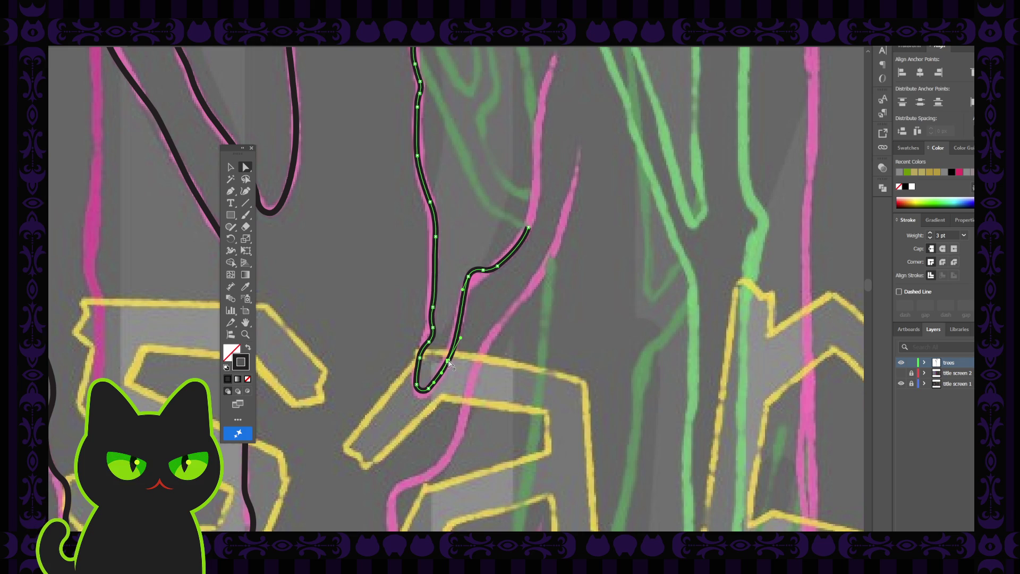
drag(448, 363, 447, 361)
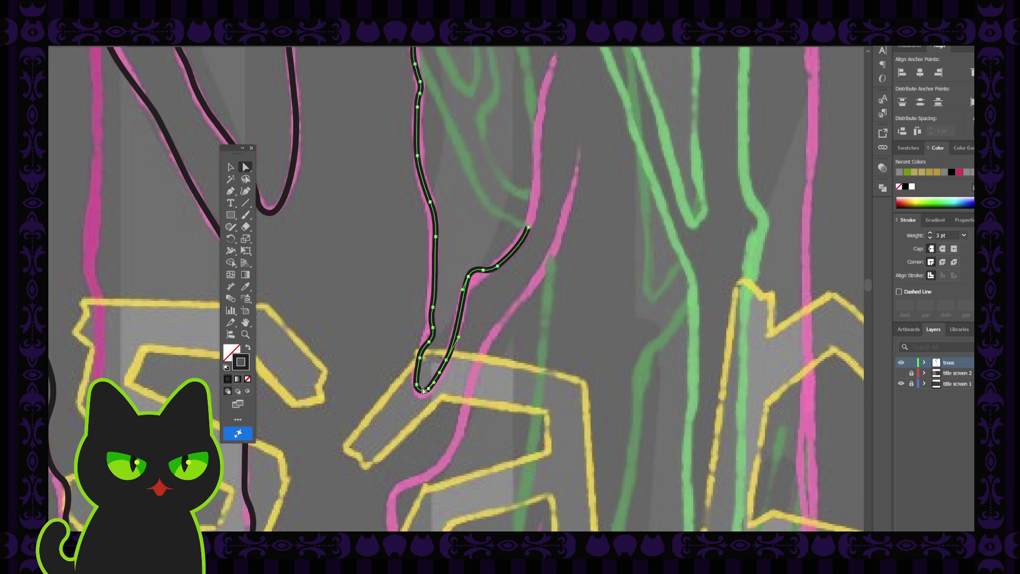
click(433, 309)
click(433, 308)
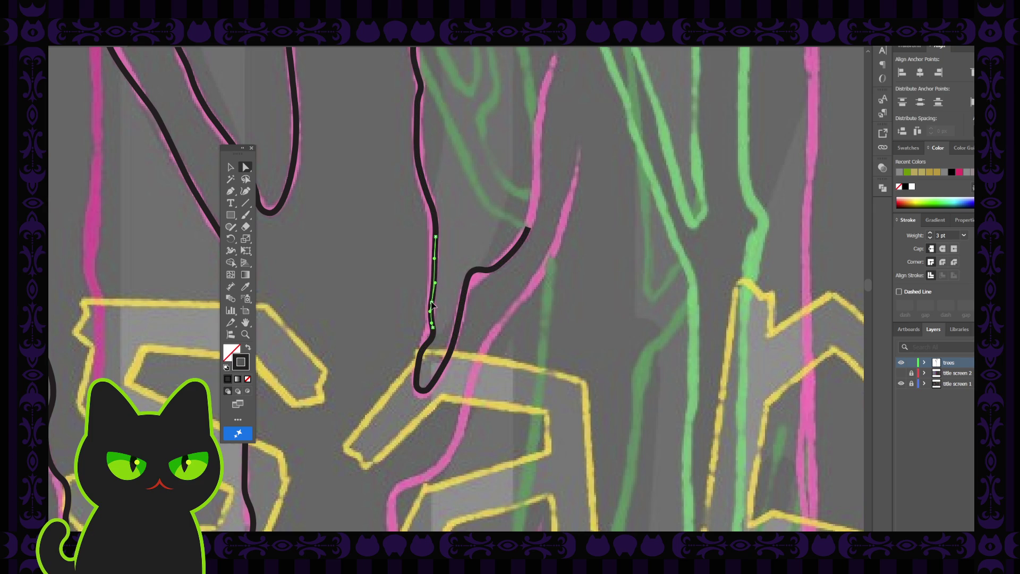
click(430, 343)
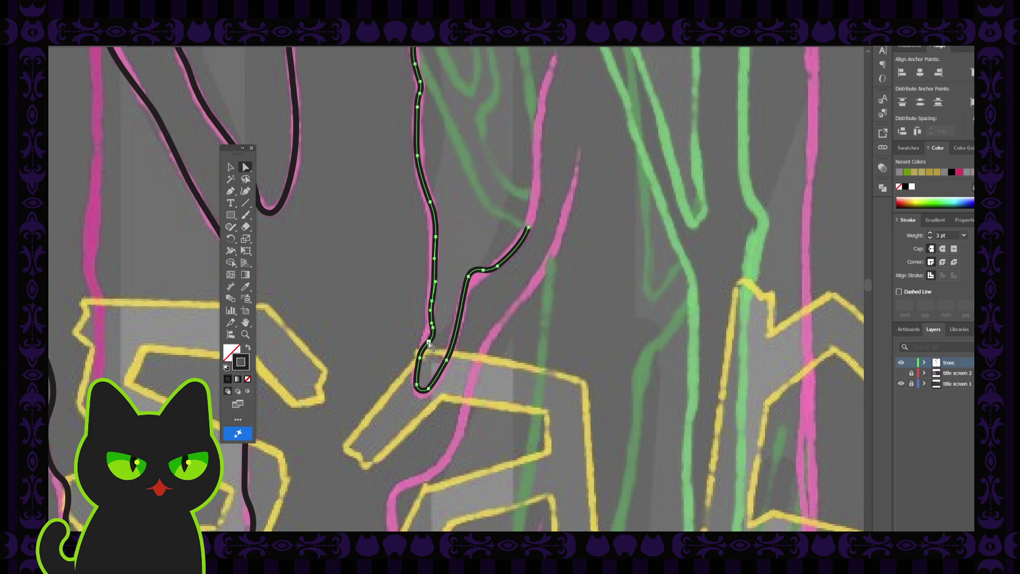
click(420, 360)
Step: Reshape the rising branch segments between the bend and the branch's end anchor
drag(499, 269, 531, 222)
click(528, 228)
click(497, 266)
drag(503, 261, 473, 276)
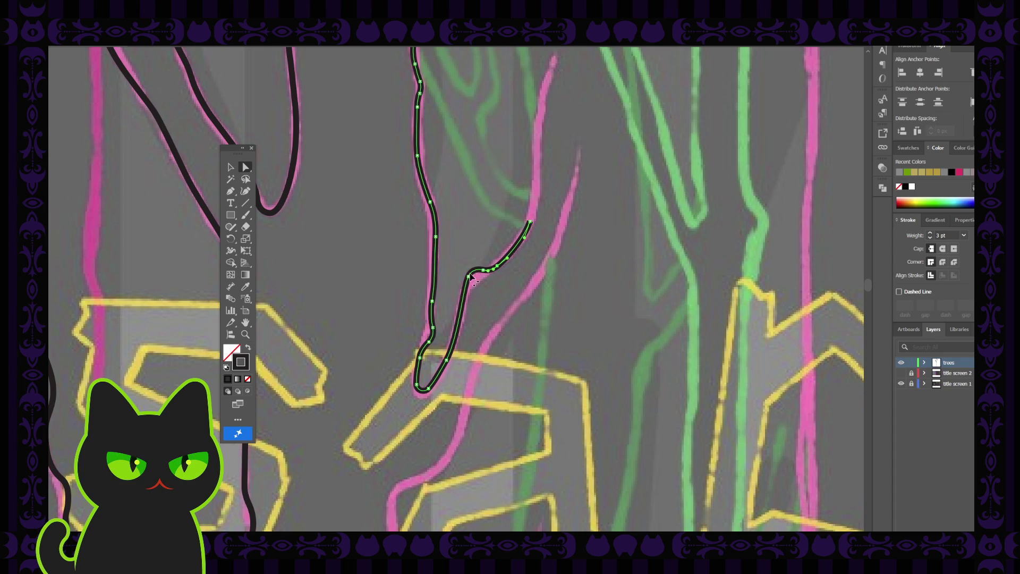
click(469, 276)
click(468, 280)
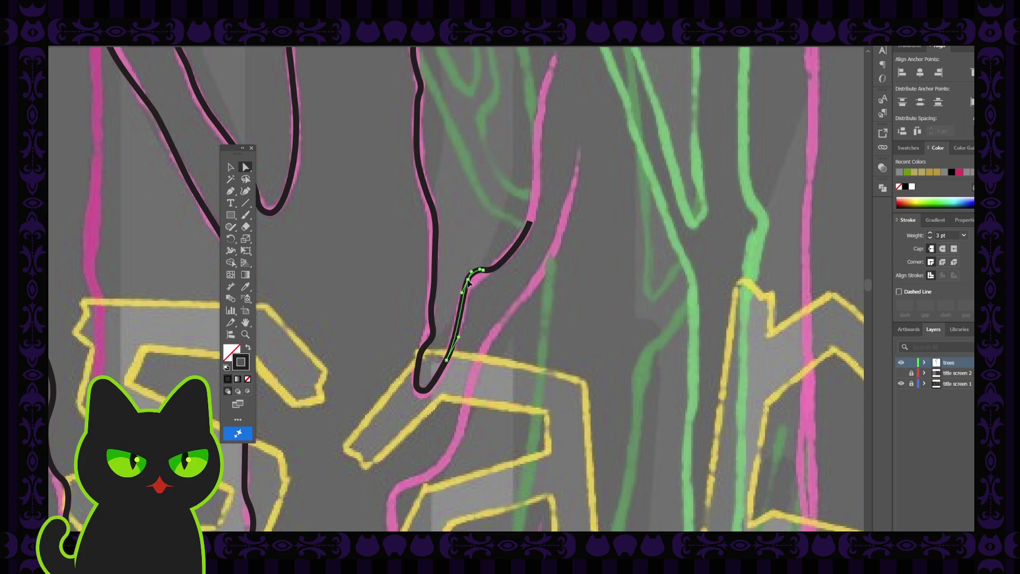
click(470, 280)
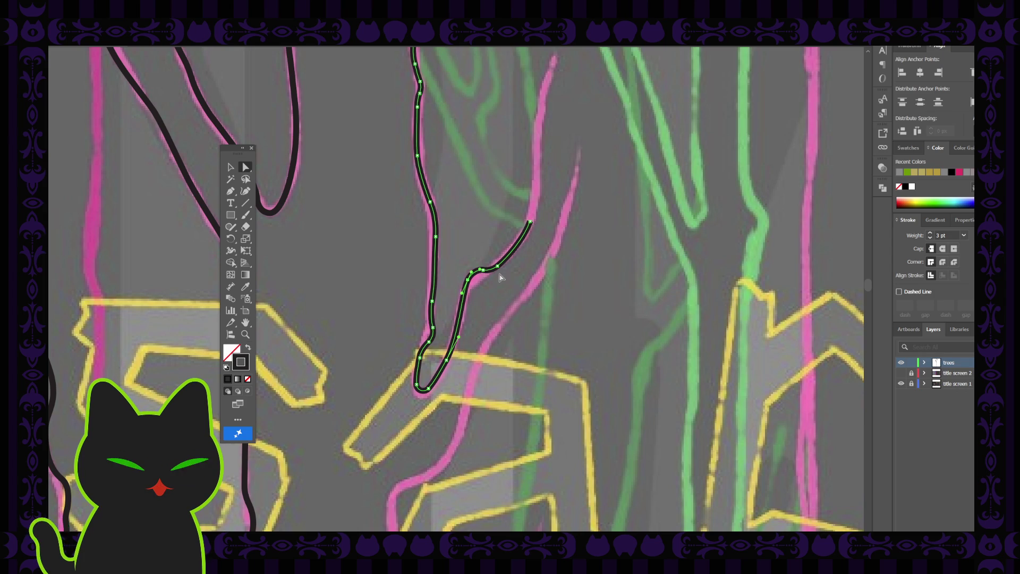
drag(525, 238, 505, 266)
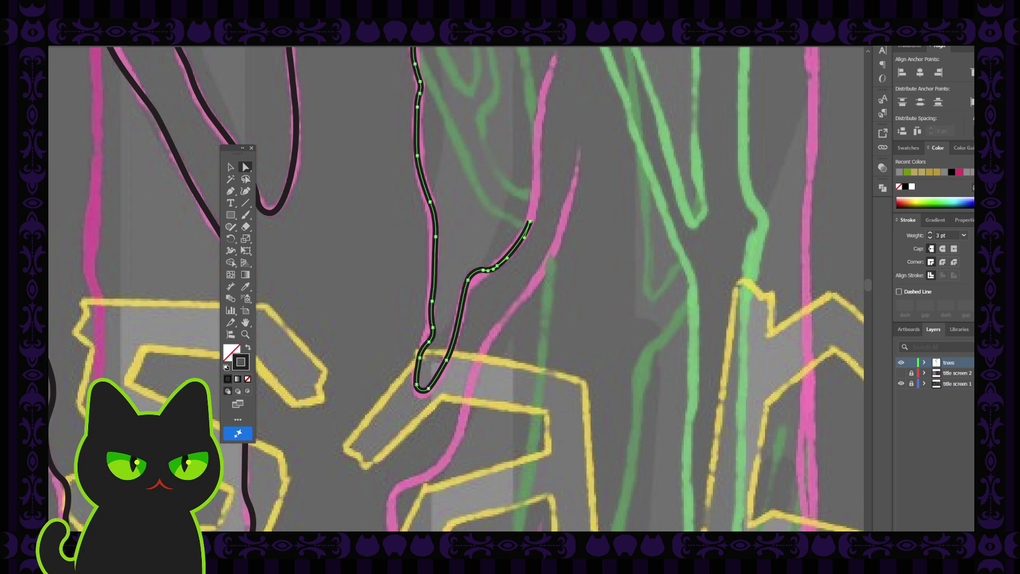
Step: Inspect the anchors and curve handles along the trunk's lower section
click(372, 362)
click(432, 339)
click(431, 302)
click(432, 302)
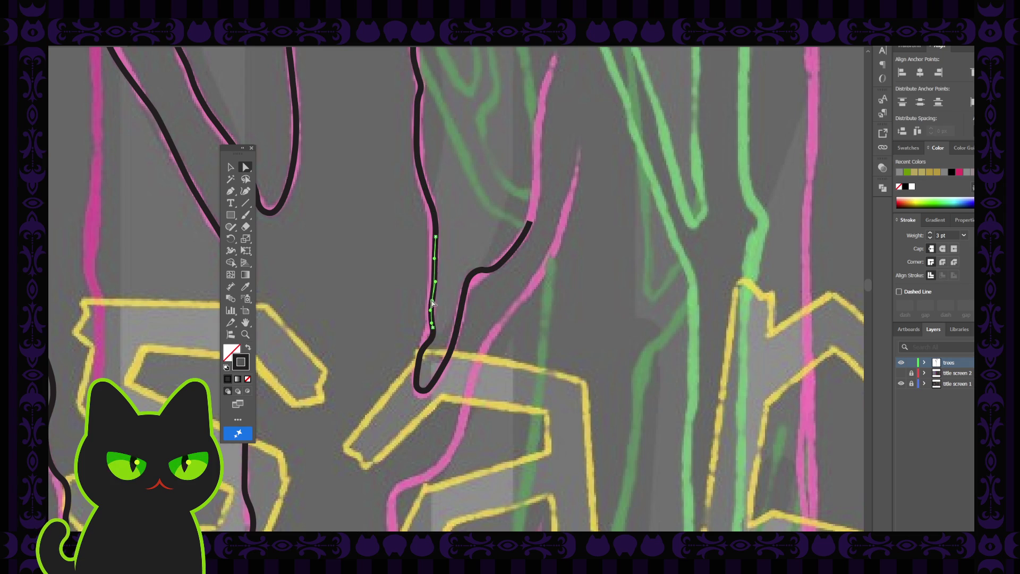
click(435, 277)
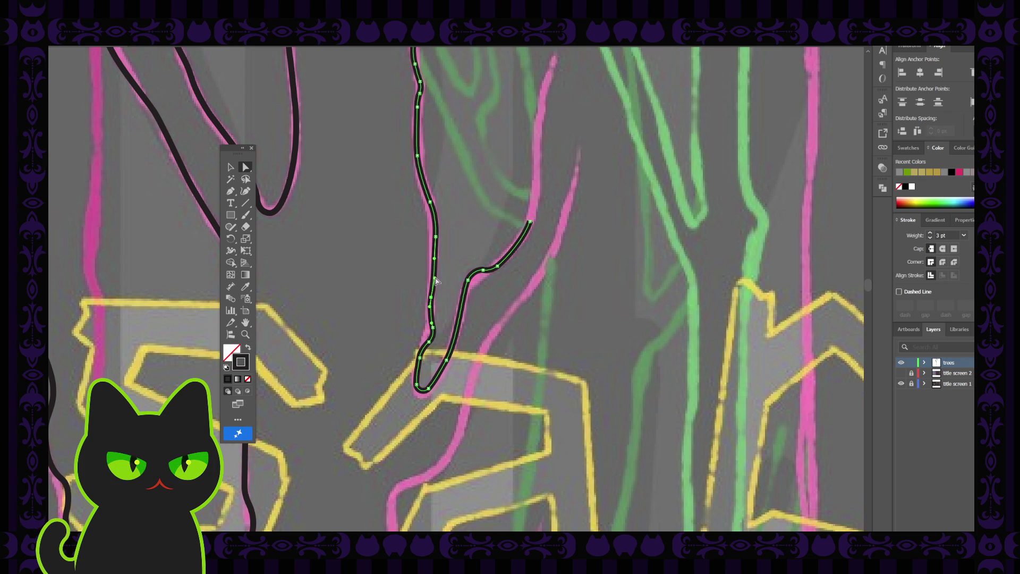
click(436, 281)
click(433, 266)
click(437, 242)
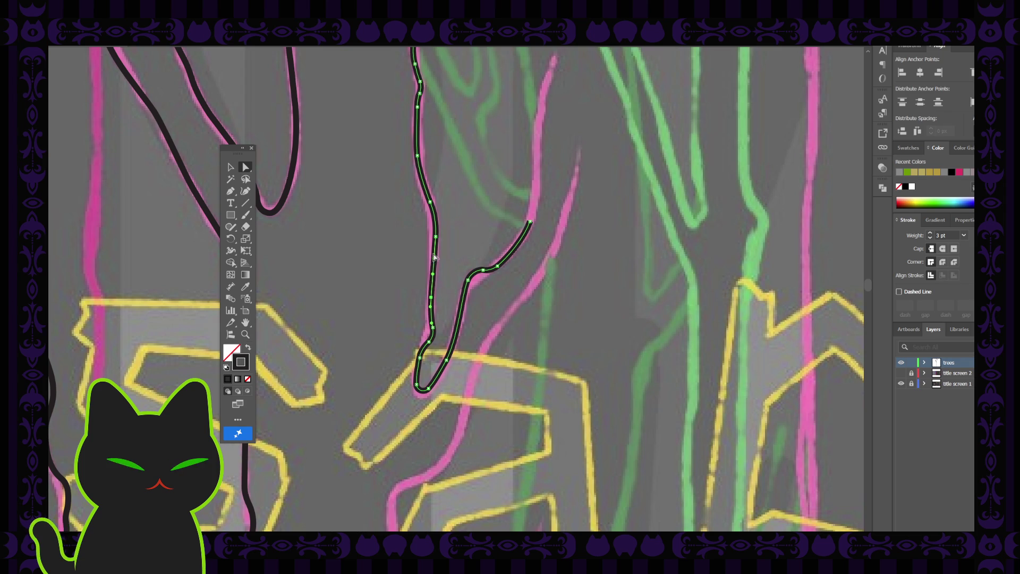
click(435, 237)
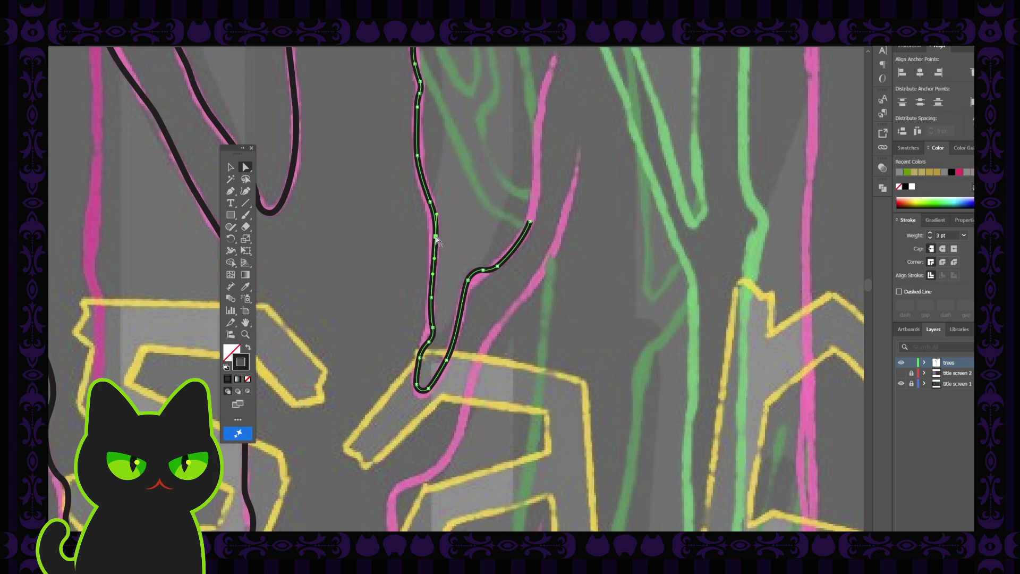
click(437, 240)
click(434, 266)
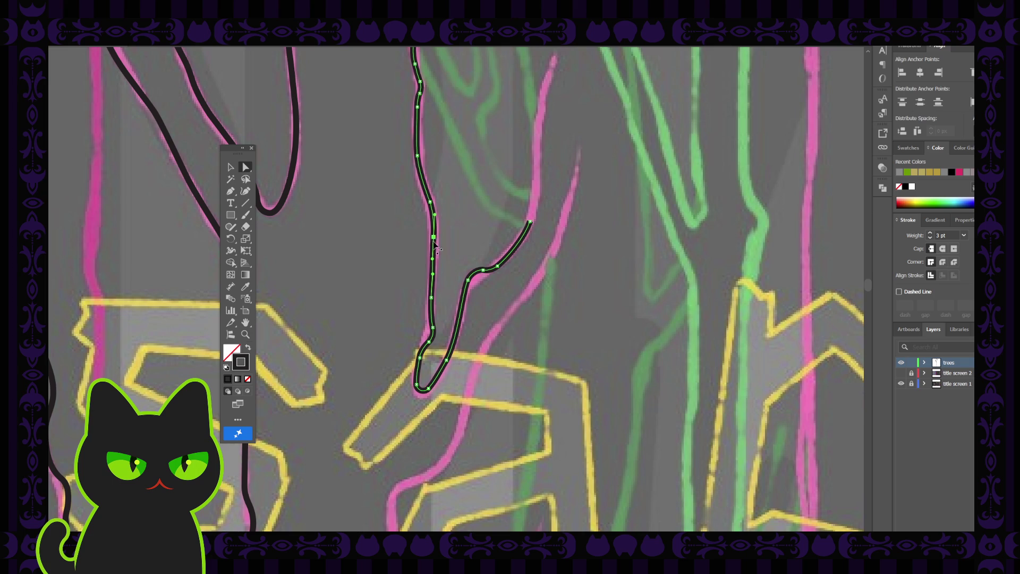
click(433, 332)
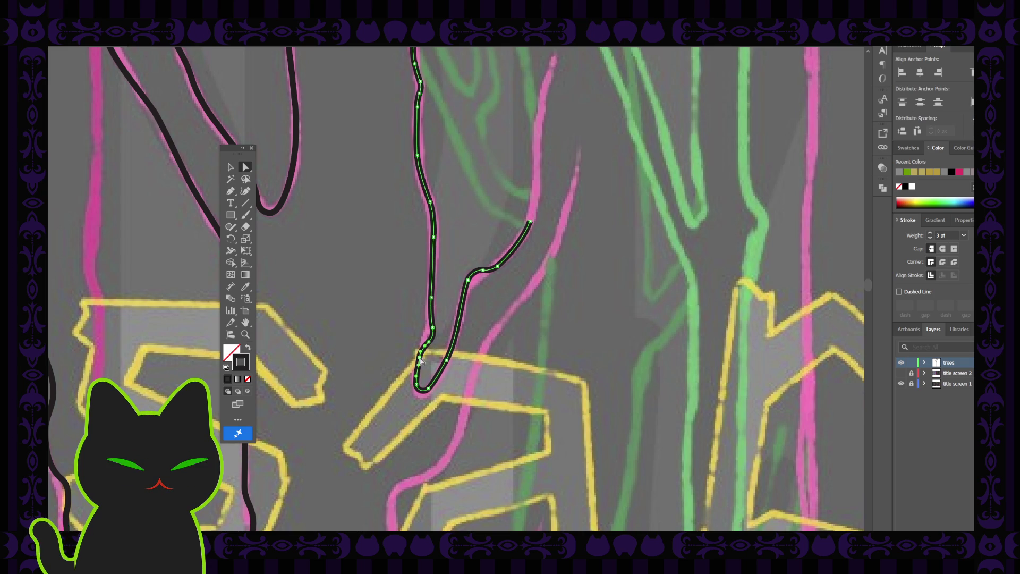
Step: Add anchor points along the lower-left curve, then deselect the outline
click(418, 384)
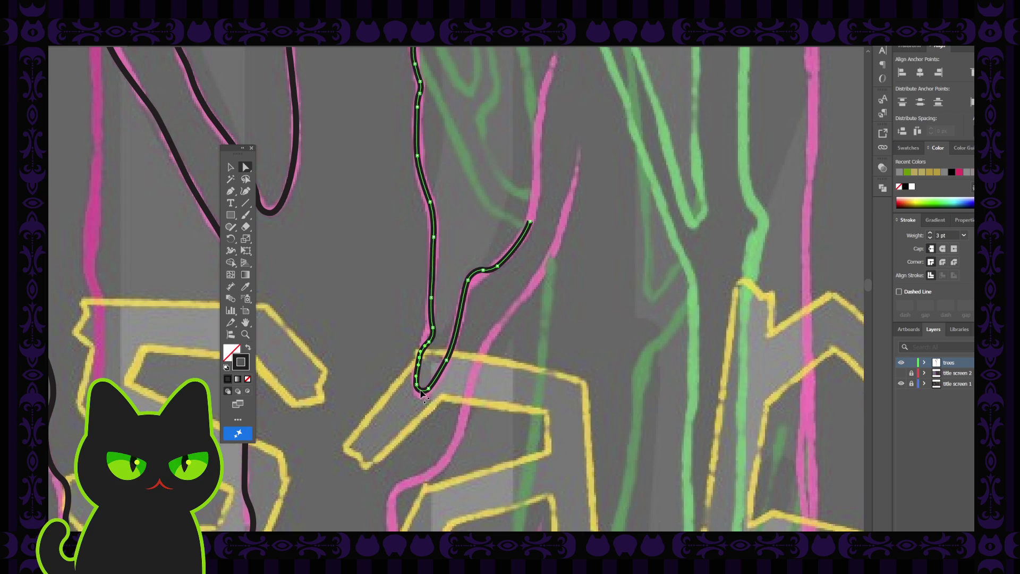
click(424, 377)
click(424, 365)
click(470, 351)
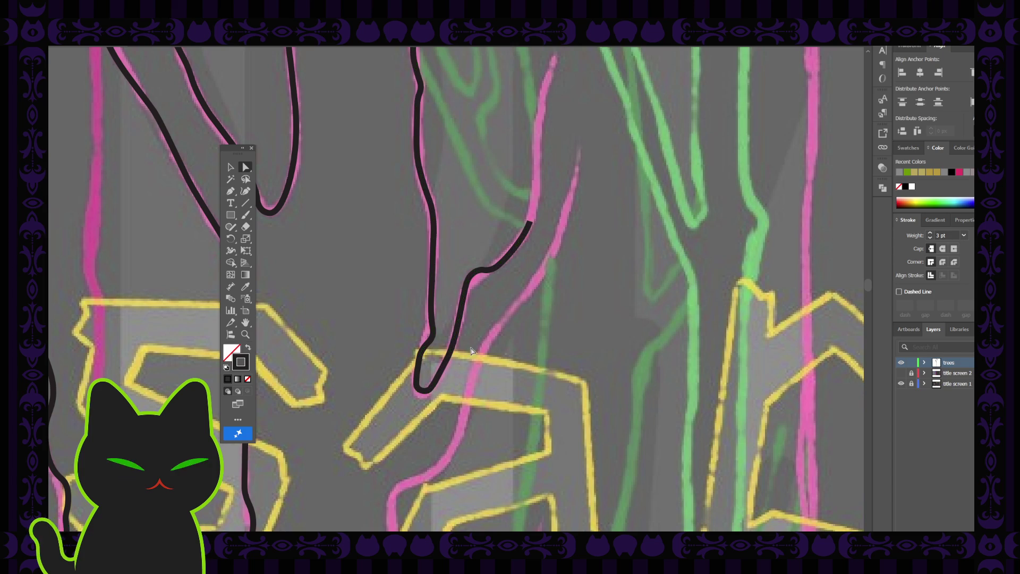
scroll(471, 350, down, 5)
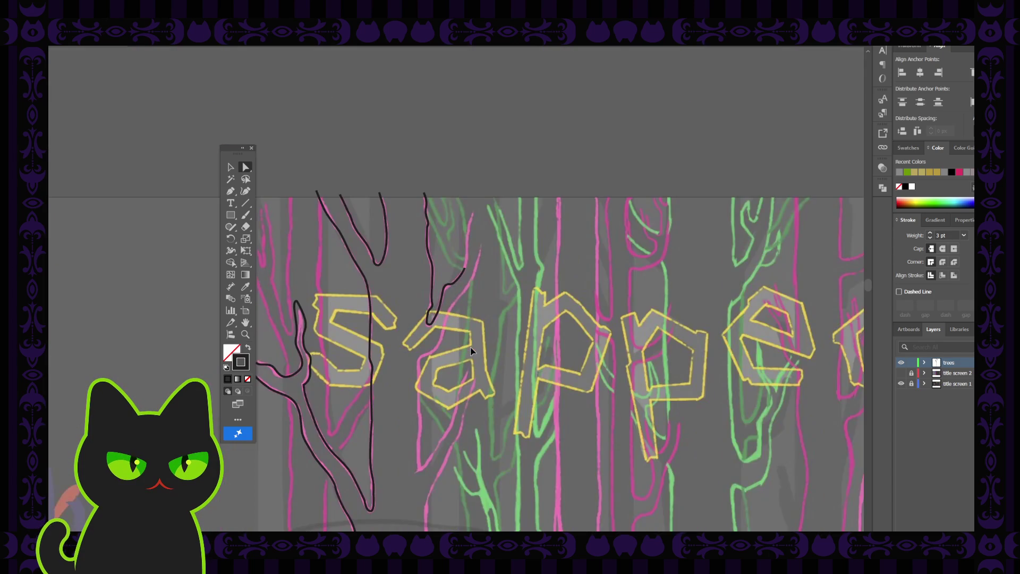
scroll(471, 350, up, 3)
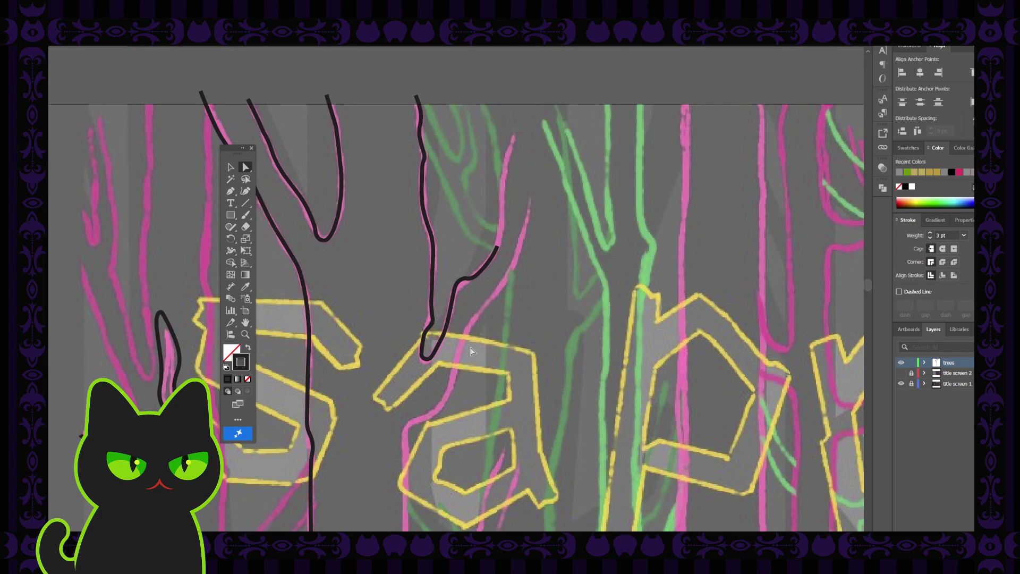
click(431, 314)
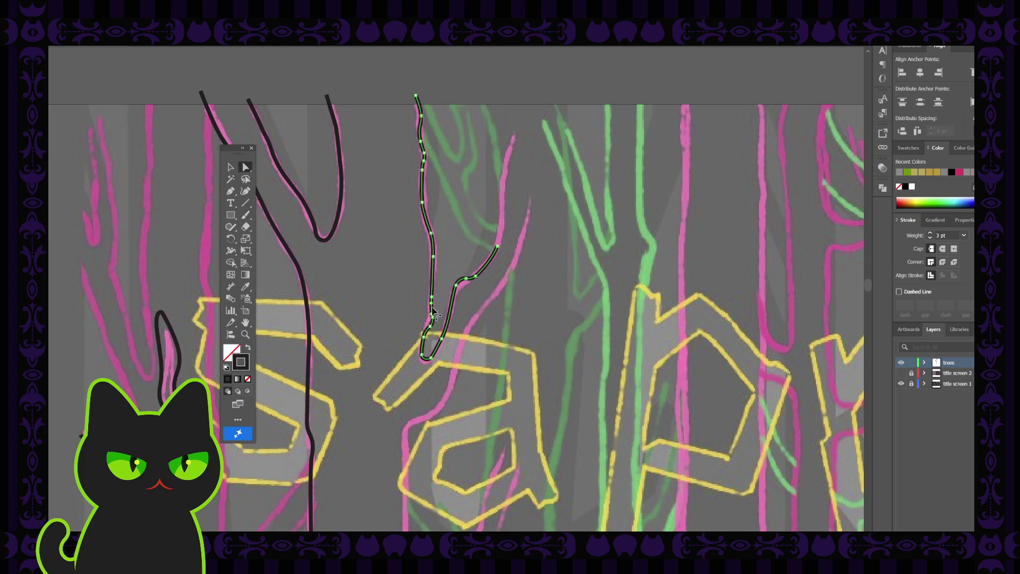
click(434, 260)
click(433, 259)
click(432, 258)
click(446, 233)
click(434, 281)
click(433, 298)
click(431, 301)
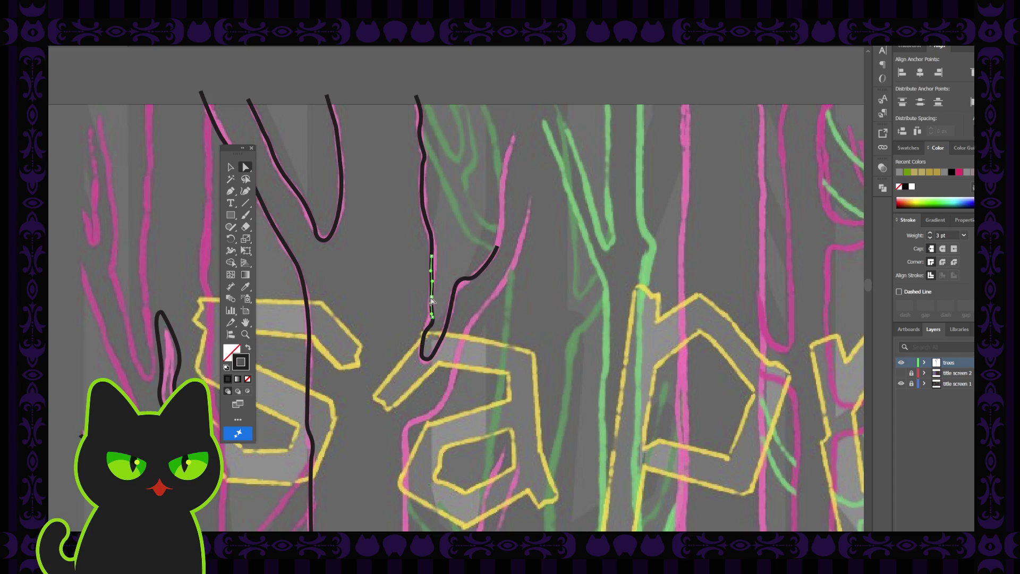
click(434, 320)
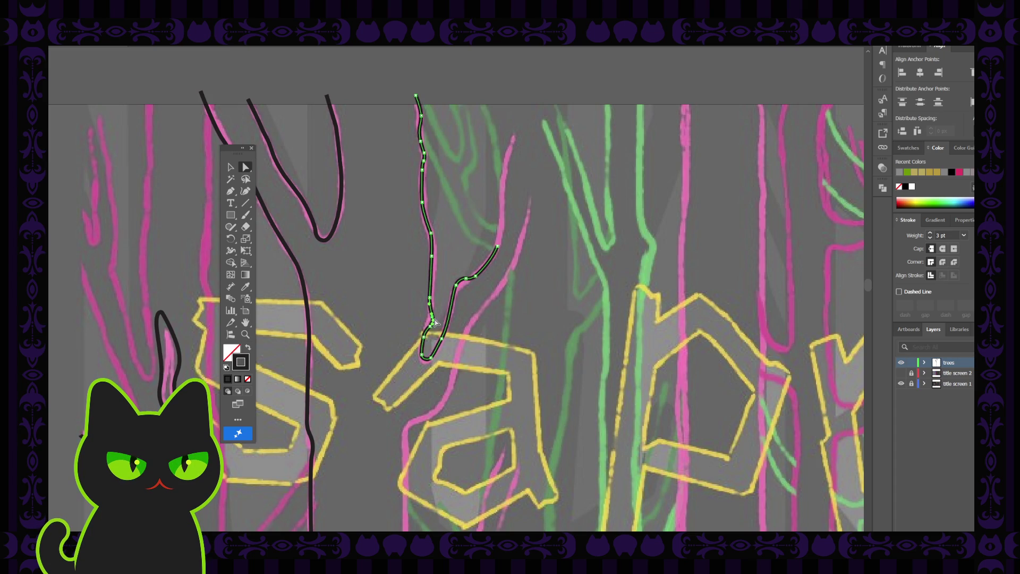
Step: Add an anchor to the lower branch curve and select the short piece near the bend with the branch outline
scroll(434, 322, up, 3)
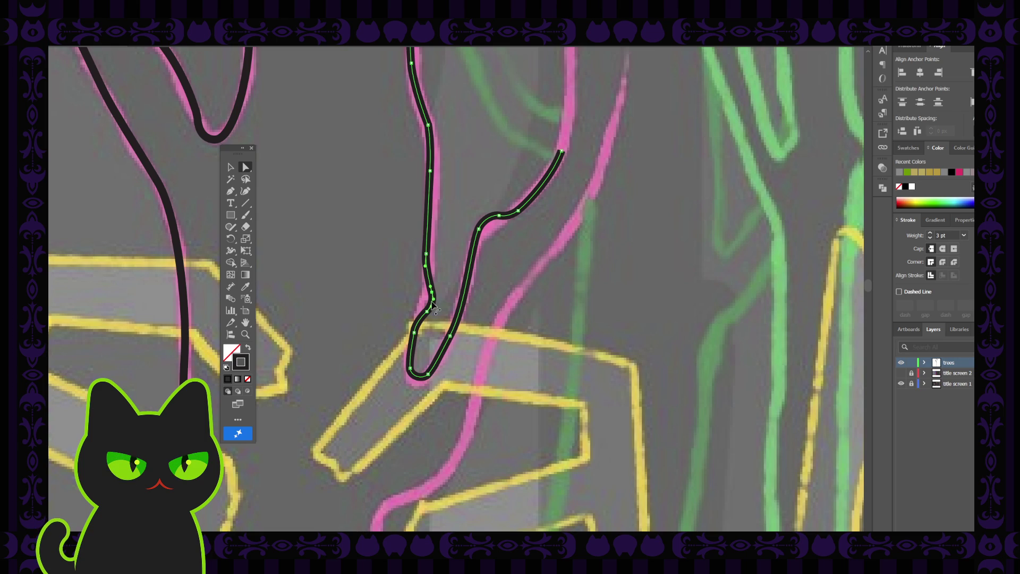
click(432, 305)
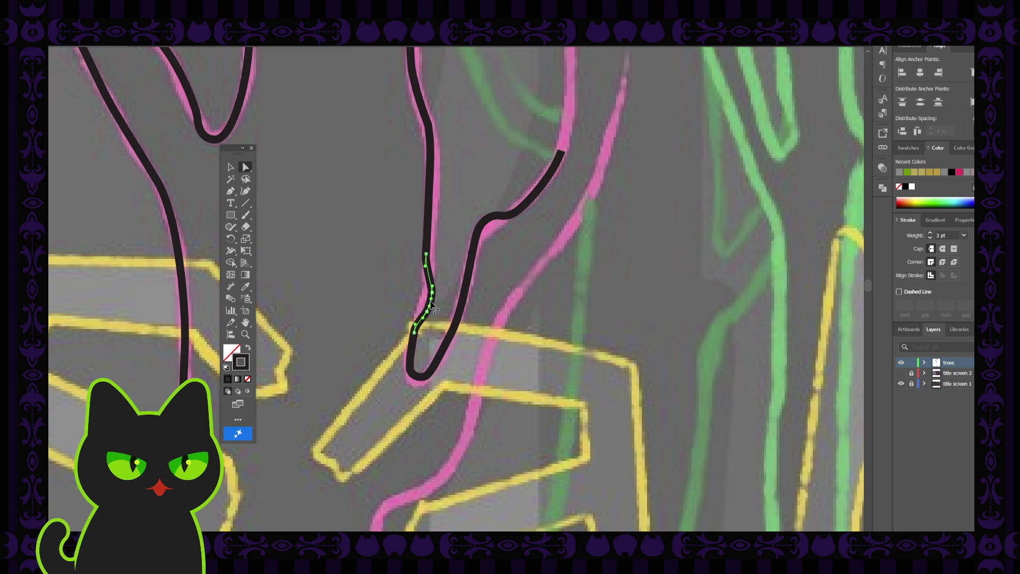
click(439, 274)
click(415, 334)
click(417, 336)
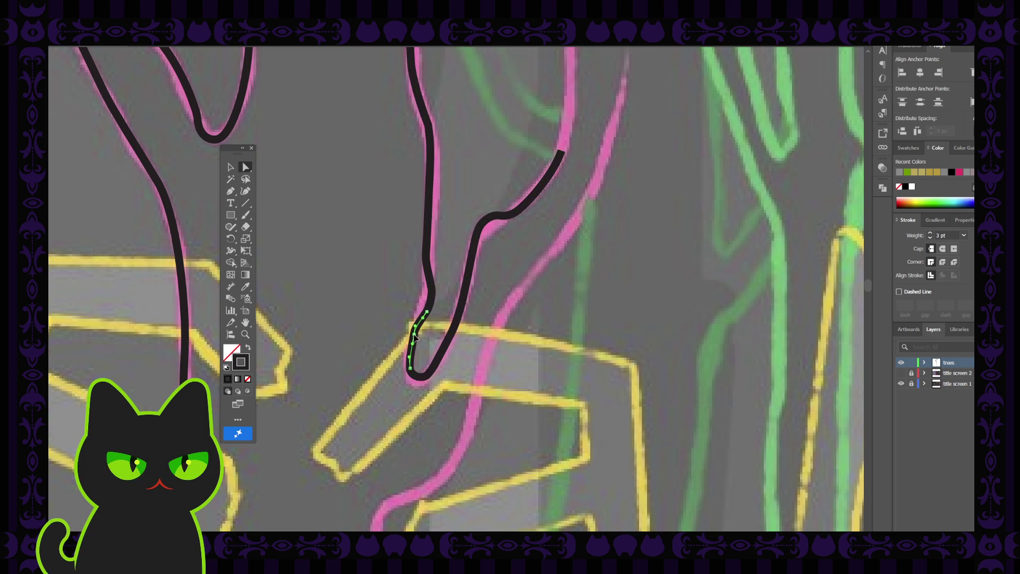
shift+click(426, 315)
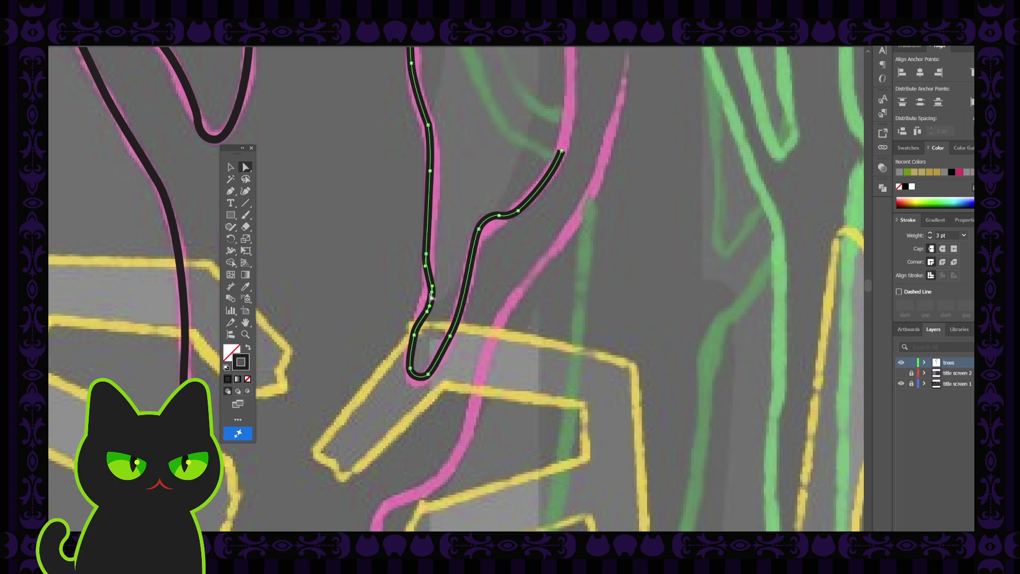
click(430, 295)
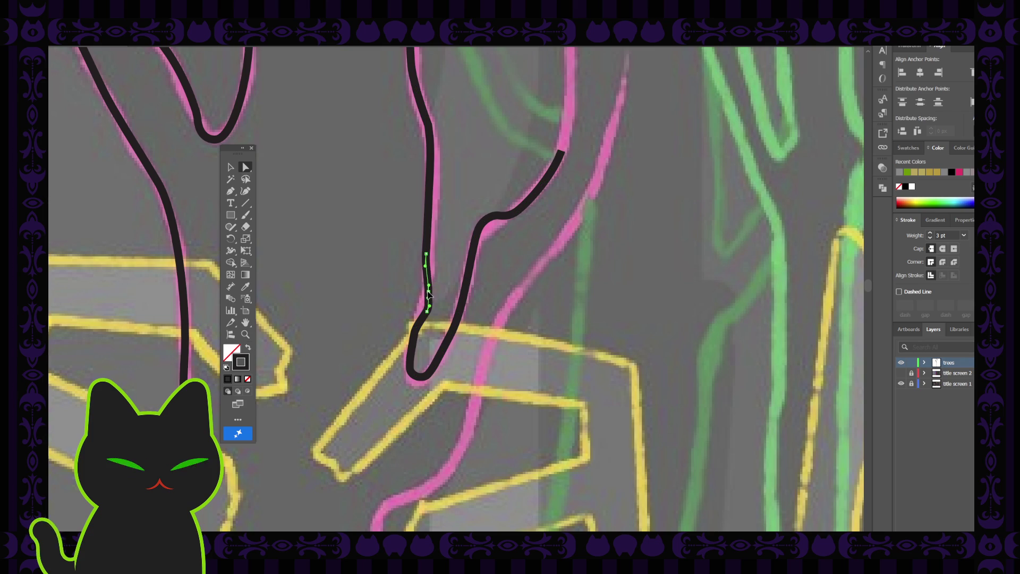
shift+click(428, 299)
Step: Drag the lower bend anchor down-left and reshape the lower curve to follow the pink line
key(p)
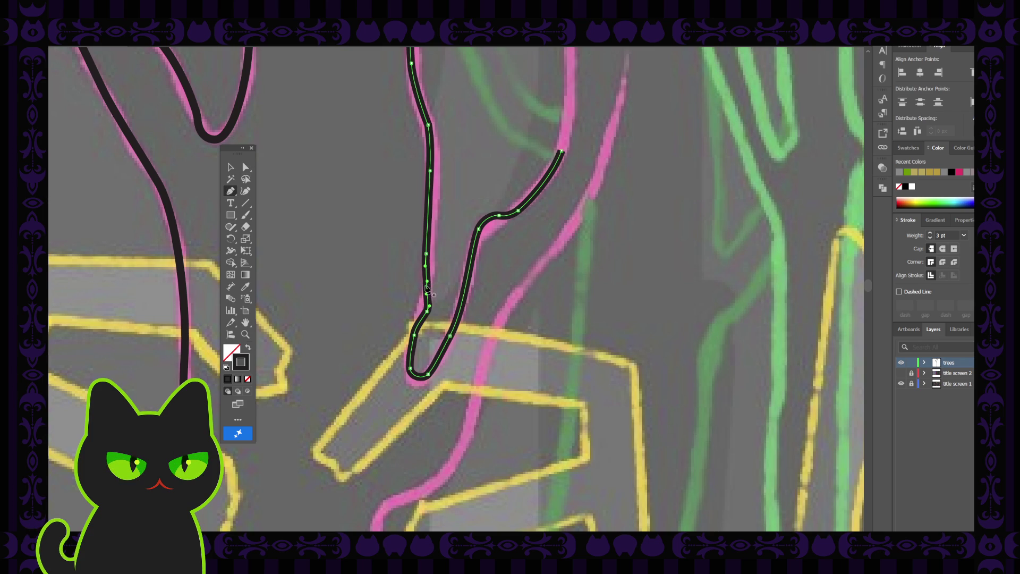
key(a)
click(430, 304)
click(428, 321)
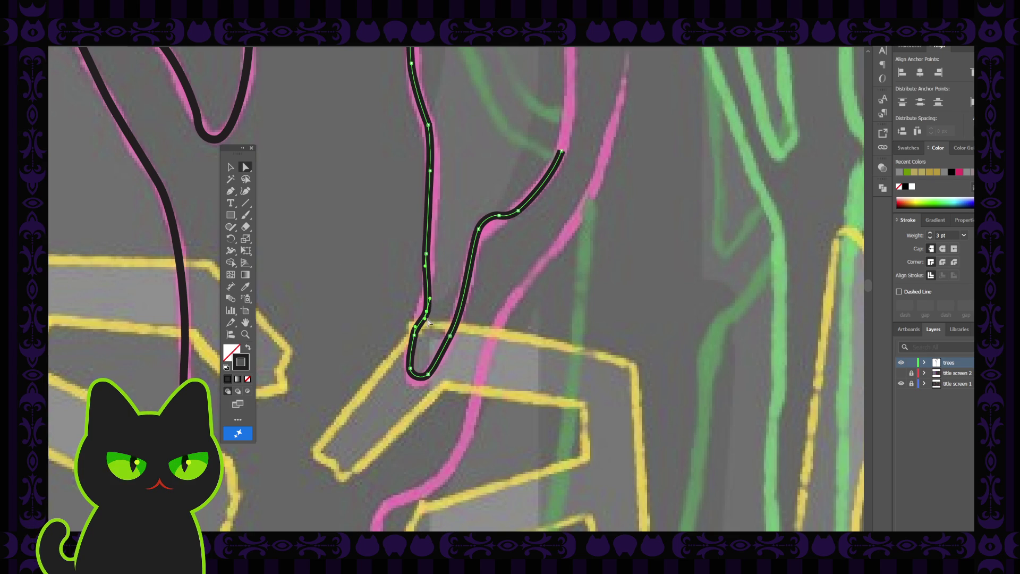
drag(428, 315, 421, 318)
click(448, 336)
drag(452, 340, 464, 304)
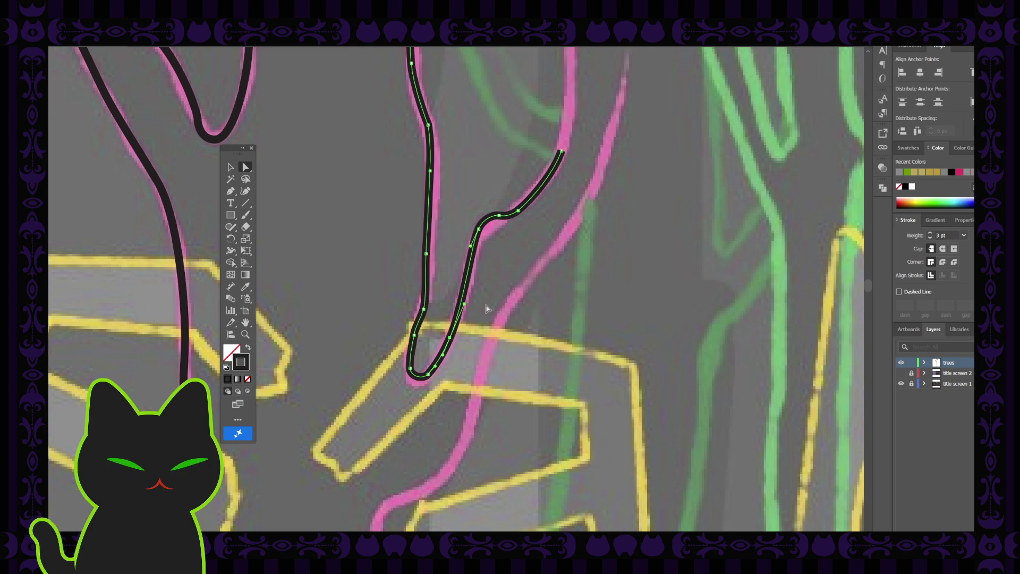
key(ctrl+minus)
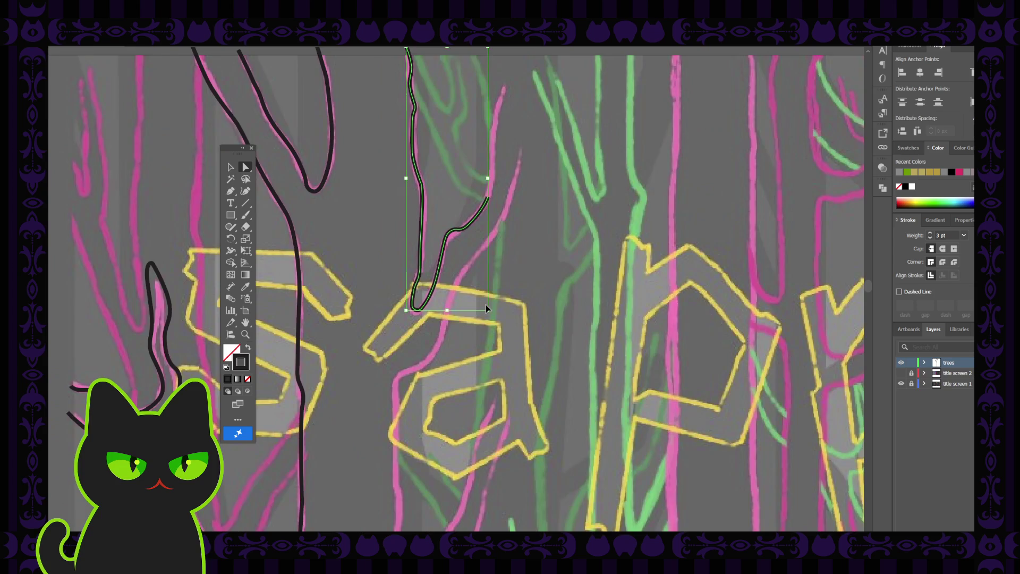
Step: Zoom in on the 'sa' letters and pick up the branch outline at its open end
key(ctrl+minus)
click(487, 308)
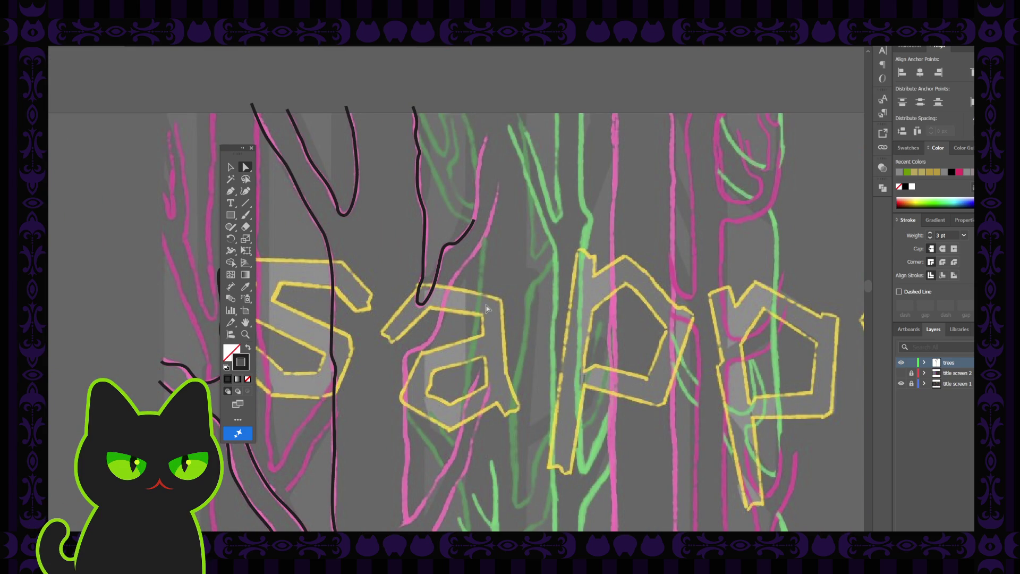
key(ctrl+minus)
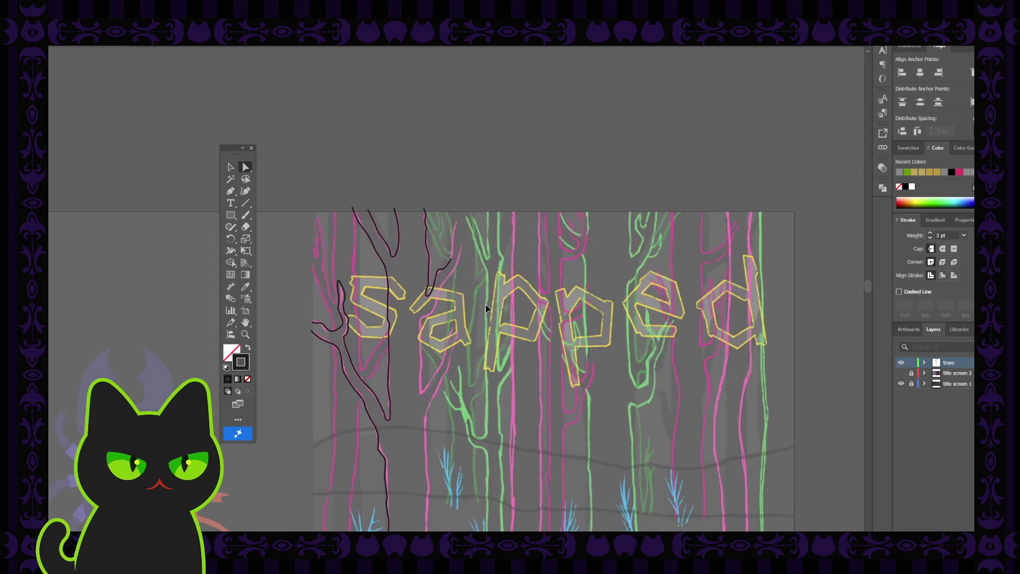
key(ctrl+plus)
key(ctrl+plus)
key(ctrl+plus)
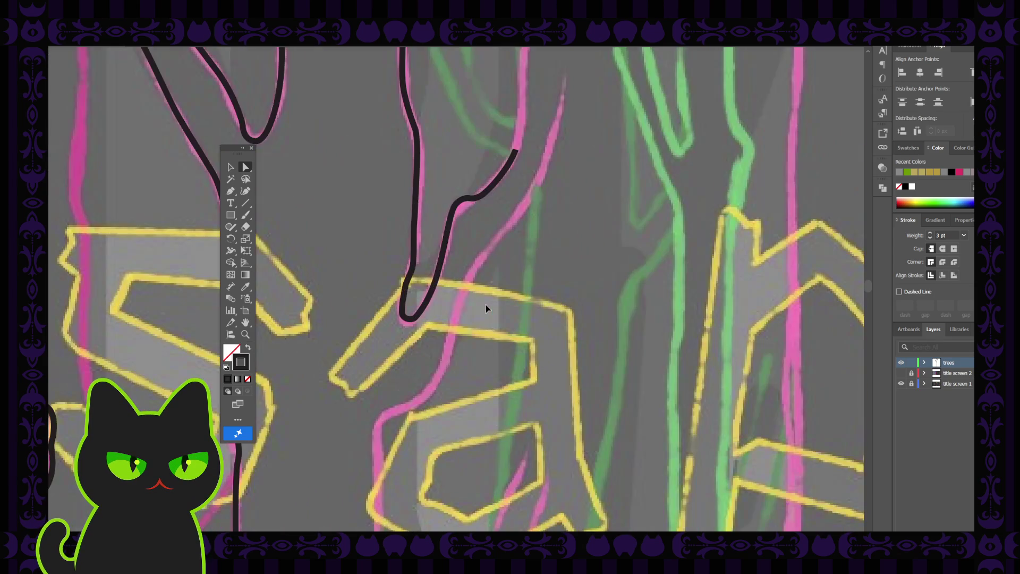
mouse_move(478, 235)
mouse_down()
mouse_move(421, 387)
mouse_move(410, 387)
mouse_up()
key(p)
click(458, 309)
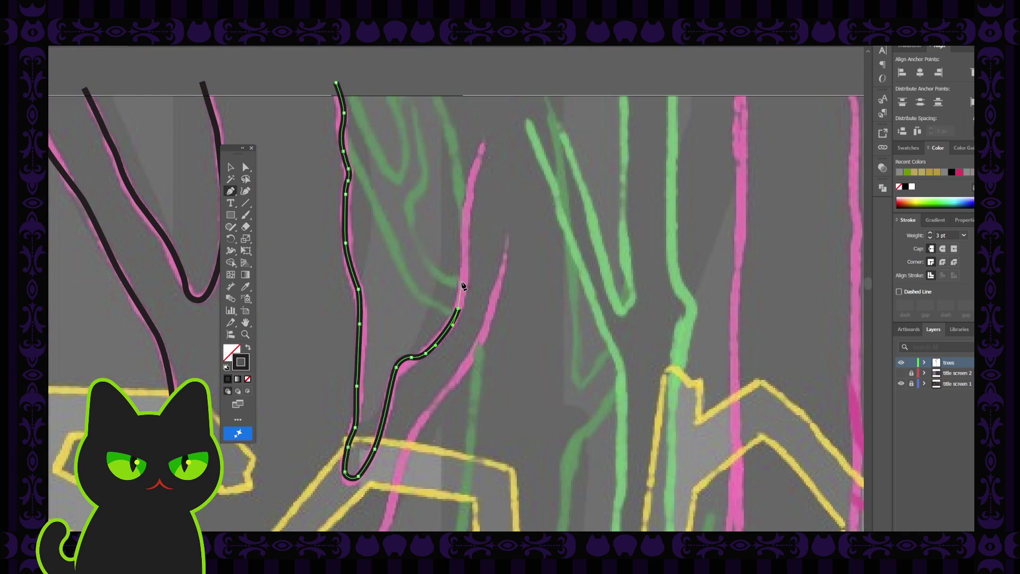
click(245, 191)
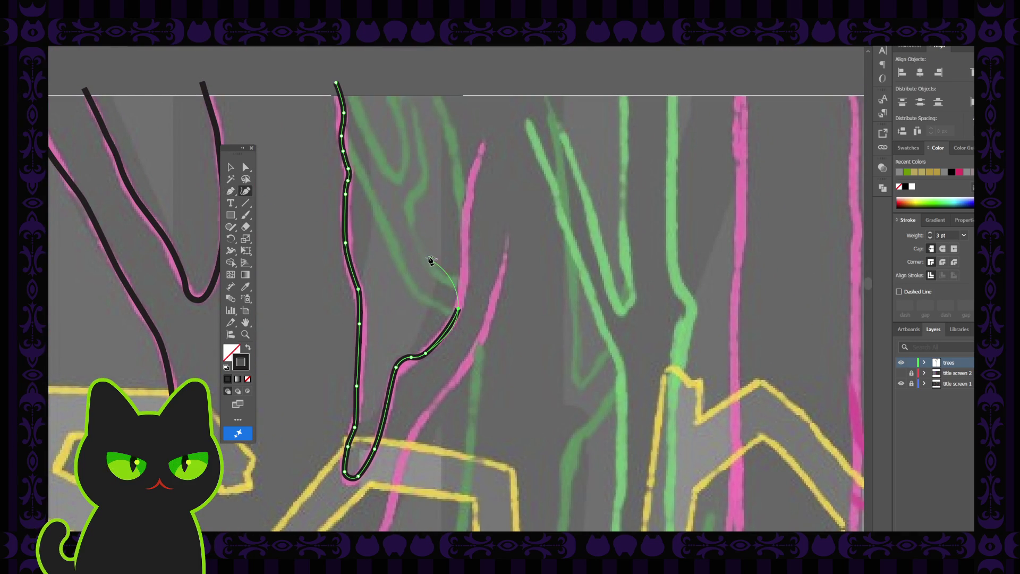
Step: Extend the branch outline with curved points upward to the top of the pink line
click(463, 263)
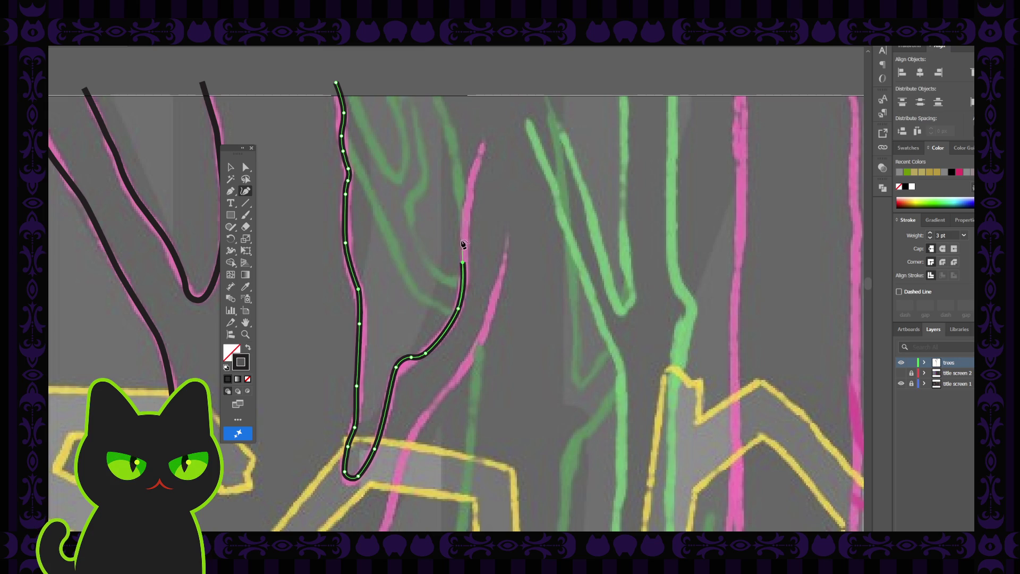
click(463, 222)
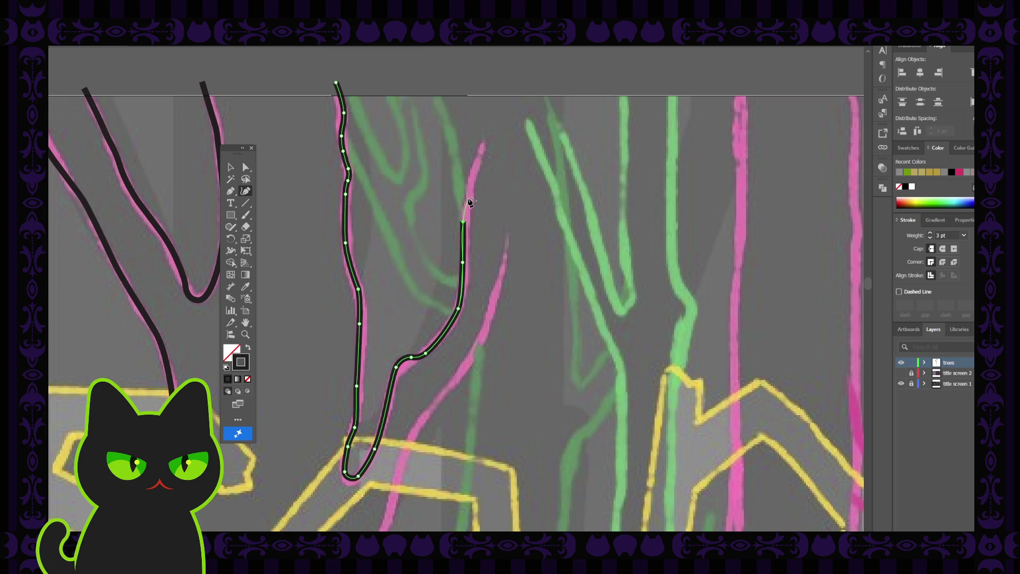
click(468, 199)
click(470, 176)
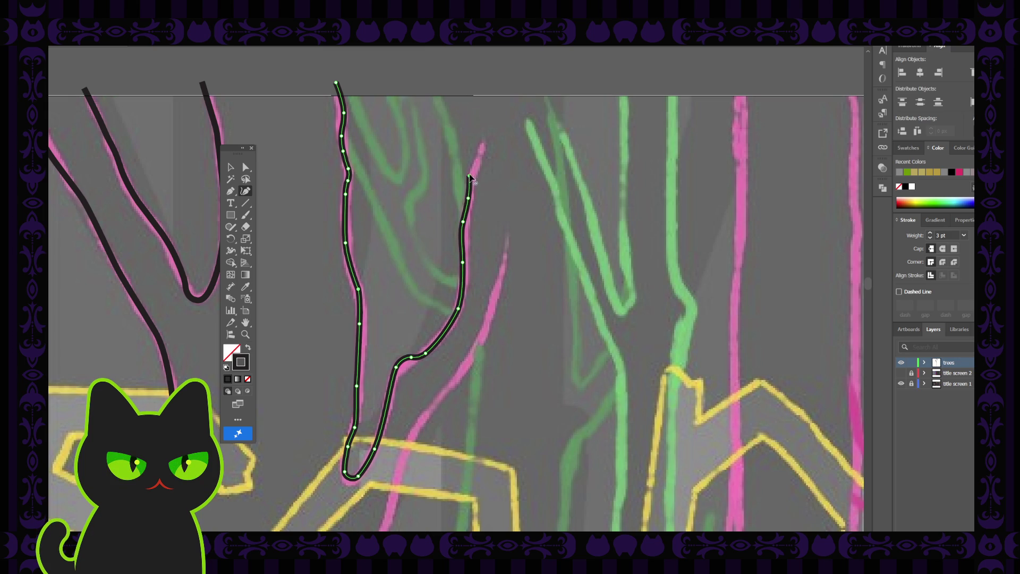
click(483, 139)
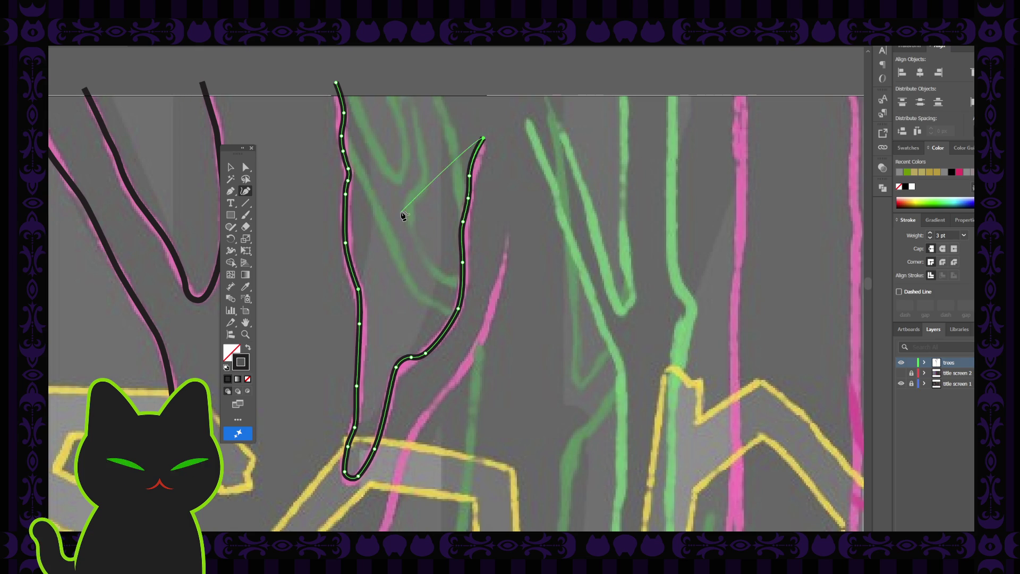
key(a)
click(427, 207)
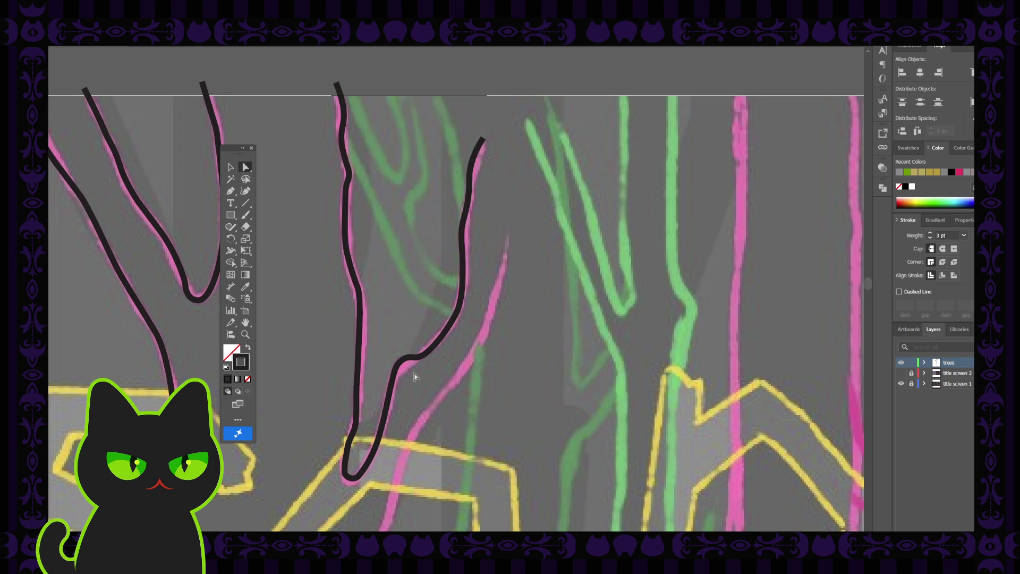
Step: Start a new curved outline at the top of the pink branch and trace it down-left along the trunk
scroll(415, 378, down, 2)
key(shift+grave)
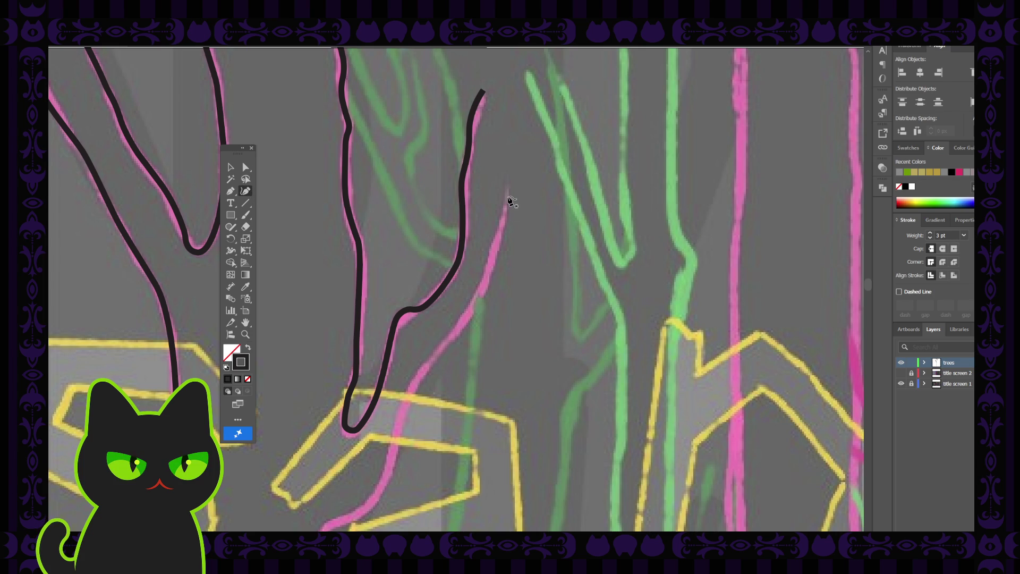
key(ctrl+minus)
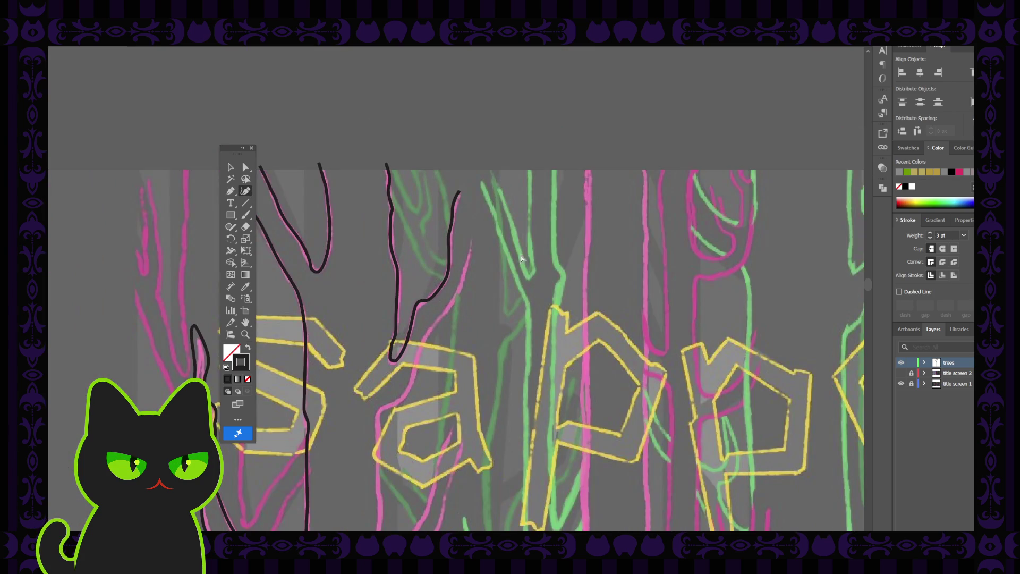
key(ctrl+minus)
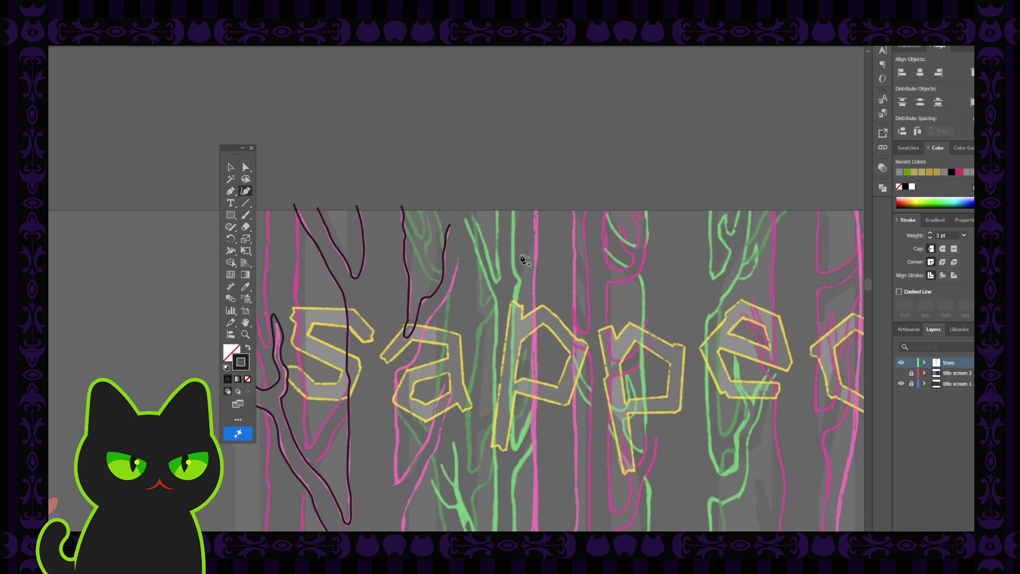
key(ctrl+plus)
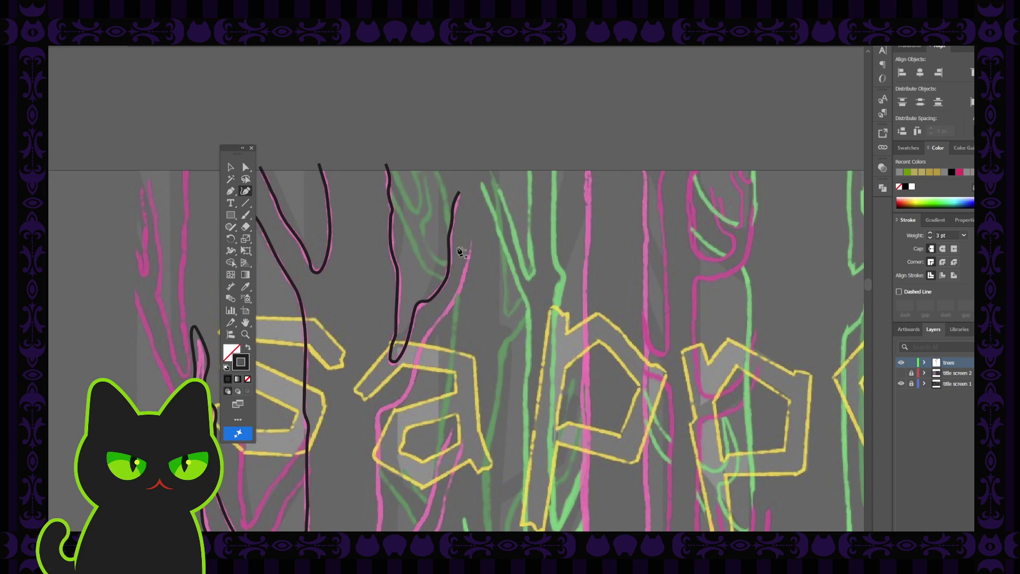
click(472, 240)
click(463, 282)
click(445, 313)
click(434, 324)
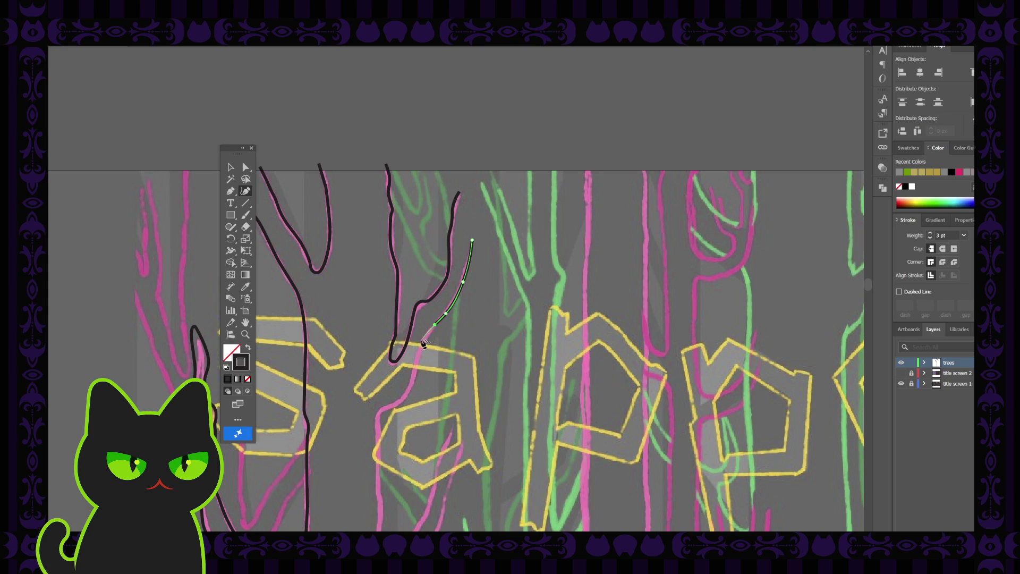
Step: Extend the outline further down the trunk and past the letter a
click(422, 343)
click(415, 365)
click(410, 387)
click(400, 403)
click(380, 409)
Step: Switch to the Pen tool and resume the traced outline from its end point
scroll(380, 403, down, 2)
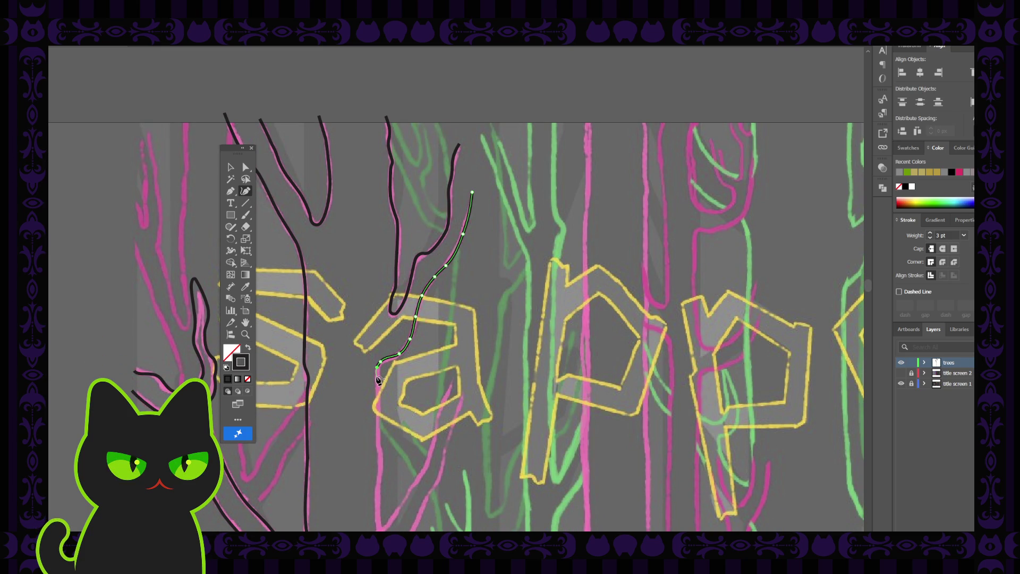
key(p)
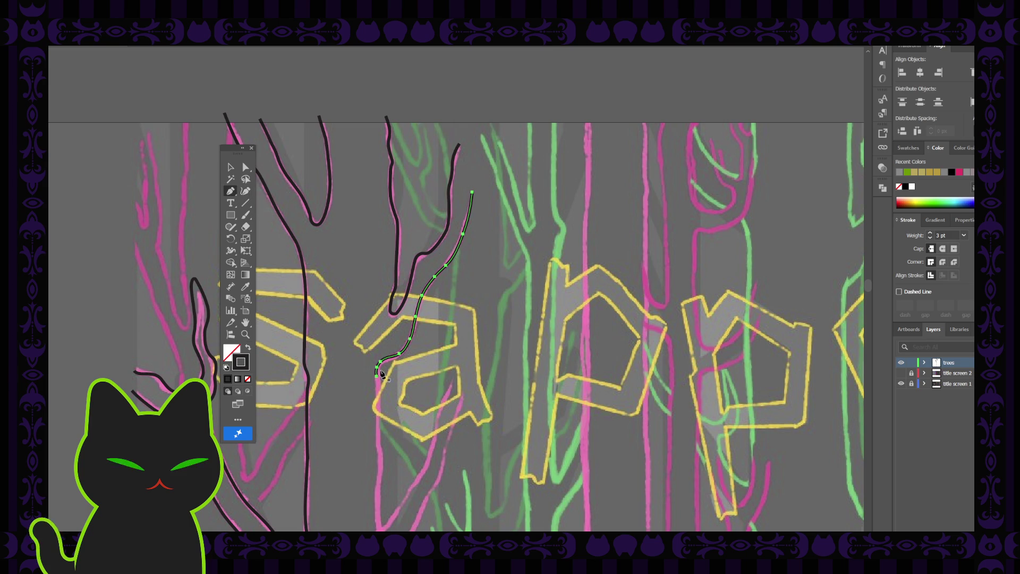
ctrl+click(377, 380)
click(377, 377)
scroll(378, 419, down, 3)
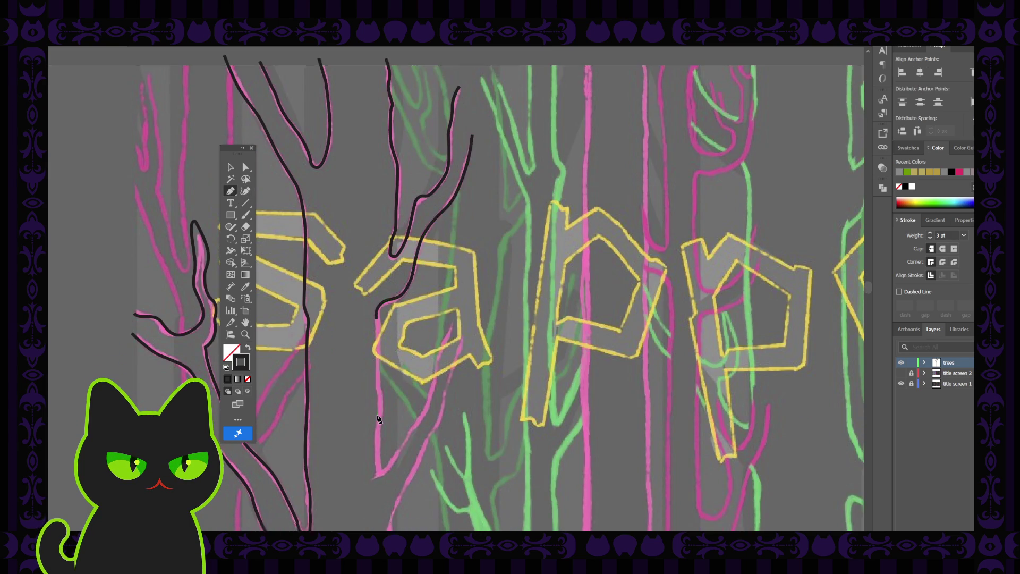
Step: Add curved points down the pink trunk line, carrying the outline below the letter a
scroll(386, 310, up, 3)
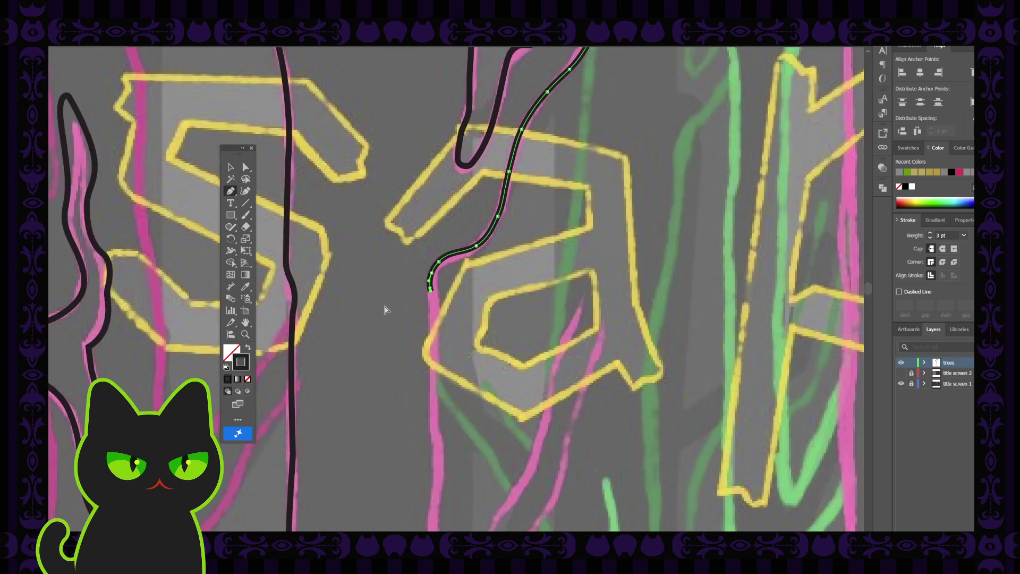
click(434, 313)
drag(437, 329, 438, 333)
click(437, 338)
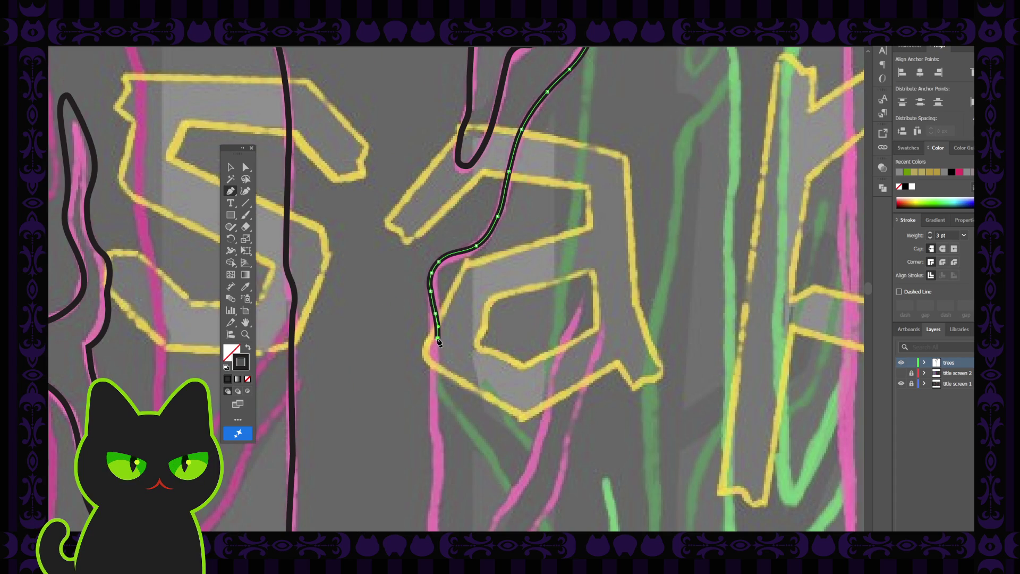
click(435, 381)
click(434, 394)
click(435, 430)
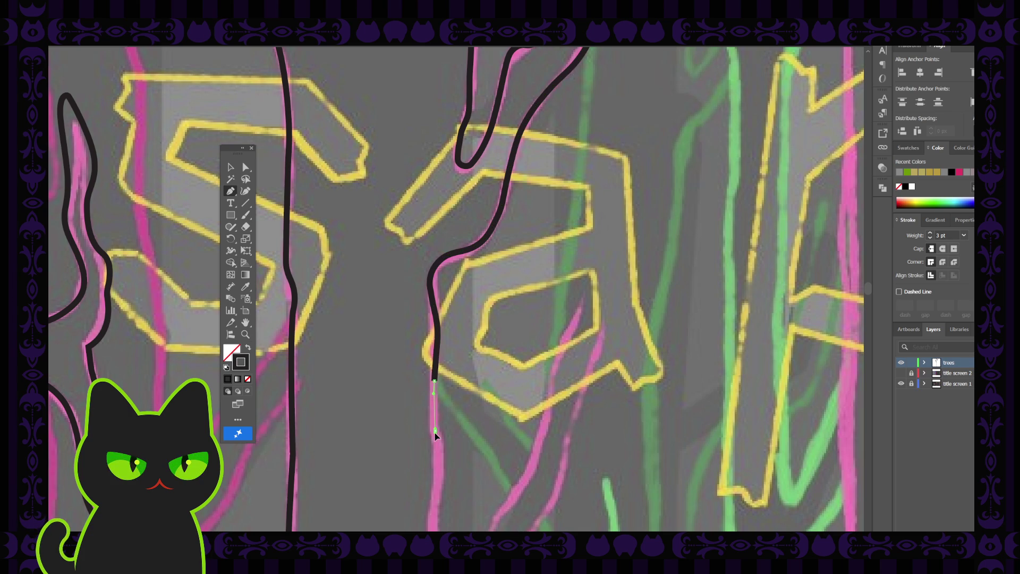
click(436, 439)
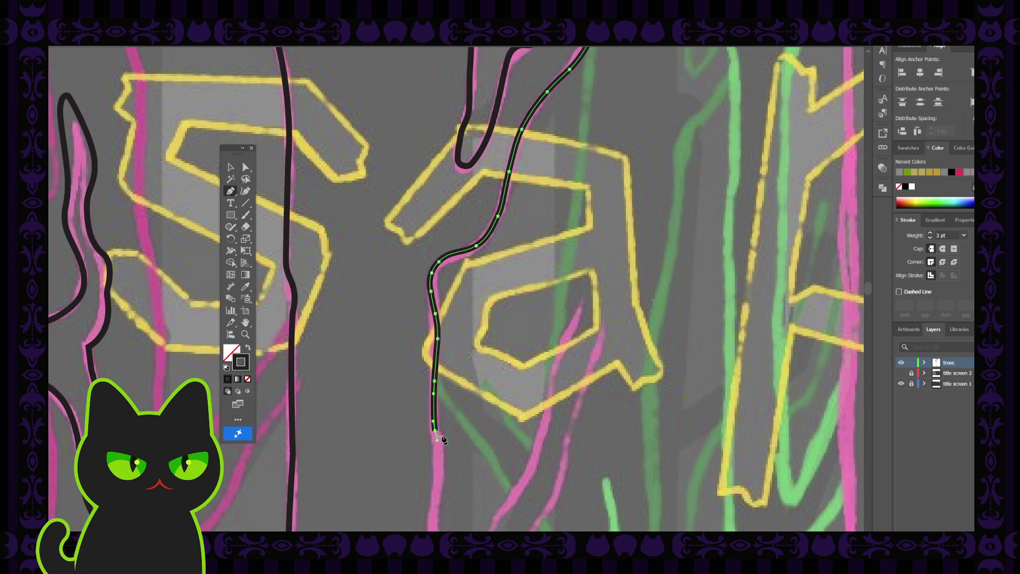
click(437, 339)
click(432, 301)
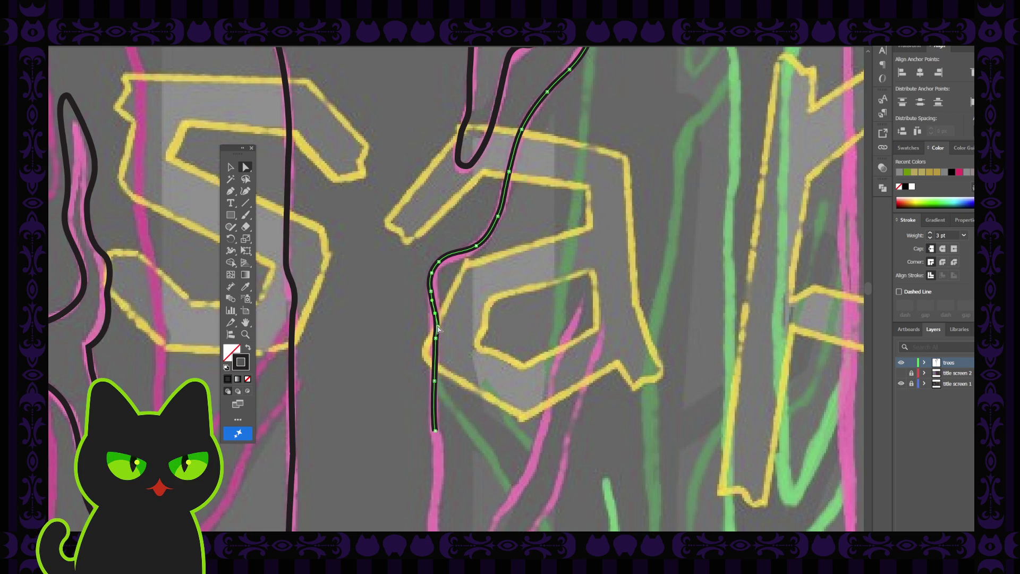
Step: Drag the trunk outline's segment near the bend so it follows the pink line, then deselect
click(436, 346)
click(433, 332)
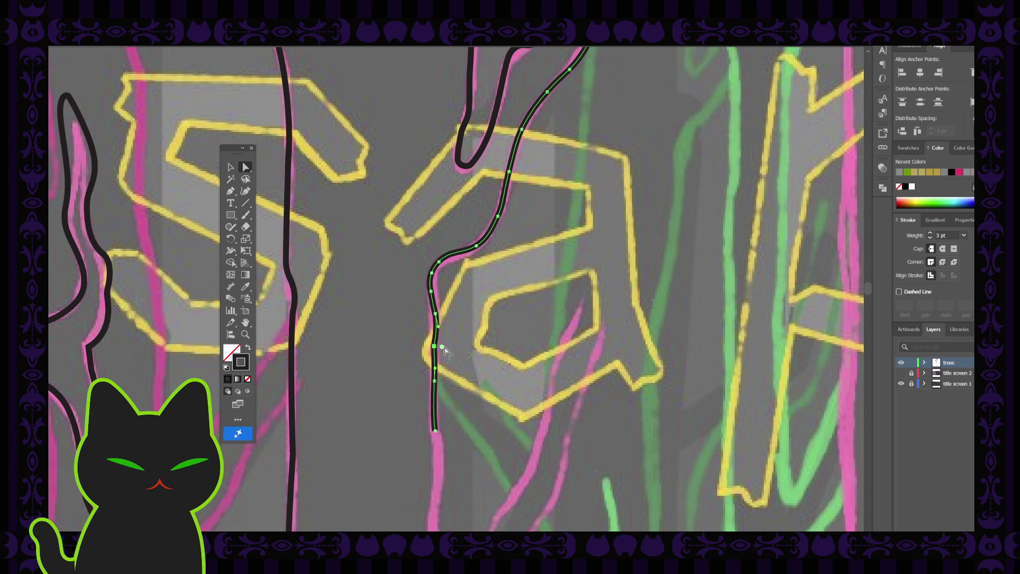
click(442, 348)
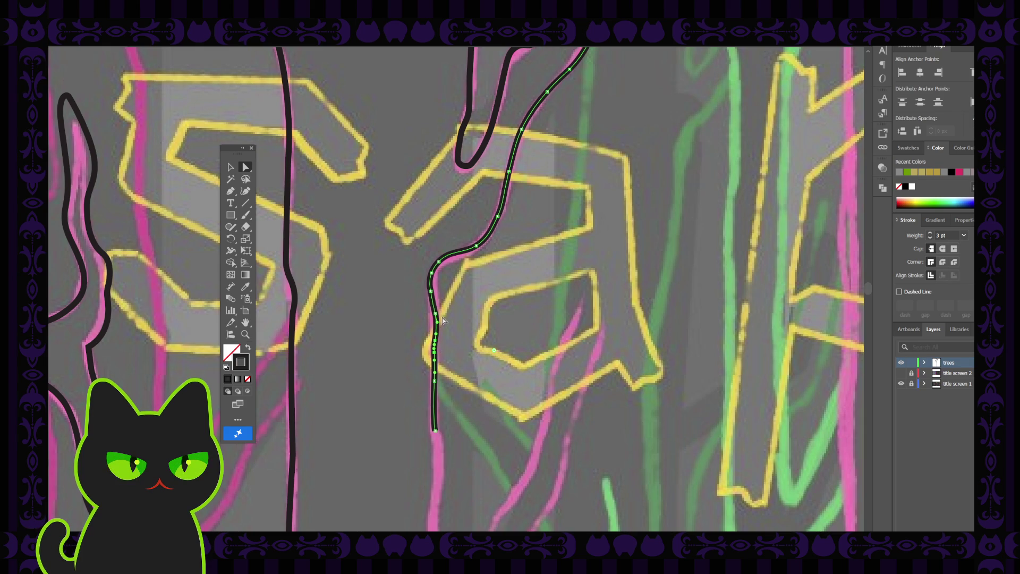
click(430, 291)
click(433, 274)
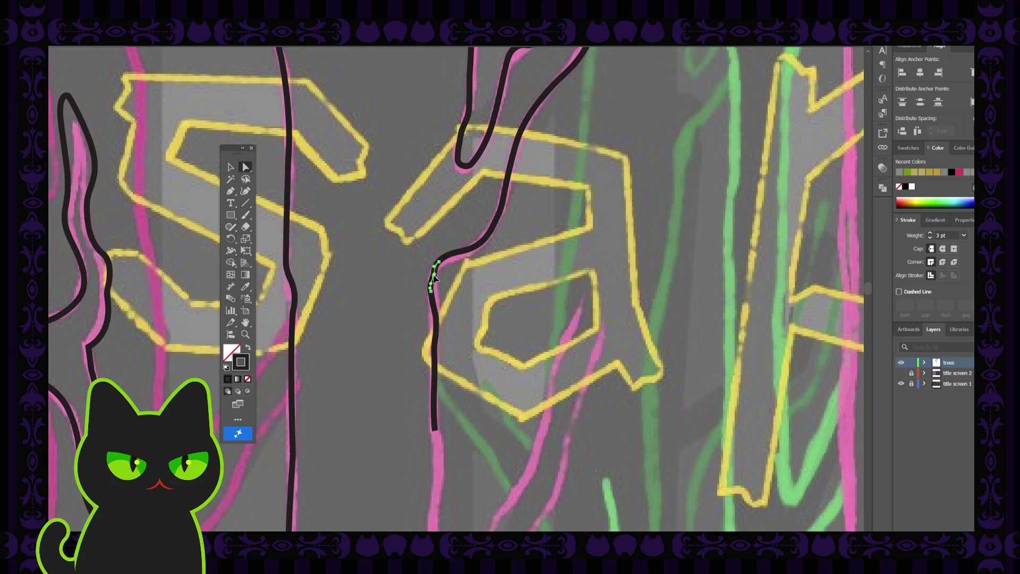
click(430, 290)
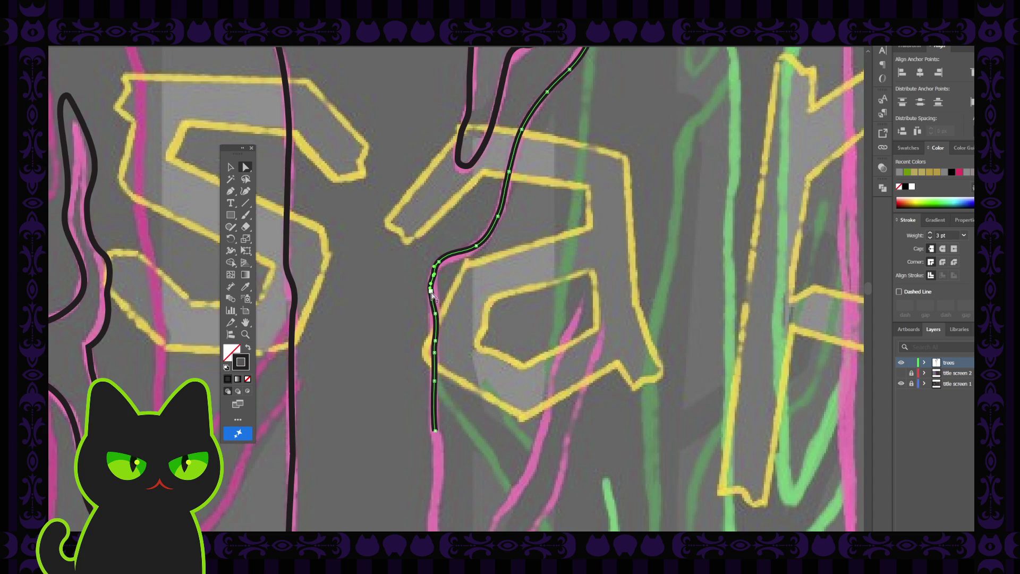
click(433, 298)
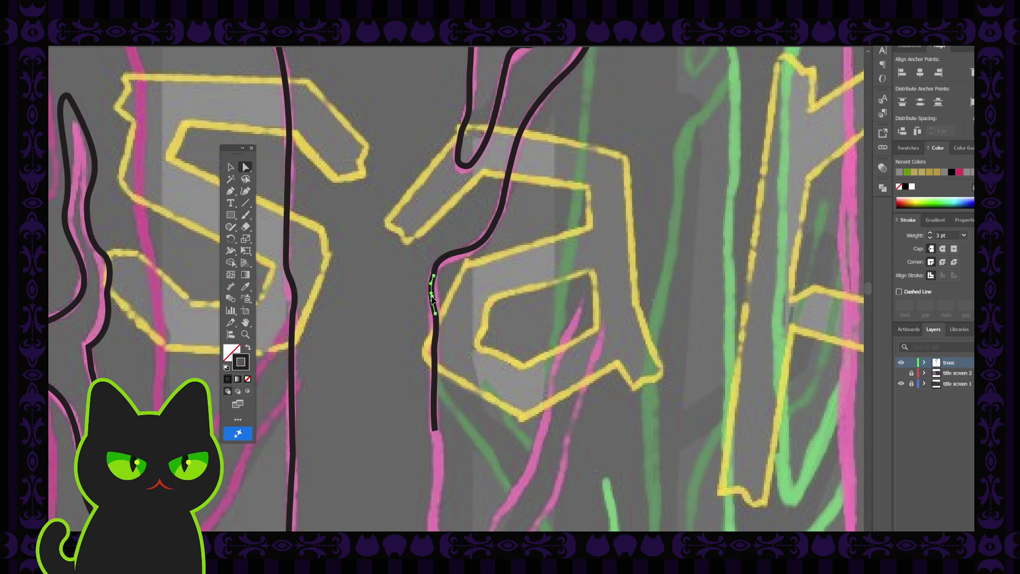
click(433, 302)
drag(434, 314, 437, 322)
click(434, 420)
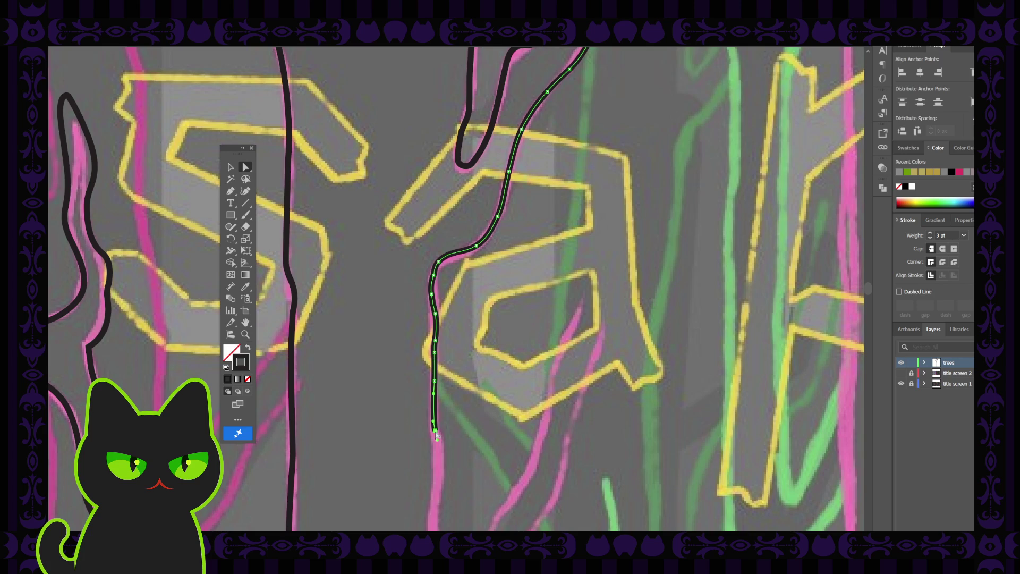
scroll(467, 421, down, 3)
click(477, 386)
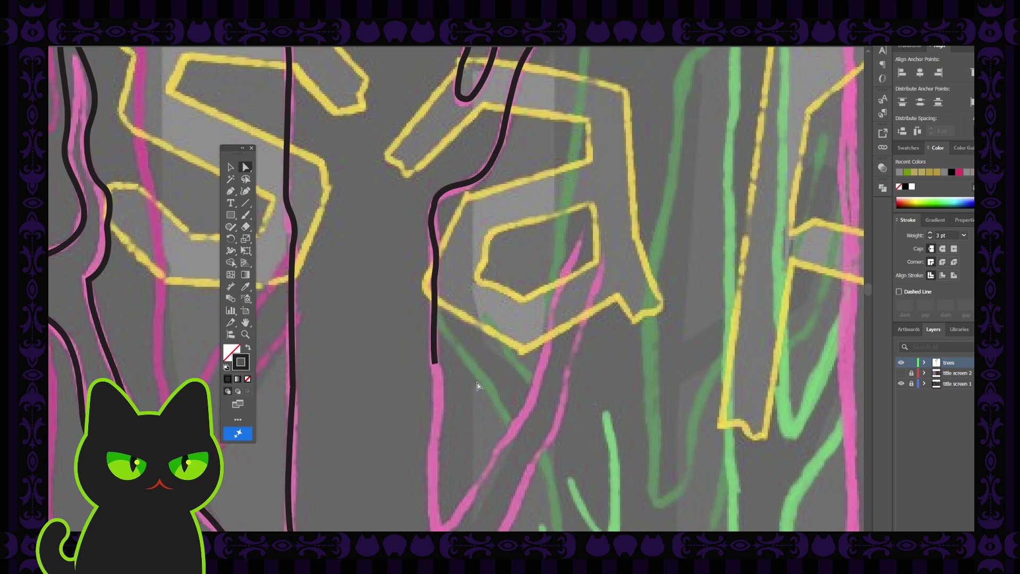
Step: Pick up the trunk outline at its bottom end and add curved points down the pink line
key(ctrl+minus)
key(ctrl+minus)
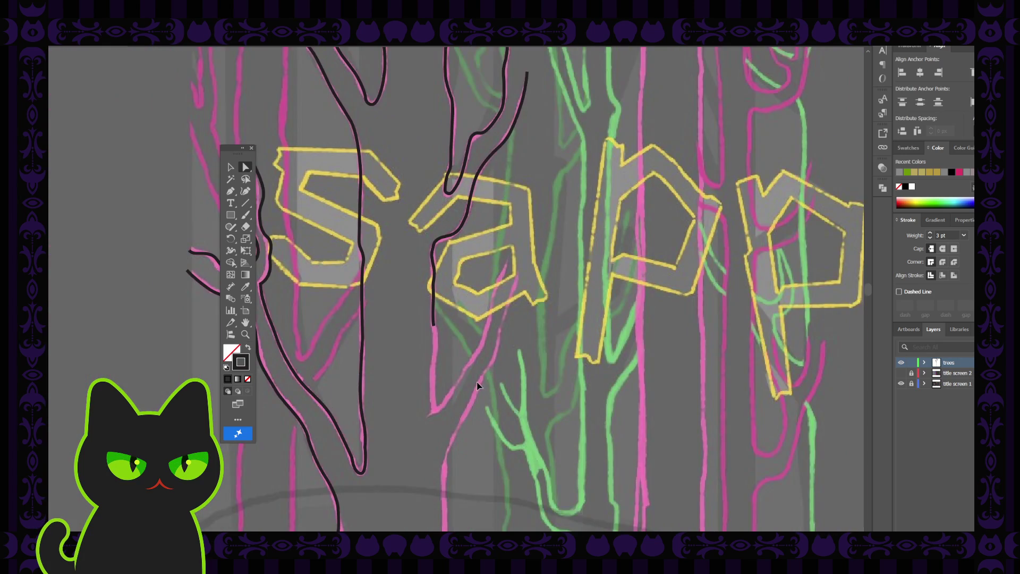
key(ctrl+plus)
key(ctrl+plus)
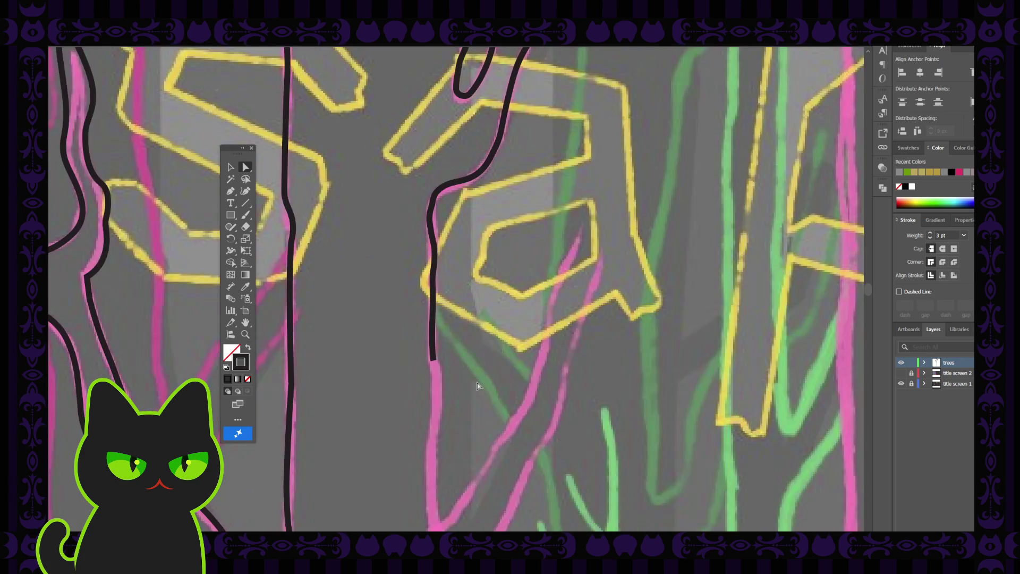
scroll(476, 386, down, 6)
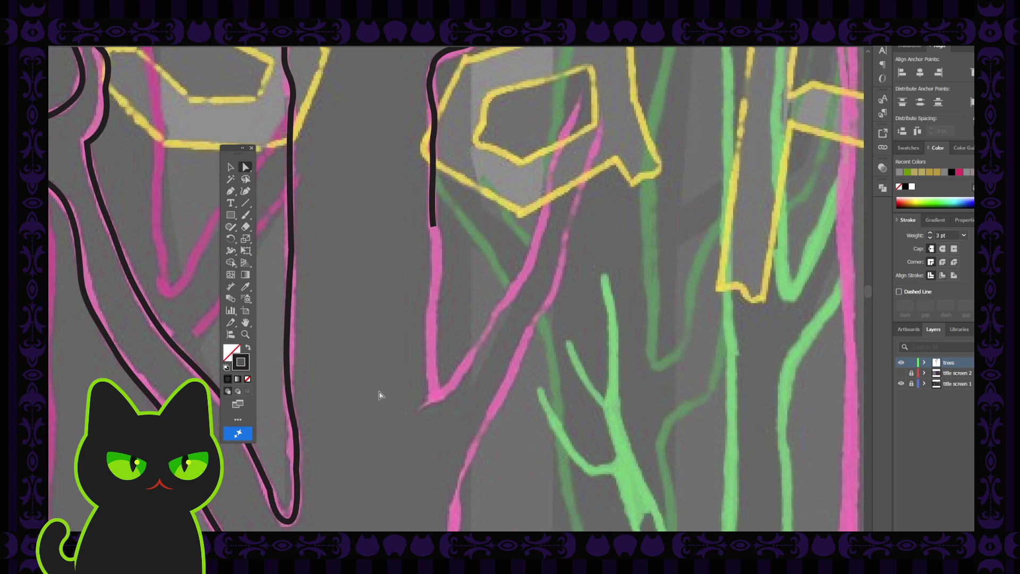
click(230, 191)
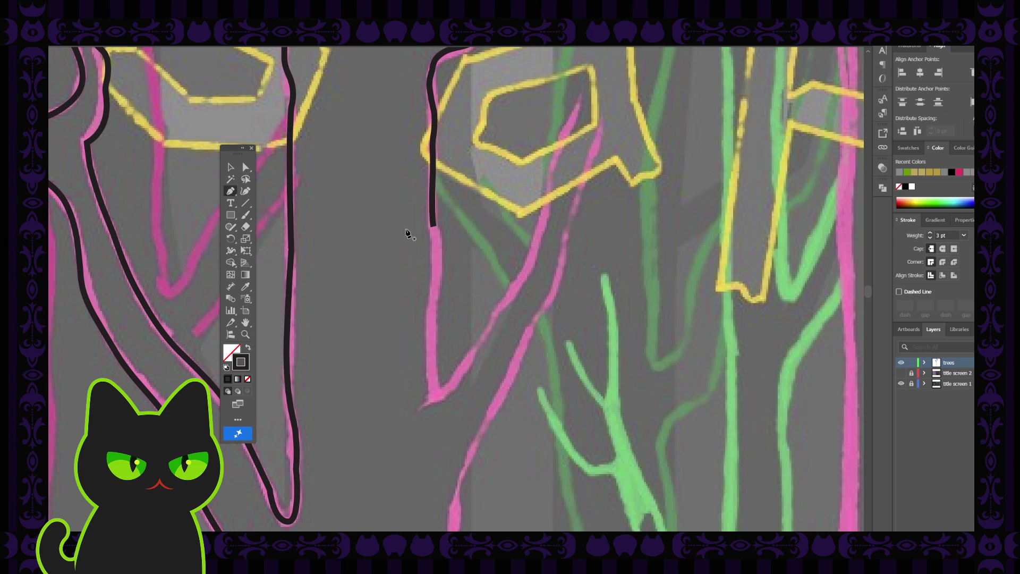
click(433, 226)
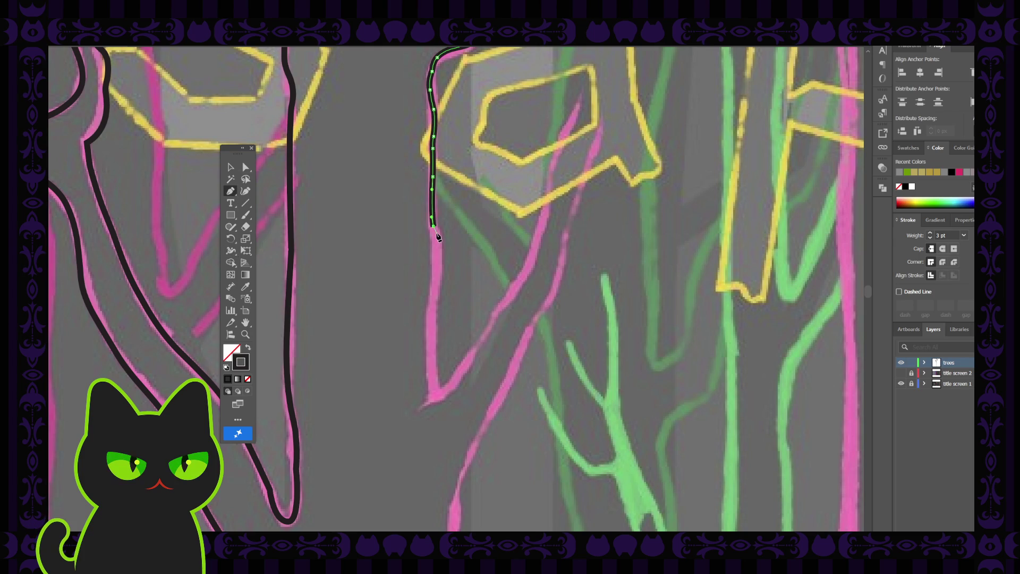
key(shift+grave)
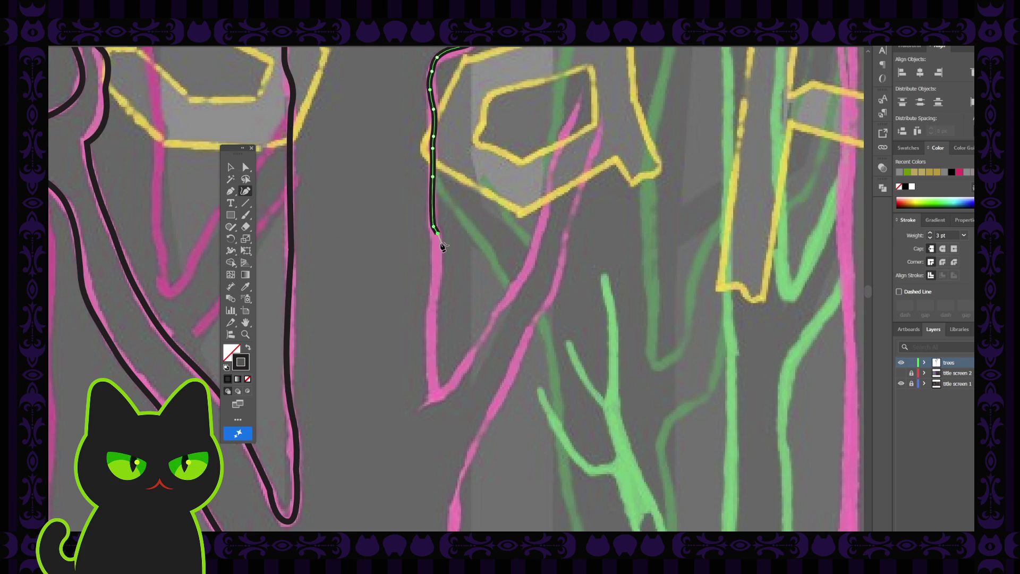
click(441, 242)
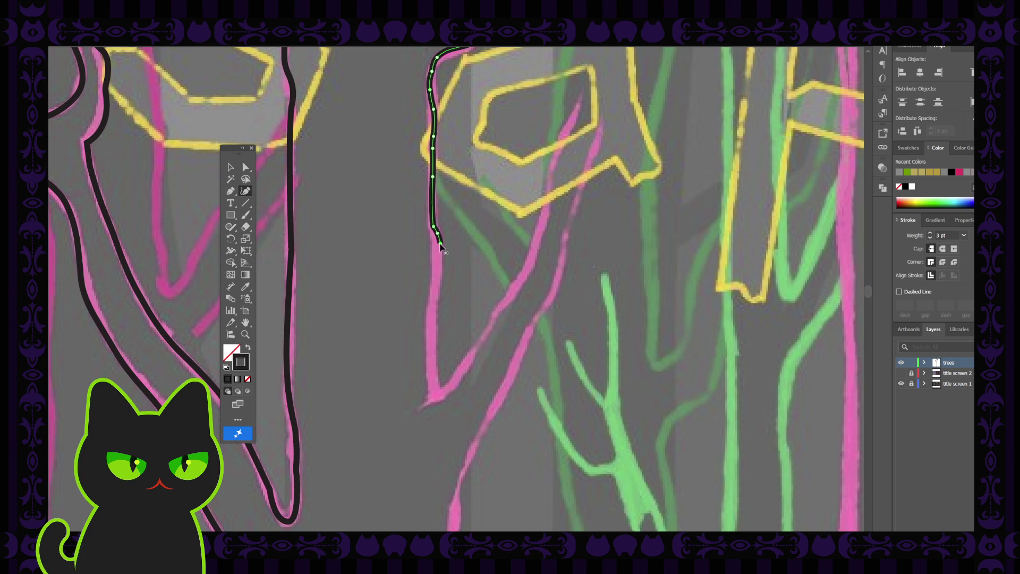
click(435, 302)
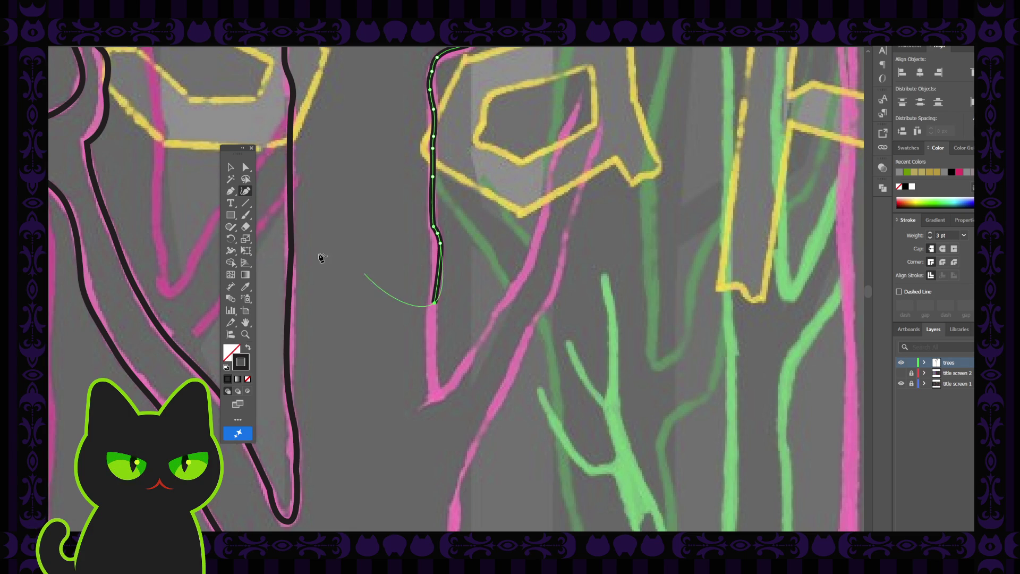
click(230, 190)
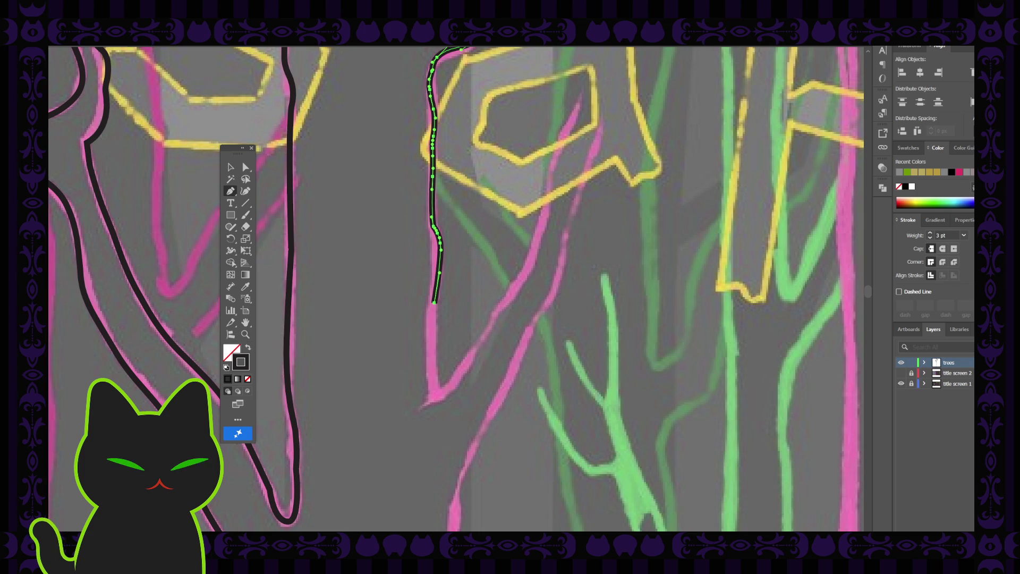
Step: Continue the outline from its end point down to where the pink line forks
click(434, 302)
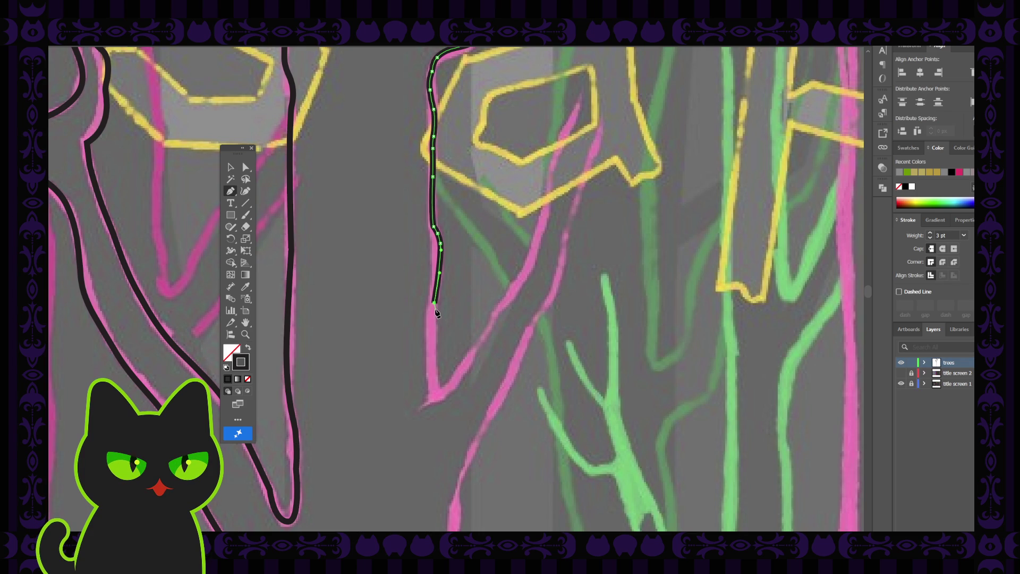
click(435, 307)
click(246, 191)
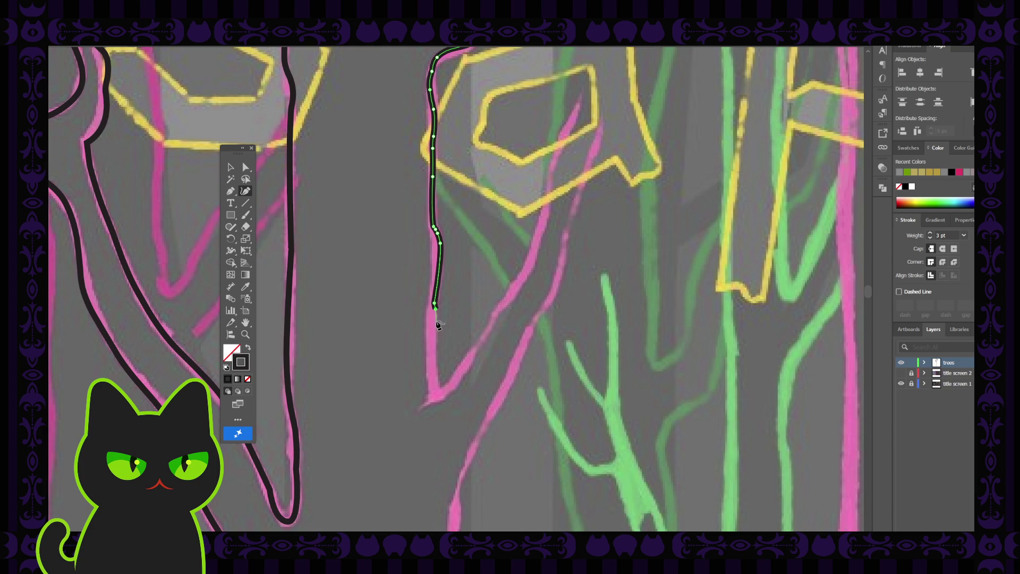
click(436, 321)
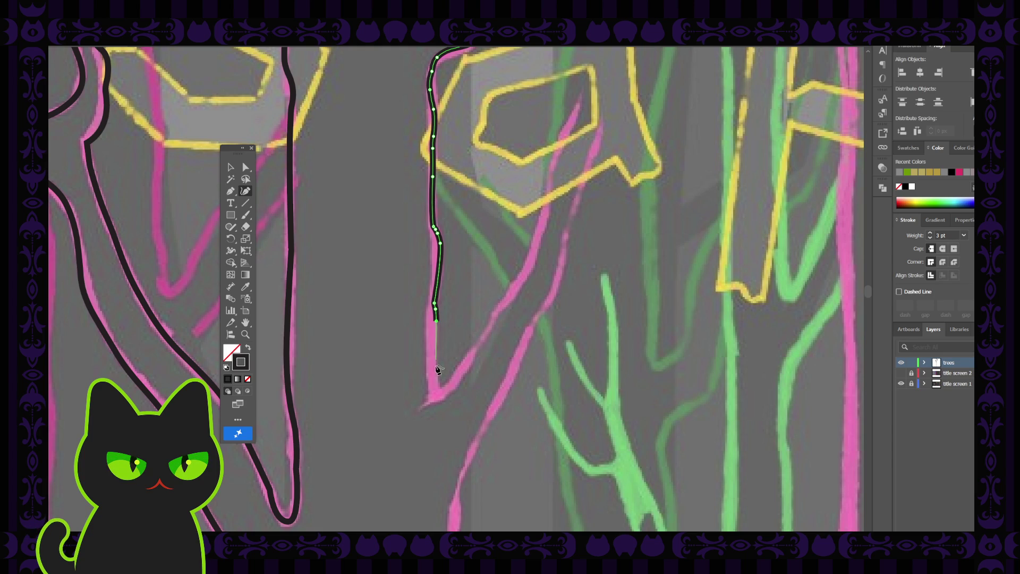
click(437, 394)
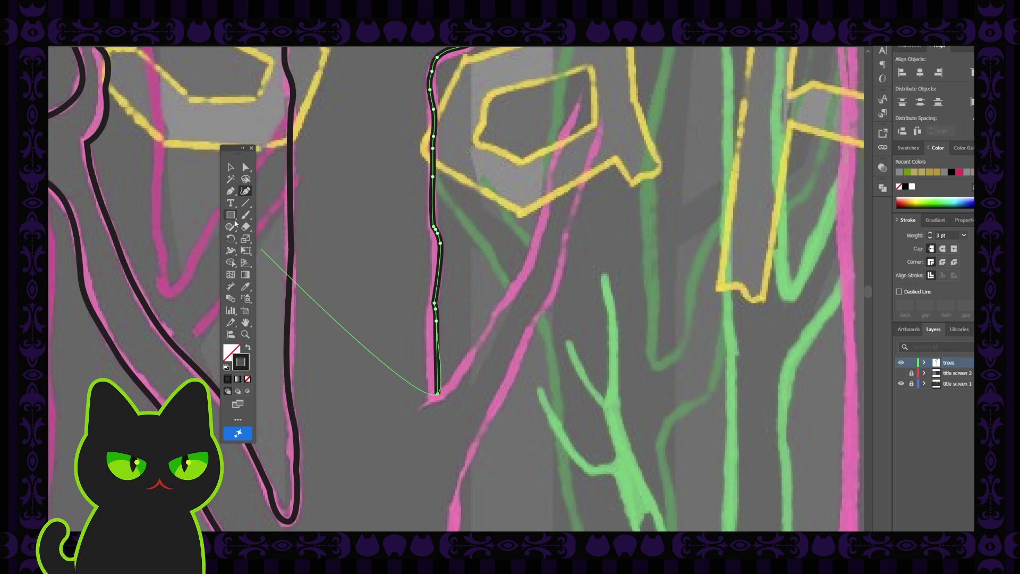
click(232, 194)
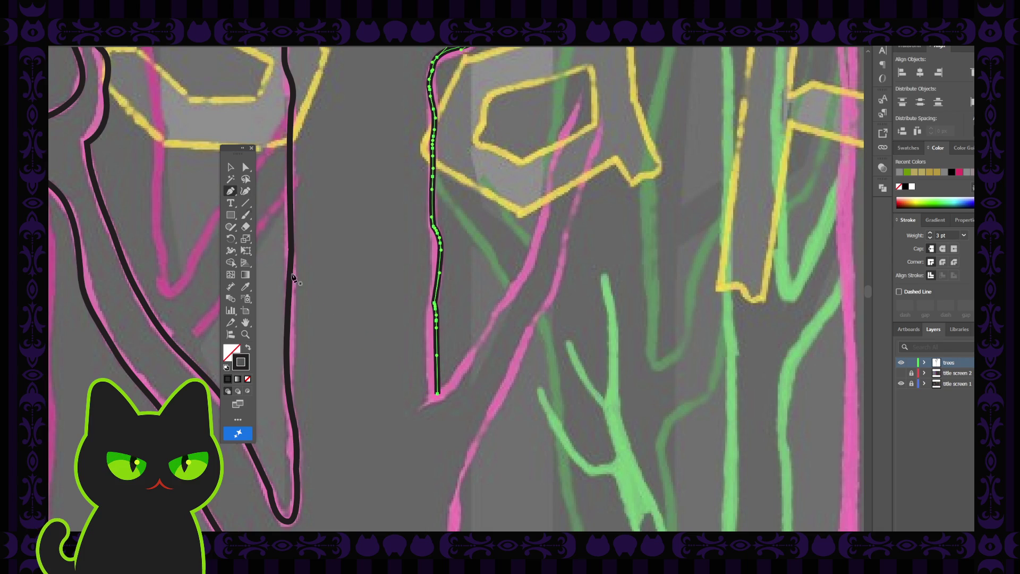
click(439, 397)
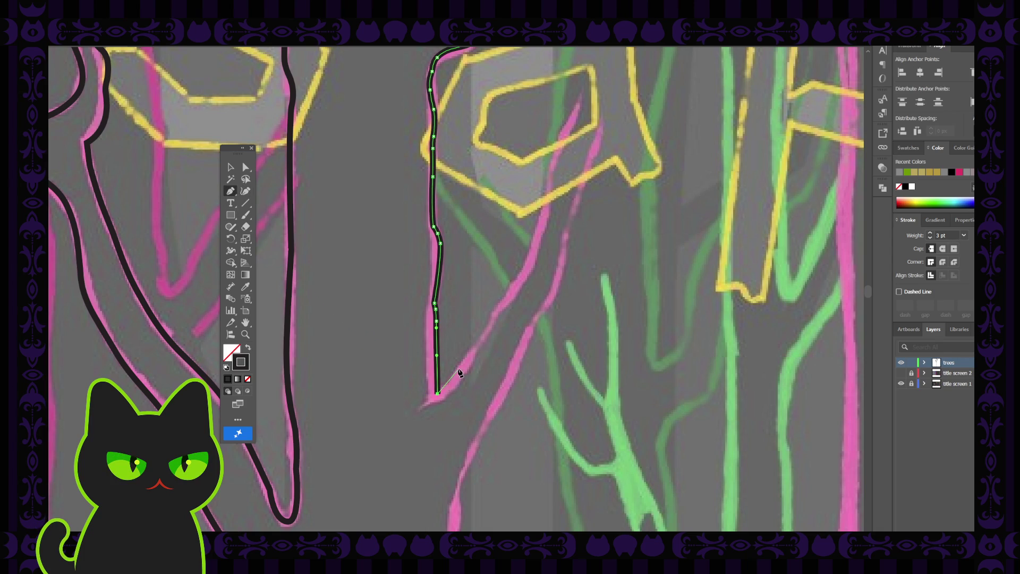
click(452, 381)
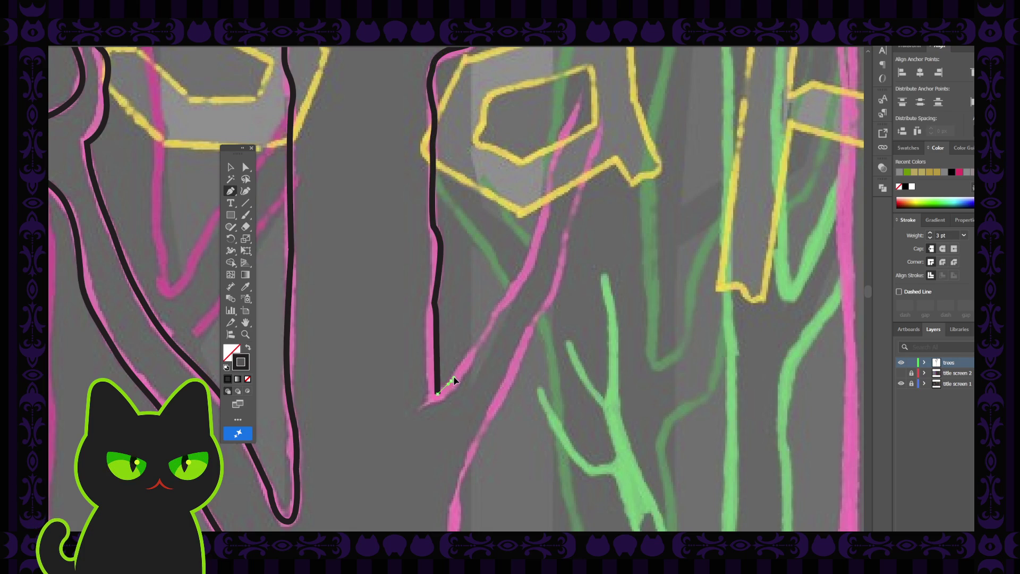
Step: Add points up the branching pink line from the trunk's lower point
click(456, 375)
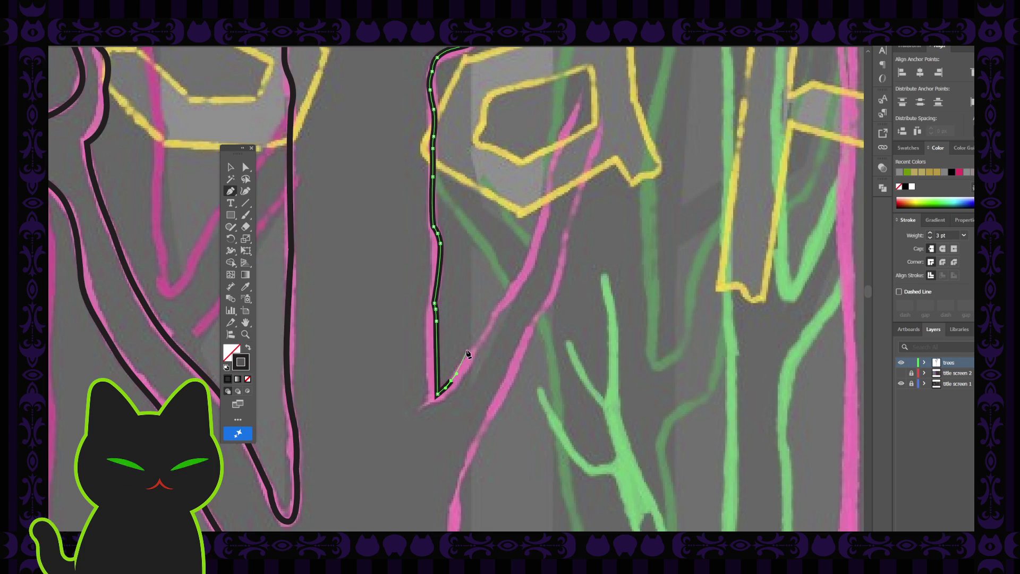
click(467, 354)
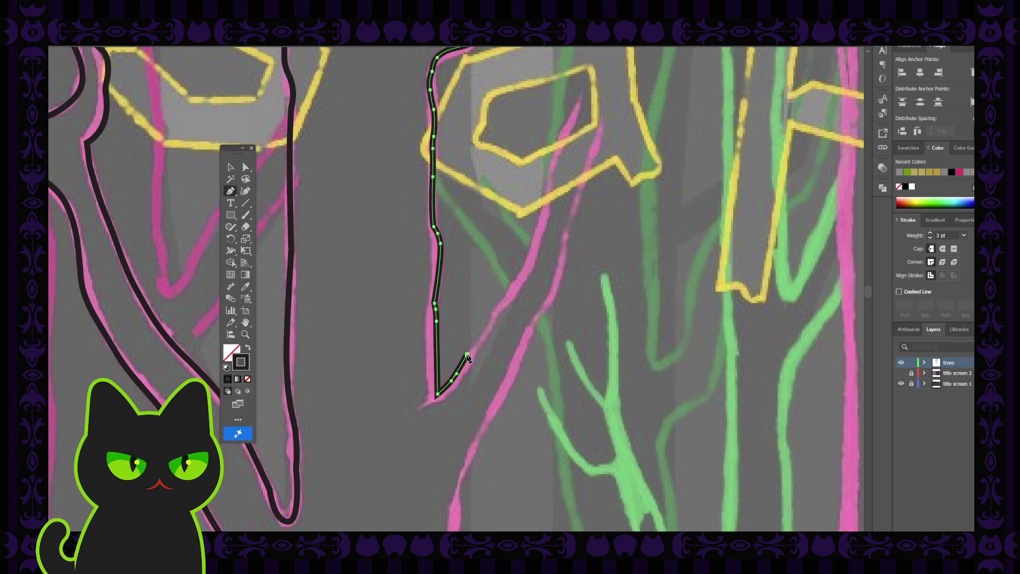
click(486, 331)
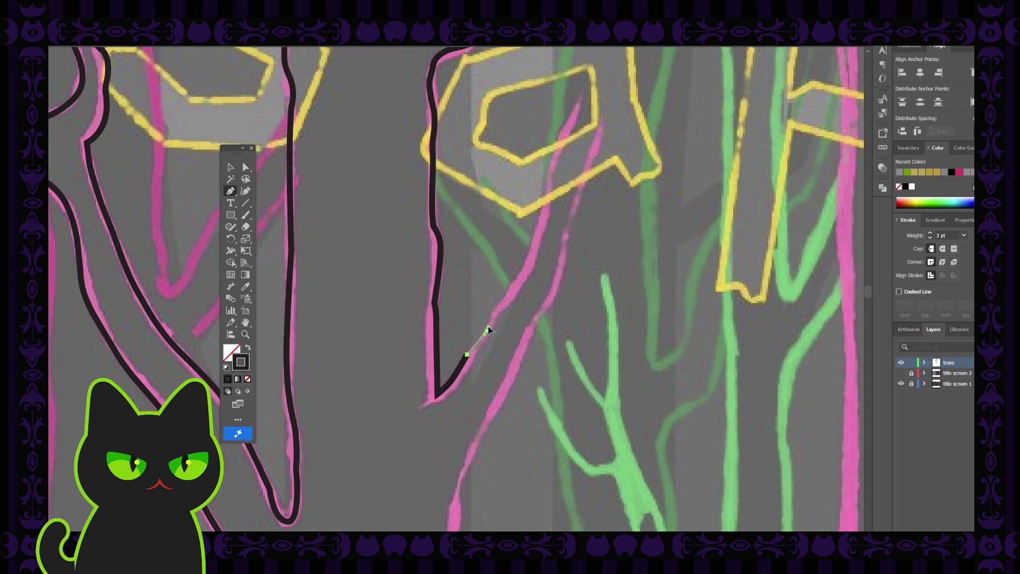
click(494, 312)
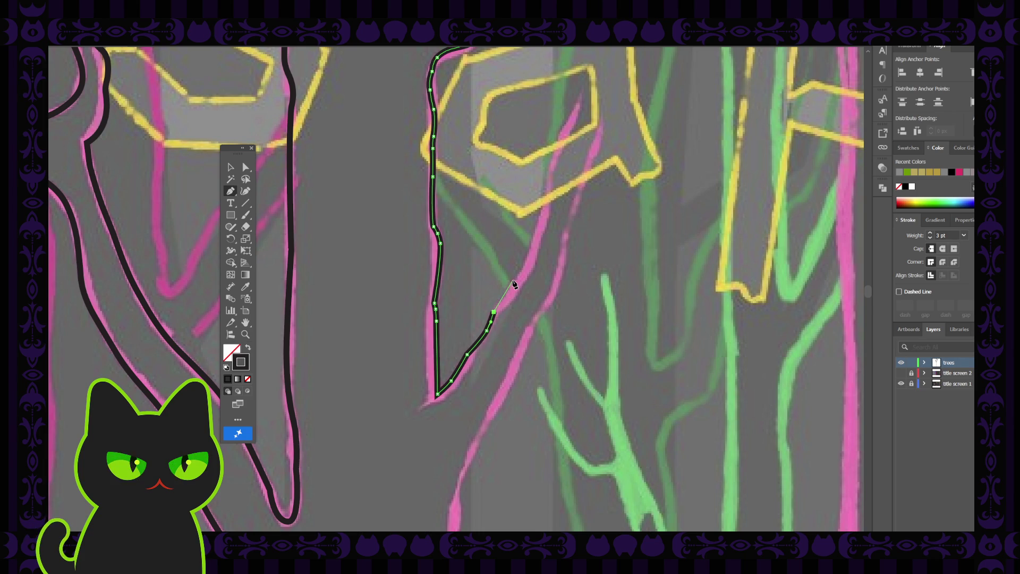
drag(516, 279, 522, 276)
Step: Curve the outline further up past the letter a, end it at the branch tip, and deselect
scroll(534, 292, up, 3)
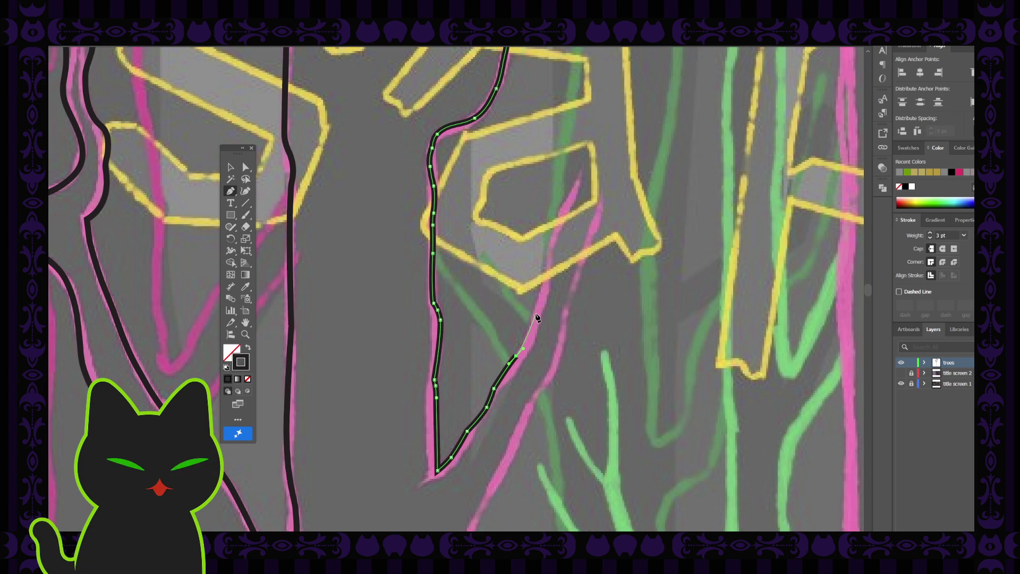
key(ctrl+h)
drag(537, 315, 539, 306)
key(ctrl+h)
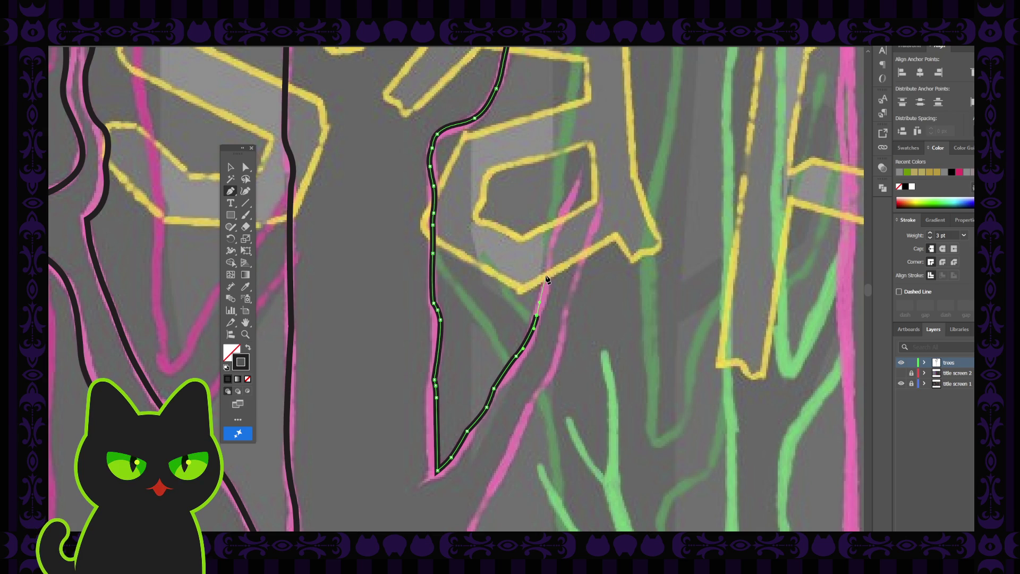
drag(547, 275, 552, 258)
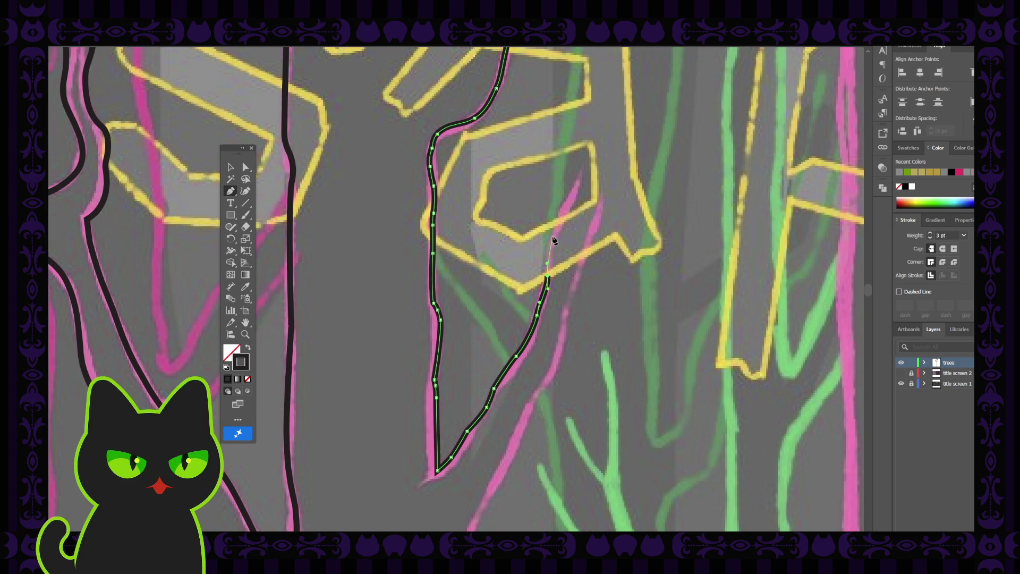
drag(552, 240, 554, 232)
click(599, 144)
click(232, 167)
click(349, 199)
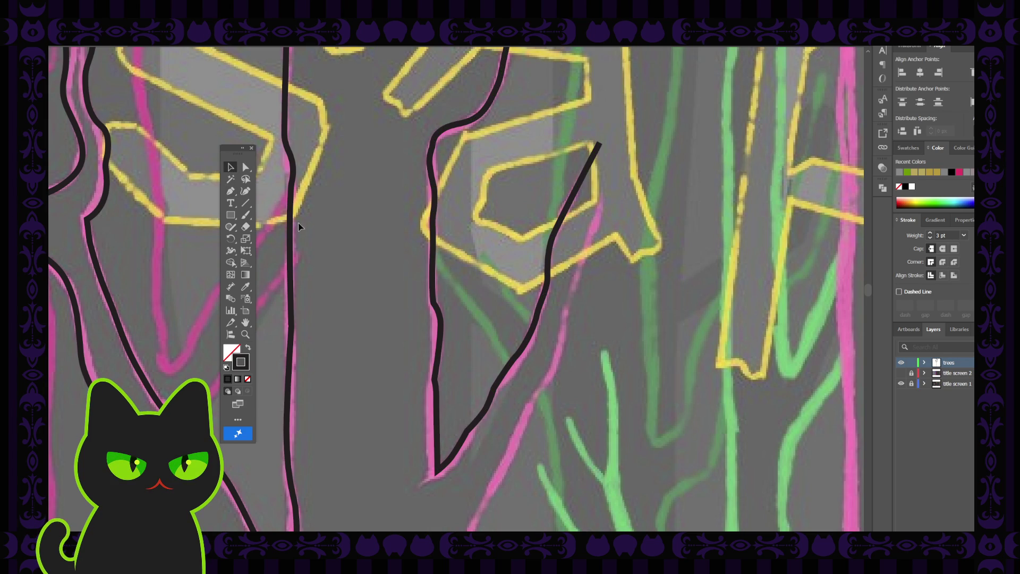
Step: Adjust the curve near the trunk's lower fork by dragging a direction handle with Direct Selection
click(244, 167)
click(435, 382)
drag(442, 381, 453, 379)
click(436, 397)
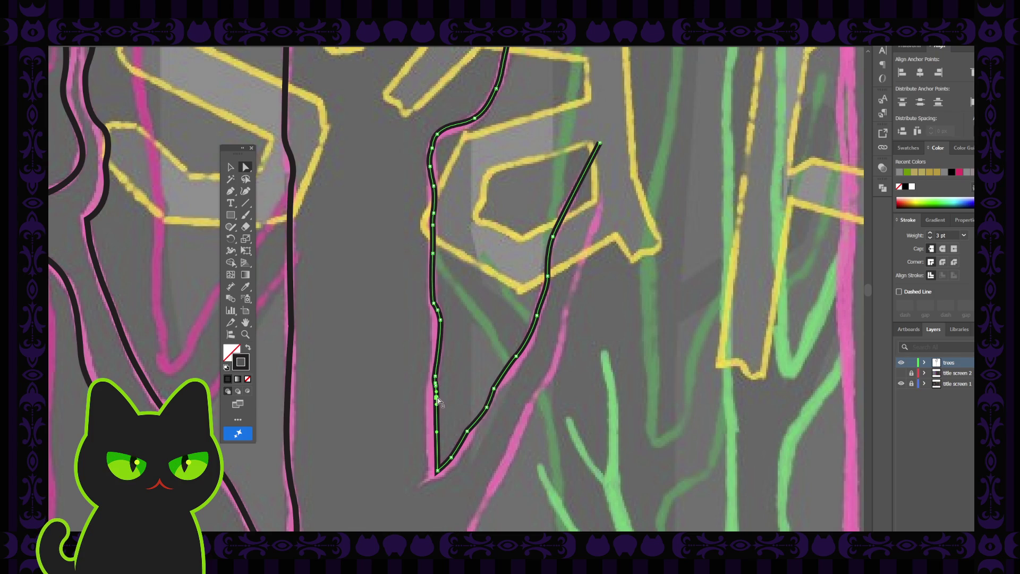
click(431, 393)
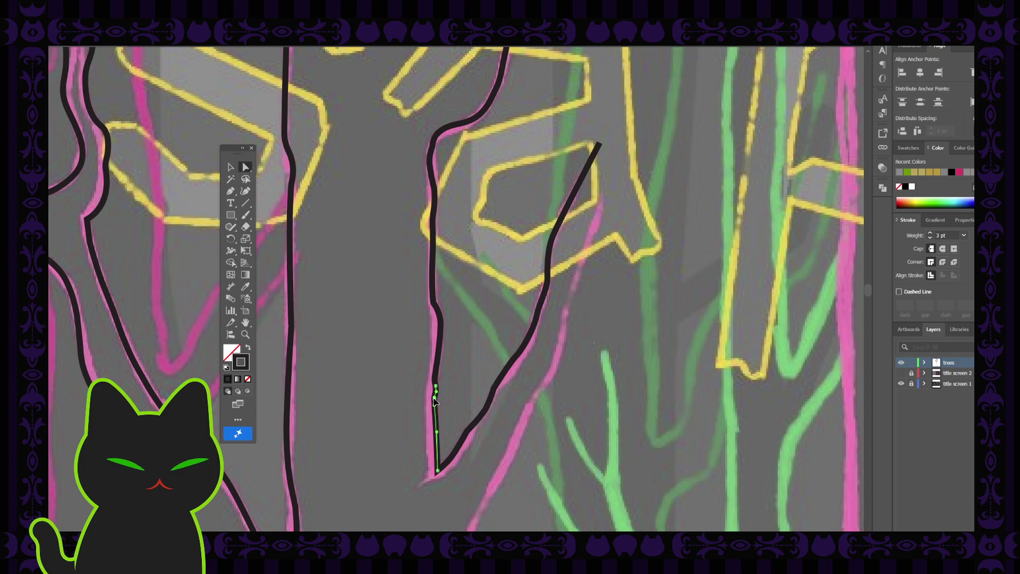
click(434, 394)
click(435, 302)
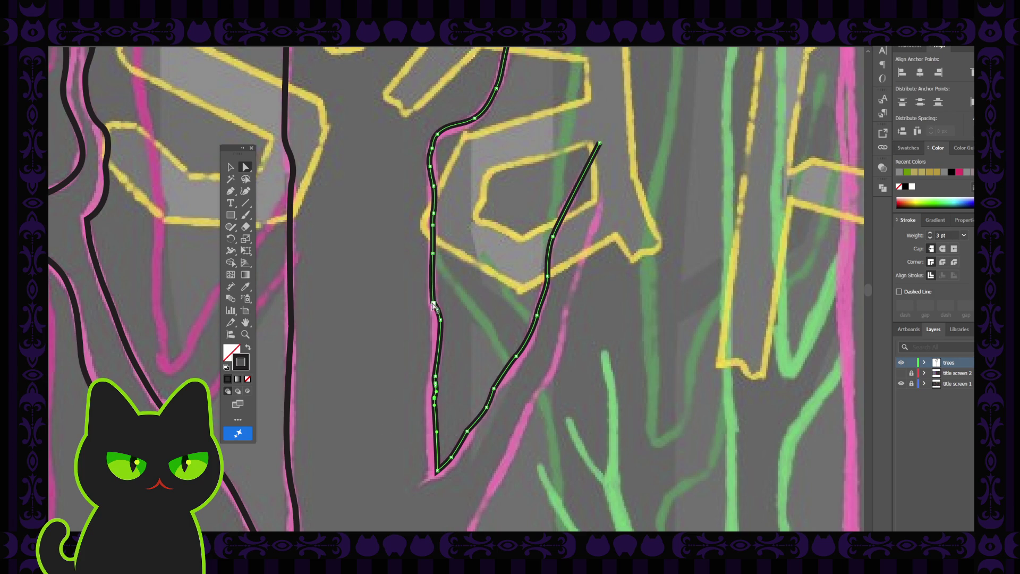
click(445, 324)
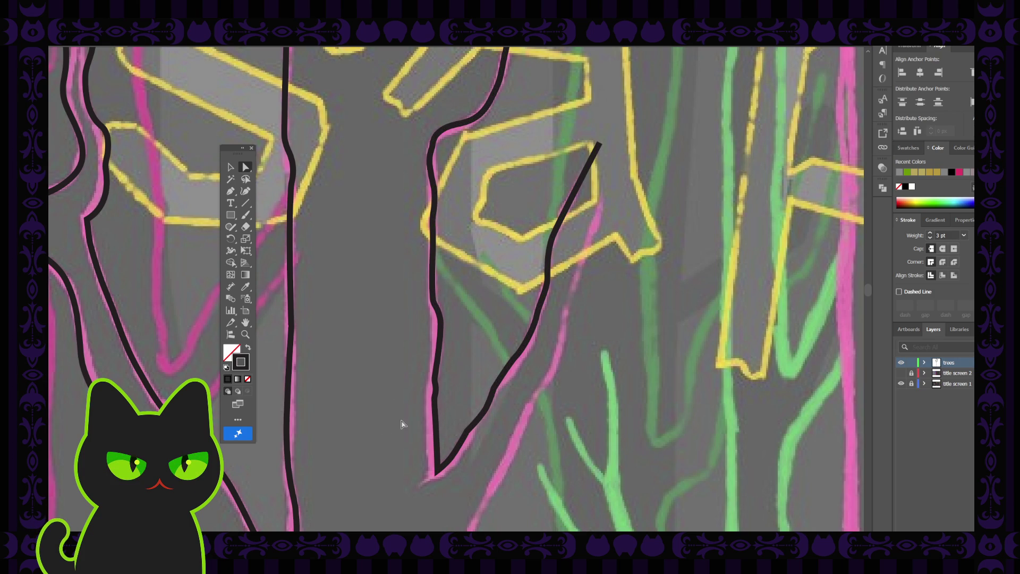
Step: Reshape the curve at the tall tree outline's bottom end, then review the traced trees
key(ctrl+minus)
key(ctrl+minus)
key(ctrl+minus)
key(ctrl+equal)
key(ctrl+equal)
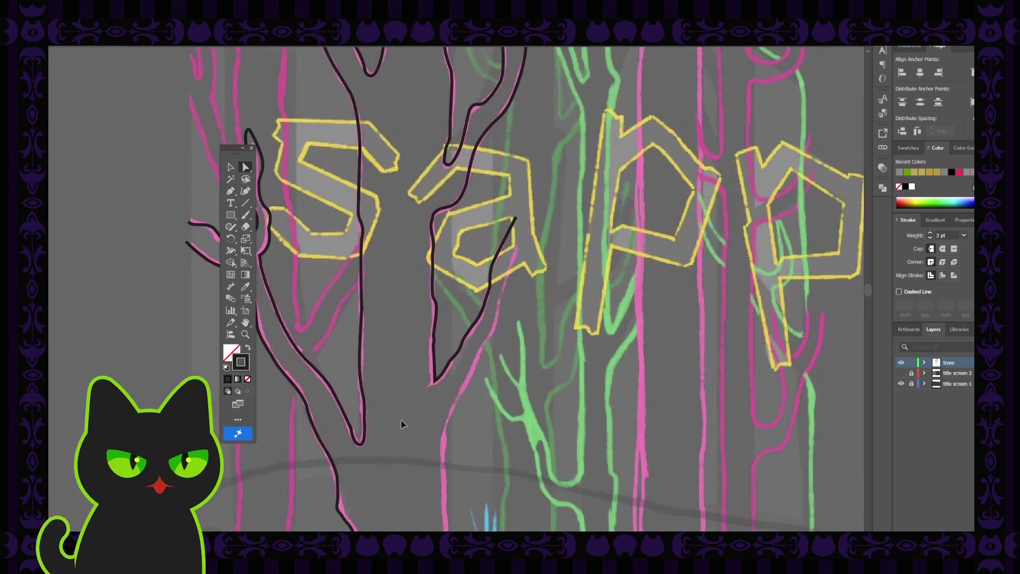
click(322, 478)
drag(319, 477, 298, 482)
click(401, 466)
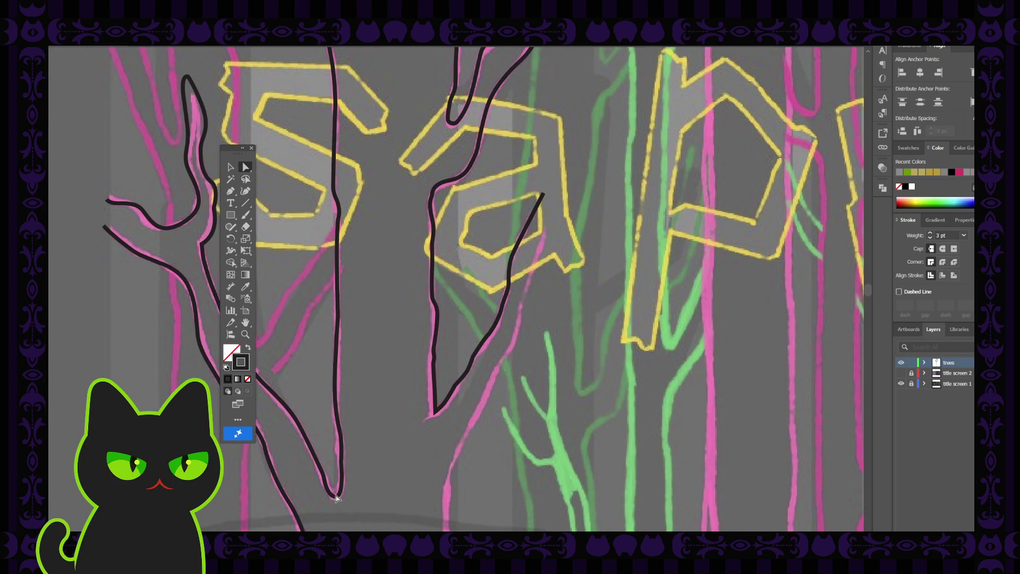
click(333, 498)
click(338, 496)
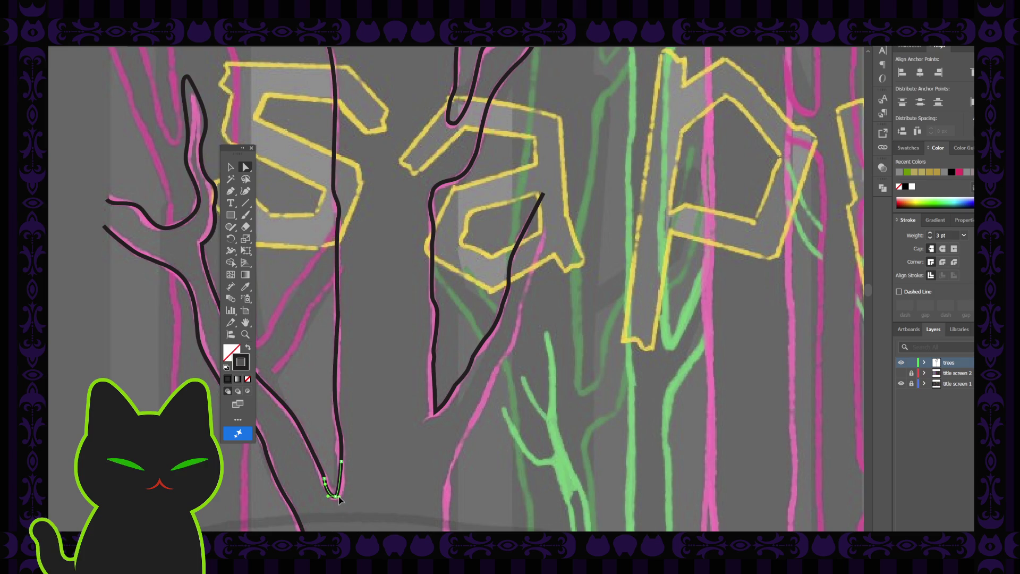
click(384, 466)
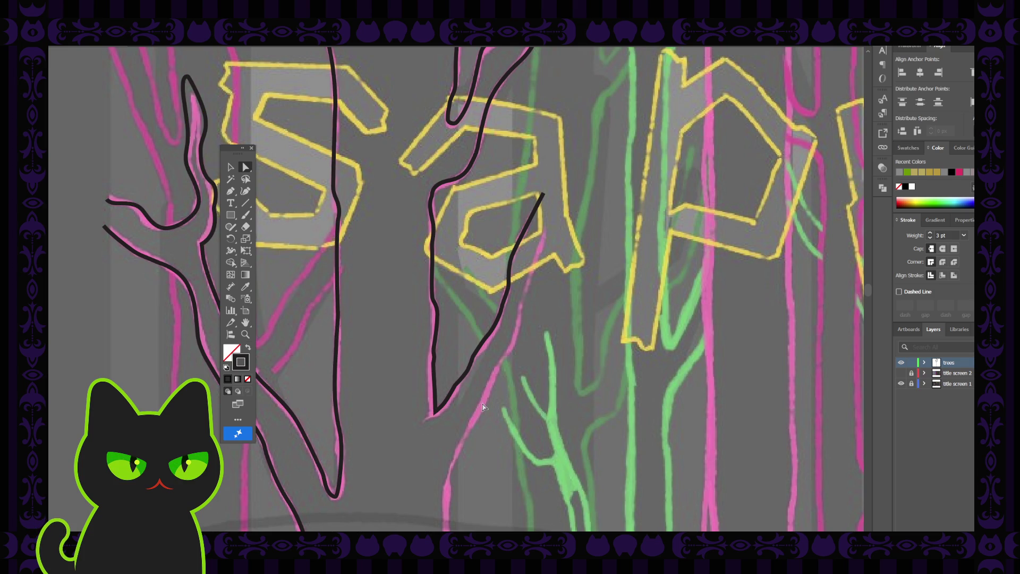
key(ctrl+minus)
key(ctrl+minus)
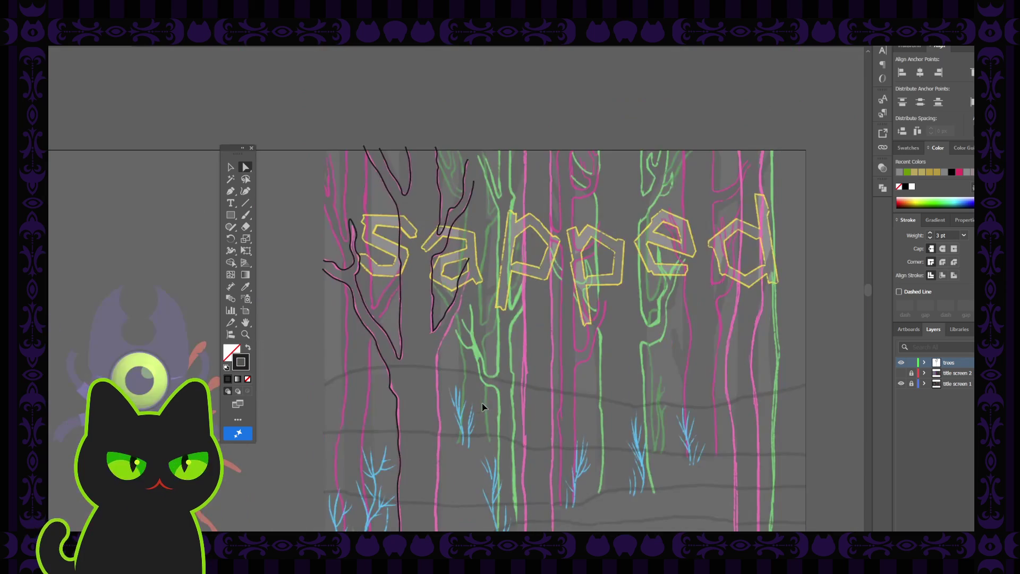
mouse_move(481, 414)
mouse_down()
mouse_move(439, 306)
mouse_move(433, 378)
mouse_up()
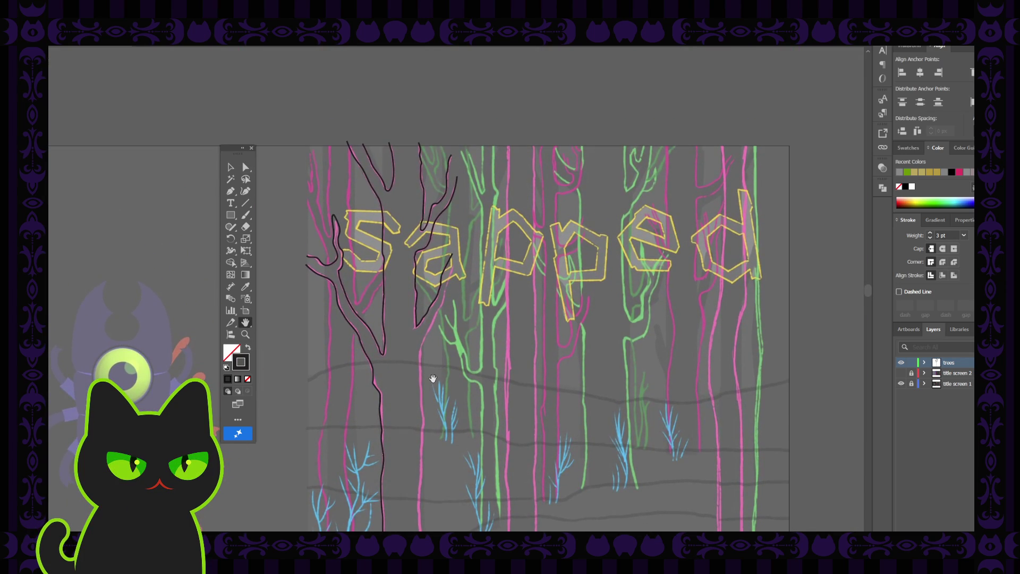
key(ctrl+plus)
key(ctrl+plus)
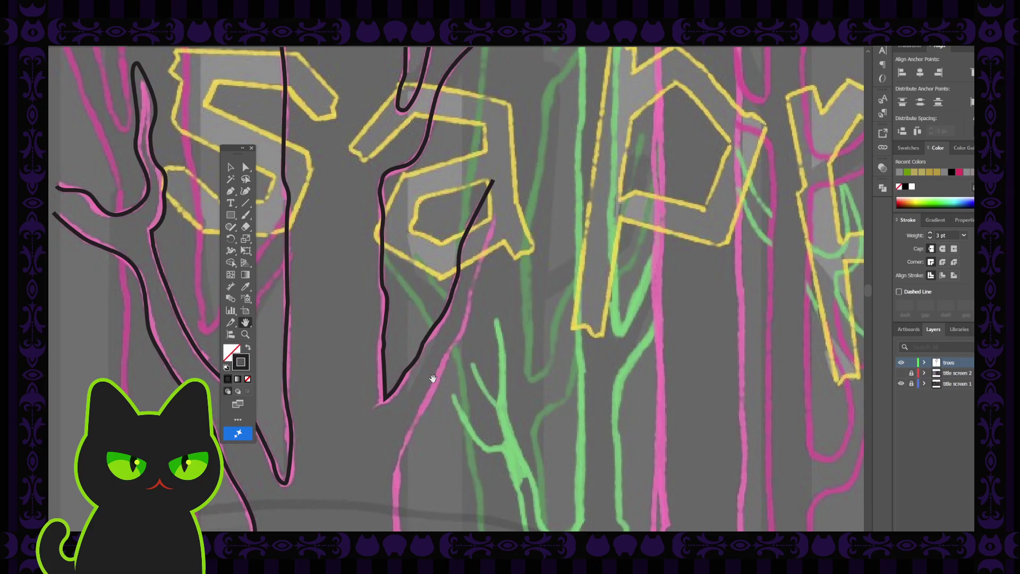
Step: With the Pen, start a new dark outline at the branch tip near 'a' and trace the pink branch down to its bend
drag(407, 400, 407, 394)
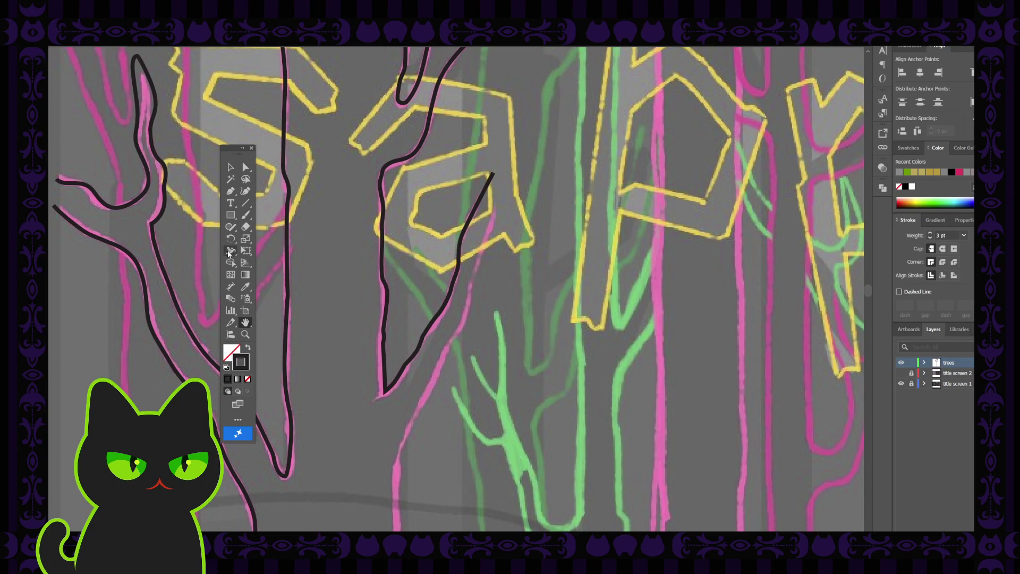
click(230, 193)
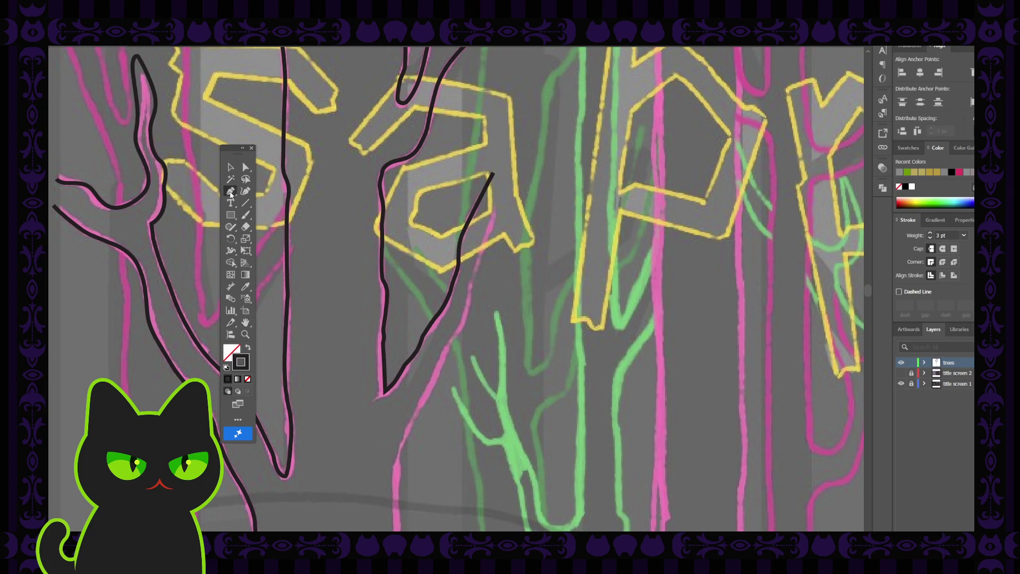
click(495, 205)
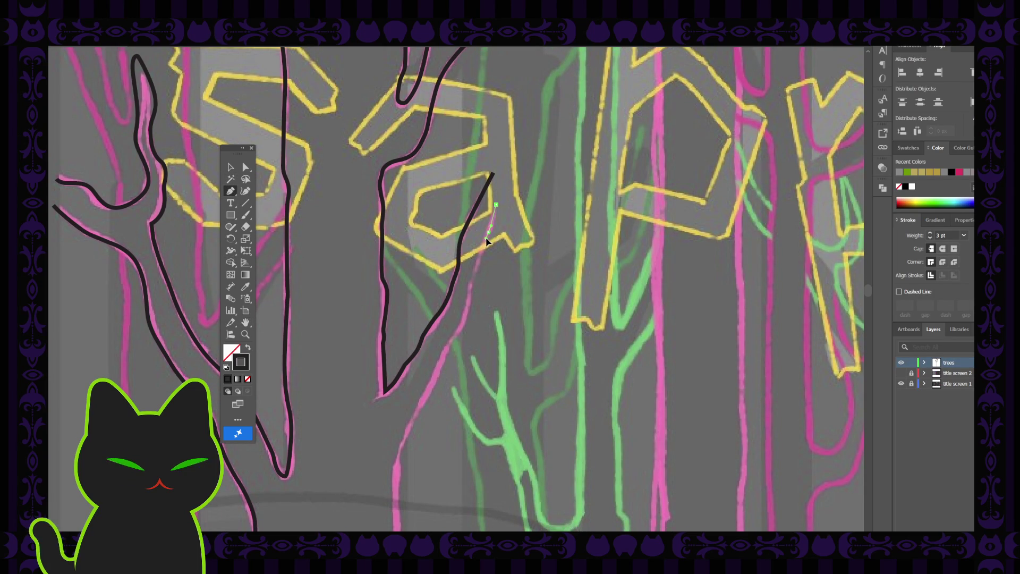
click(486, 239)
click(478, 262)
click(476, 269)
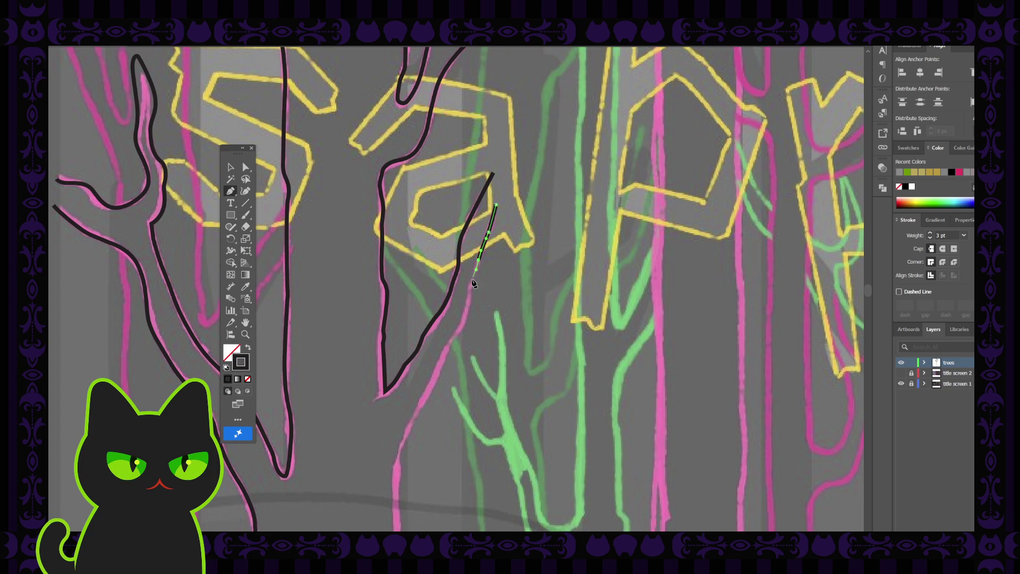
click(471, 283)
click(471, 296)
click(471, 302)
click(468, 314)
click(462, 328)
click(460, 333)
click(449, 346)
drag(440, 370, 439, 372)
Step: Continue the outline down the pink trunk line to the lower grey ground stroke
click(435, 376)
click(425, 403)
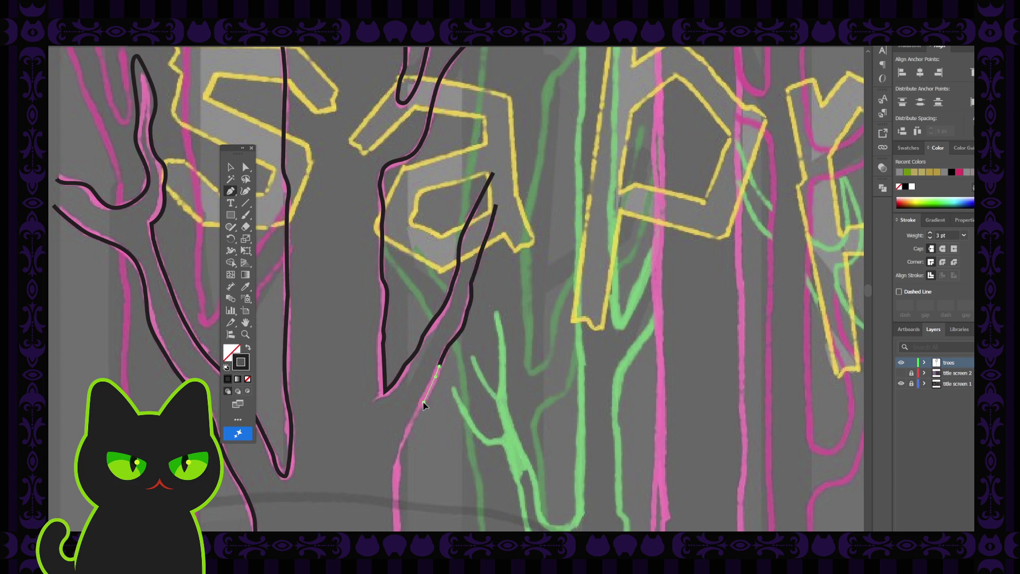
click(408, 428)
click(402, 451)
scroll(397, 454, down, 3)
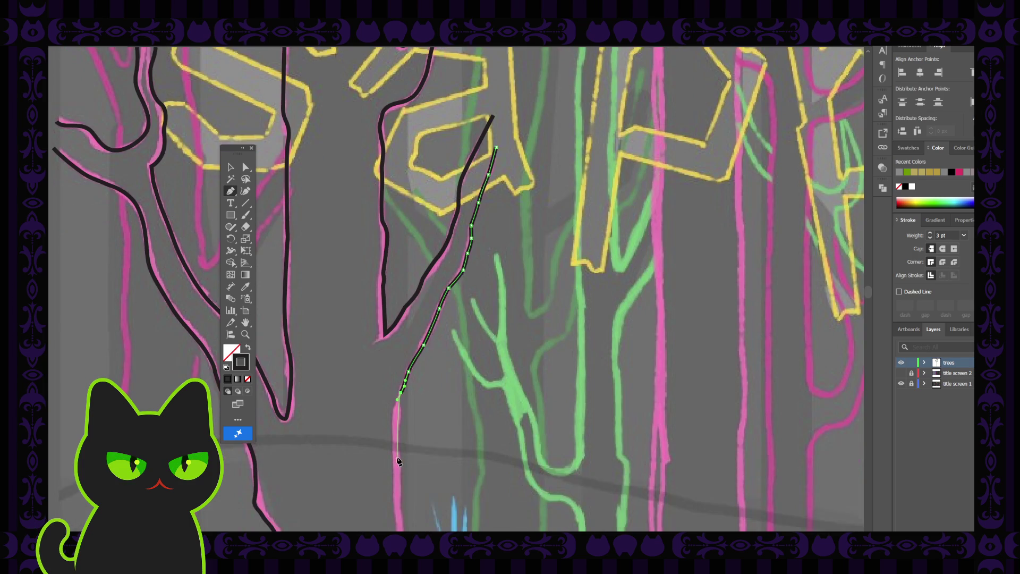
click(395, 413)
scroll(396, 415, down, 5)
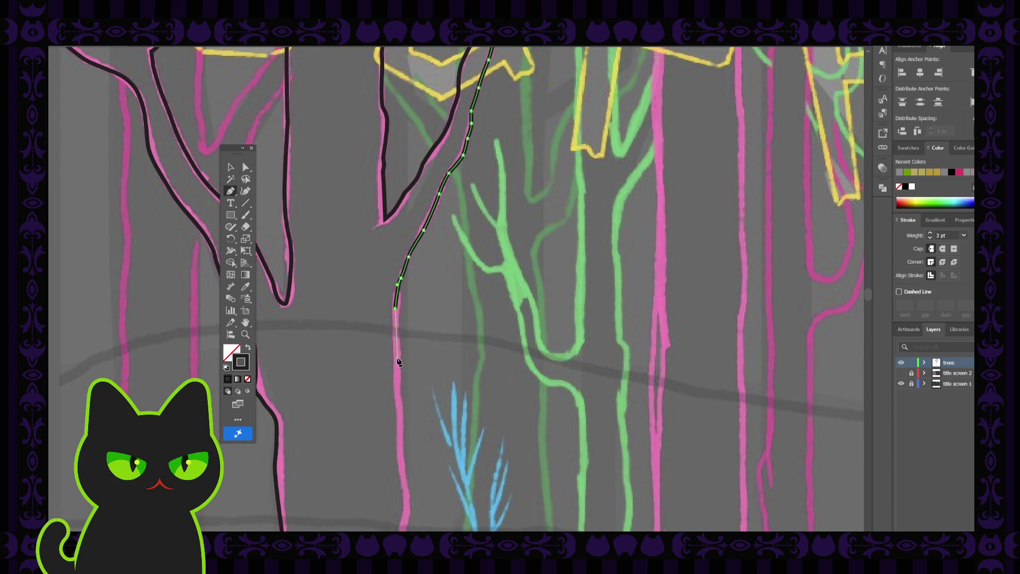
click(398, 361)
click(398, 389)
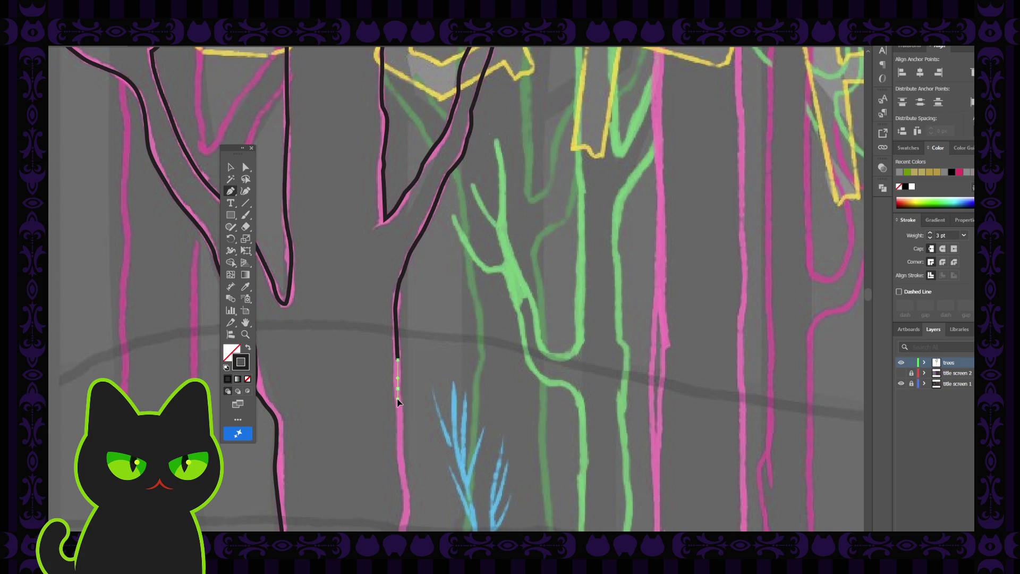
click(397, 403)
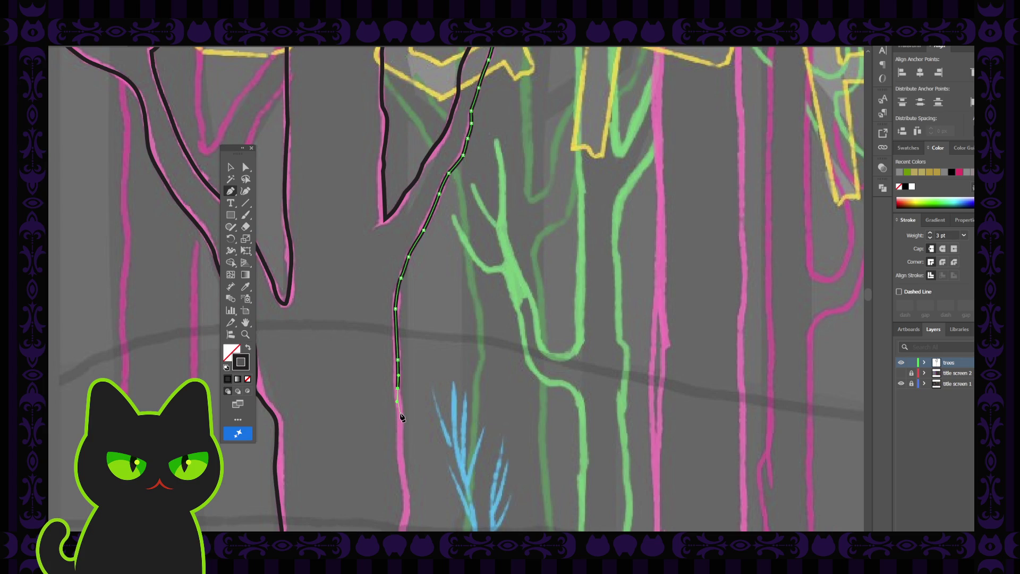
click(401, 420)
scroll(402, 422, down, 3)
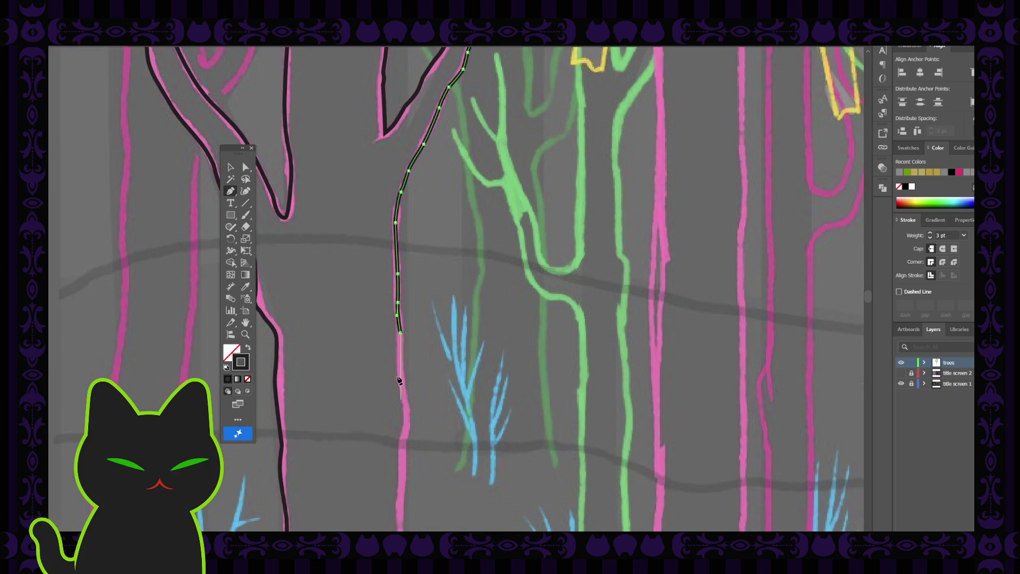
drag(401, 374, 405, 409)
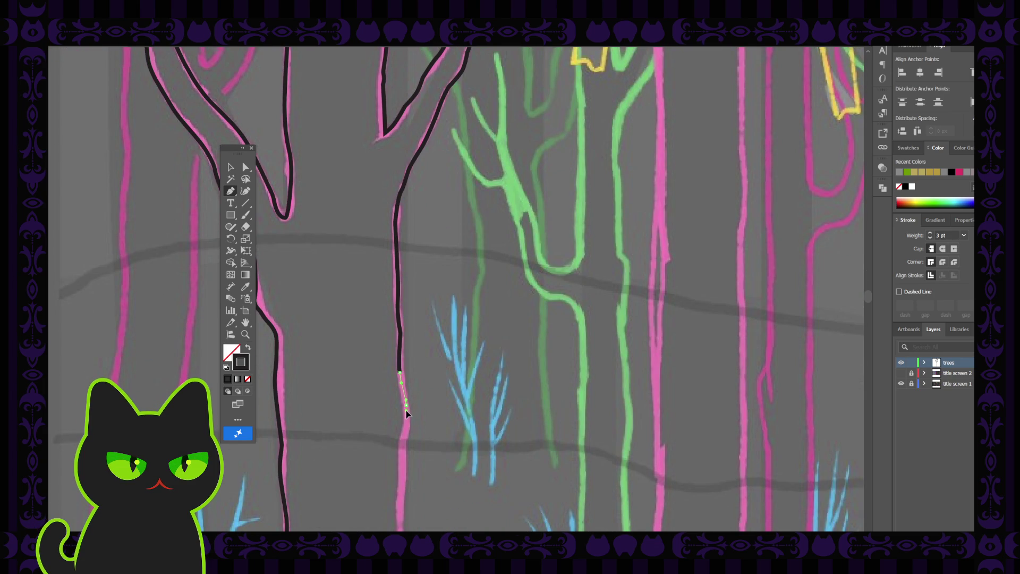
scroll(407, 416, down, 1)
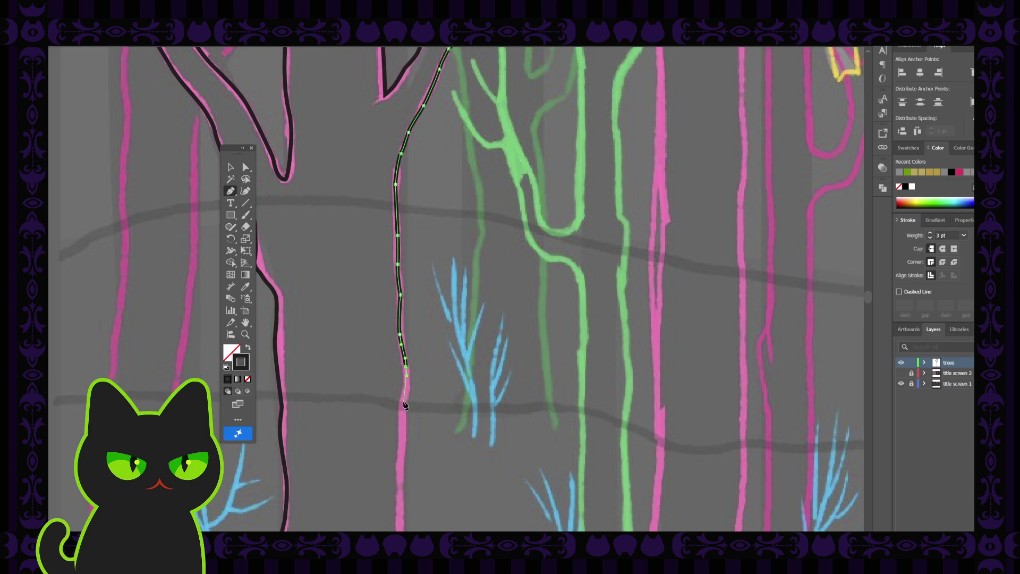
drag(403, 404, 399, 410)
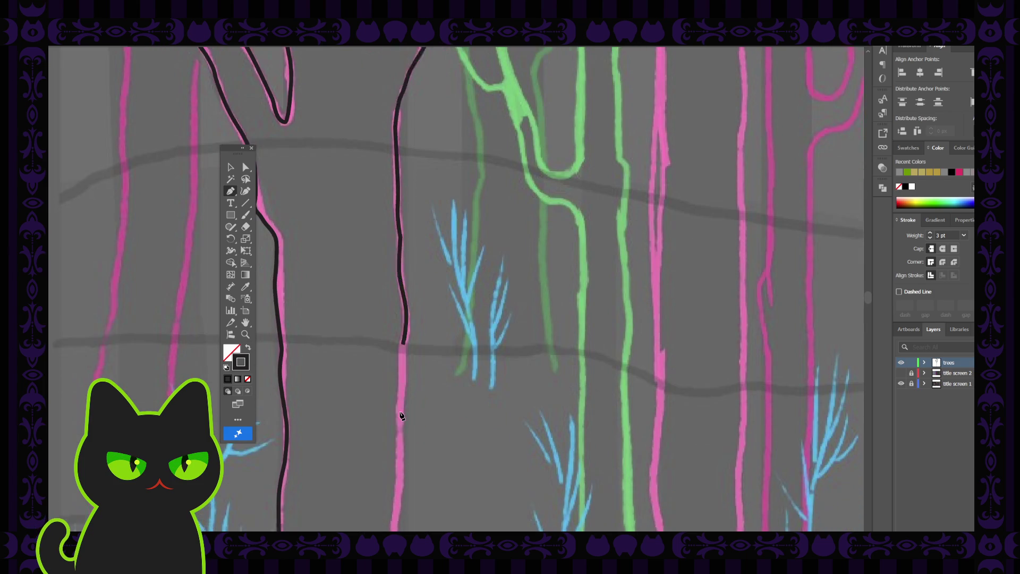
Step: Extend the trunk outline with anchors down the right pink trunk edge
scroll(400, 415, down, 4)
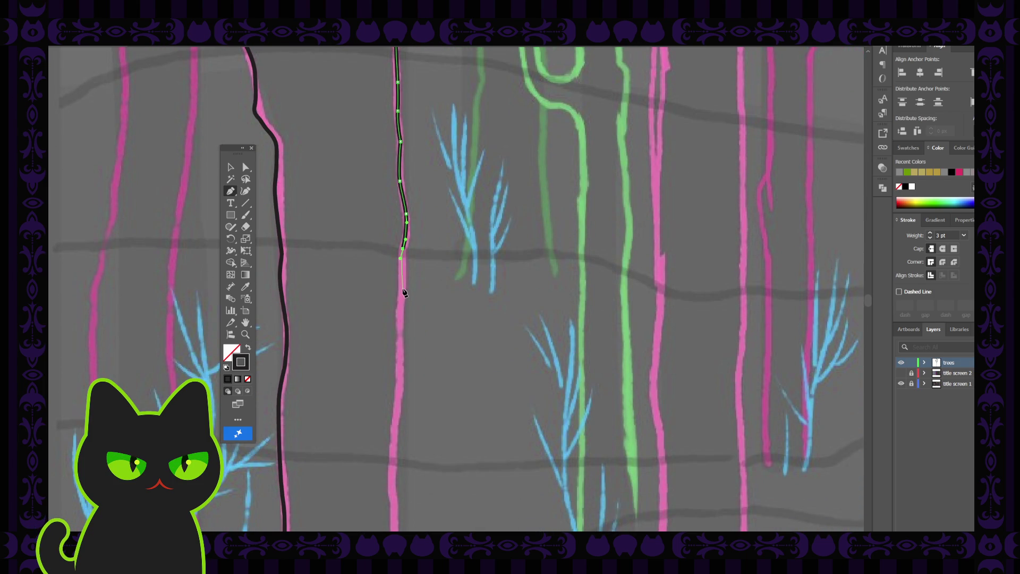
click(402, 292)
click(399, 361)
click(400, 389)
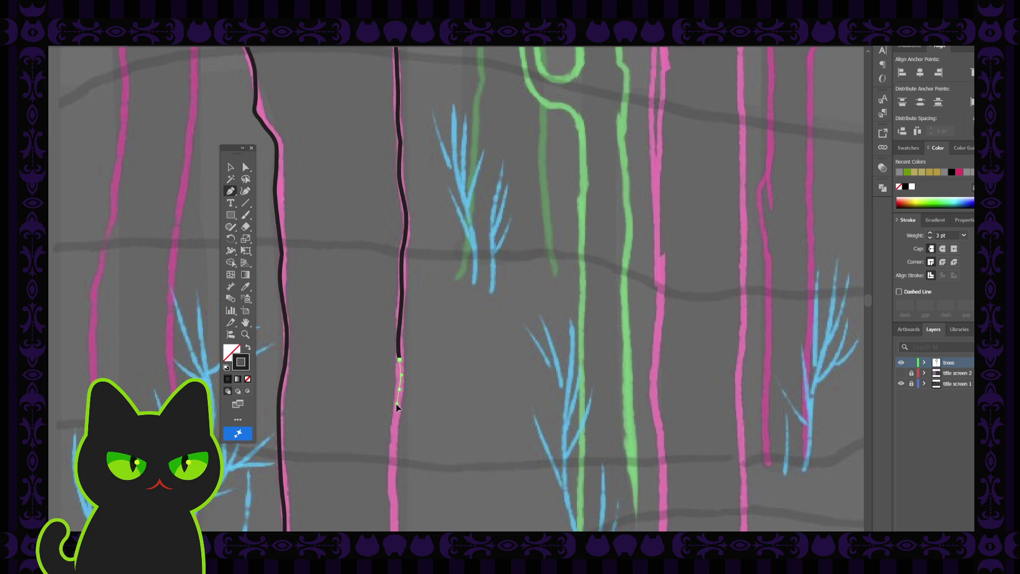
scroll(397, 403, down, 2)
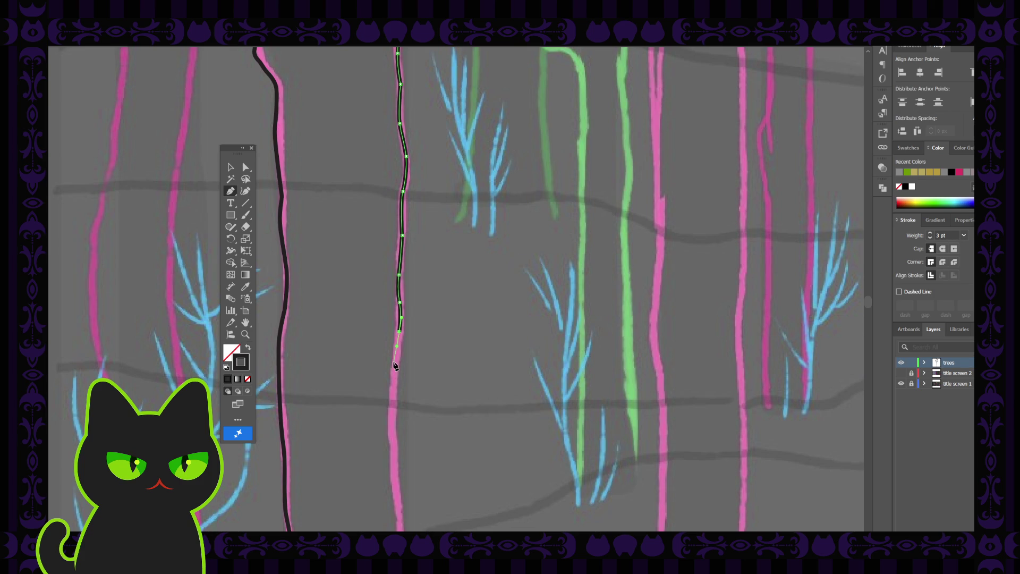
click(395, 363)
click(393, 375)
click(393, 394)
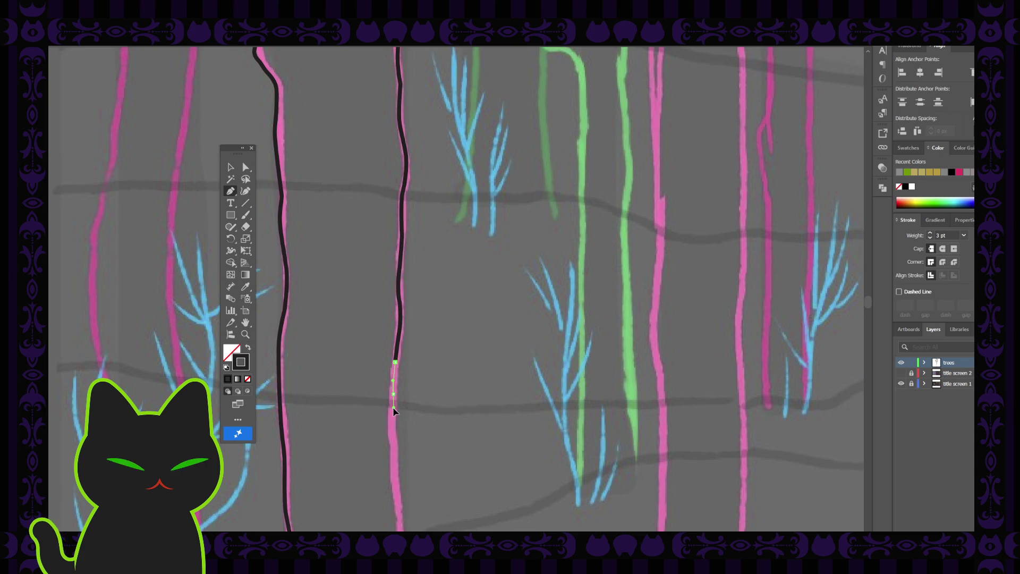
click(393, 415)
click(395, 445)
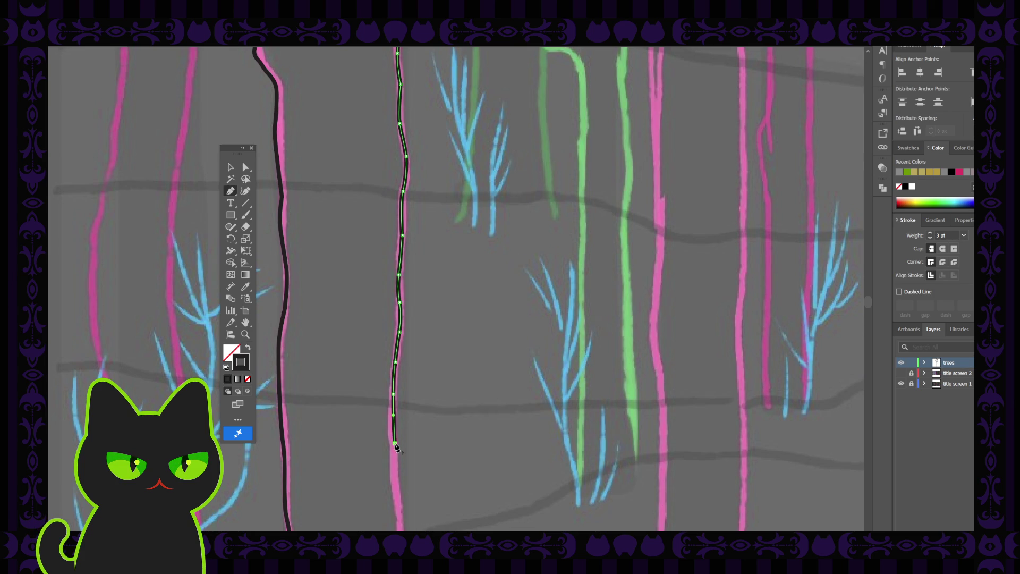
scroll(398, 394, down, 3)
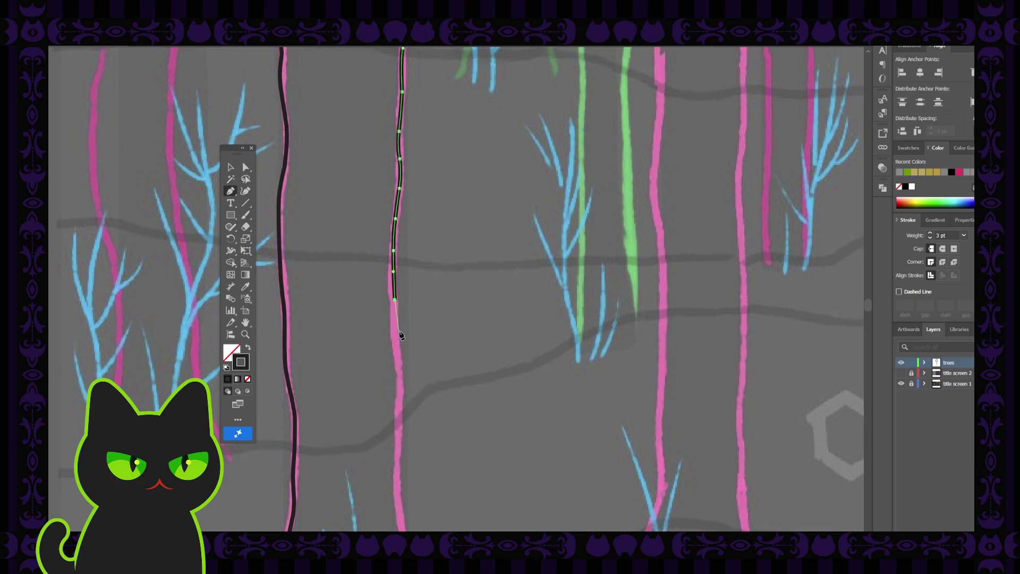
click(394, 334)
click(399, 367)
click(401, 394)
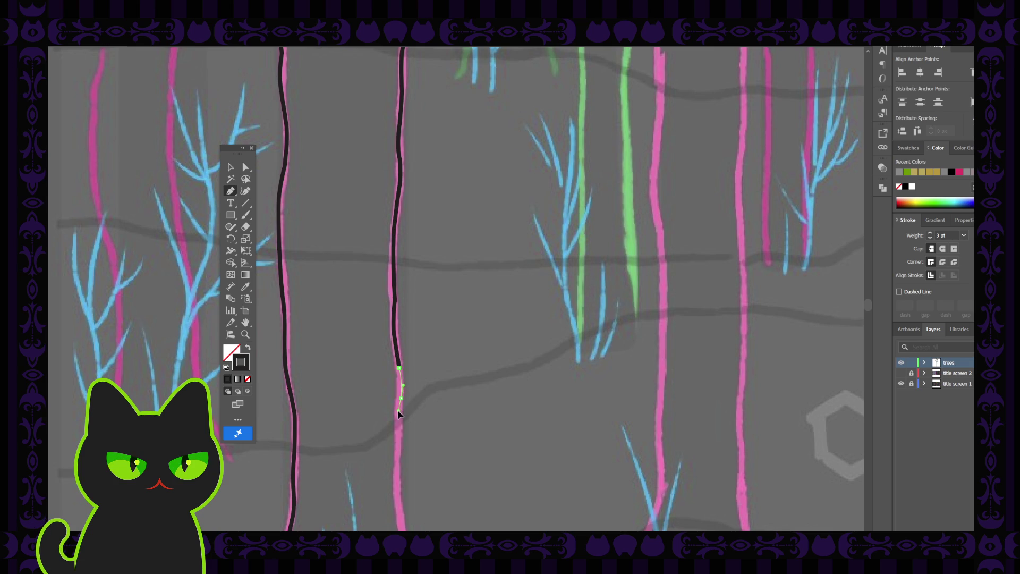
click(400, 411)
Step: Trace the edge to the artboard bottom and join it to the left trunk path's bottom endpoint
scroll(402, 413, down, 2)
click(395, 412)
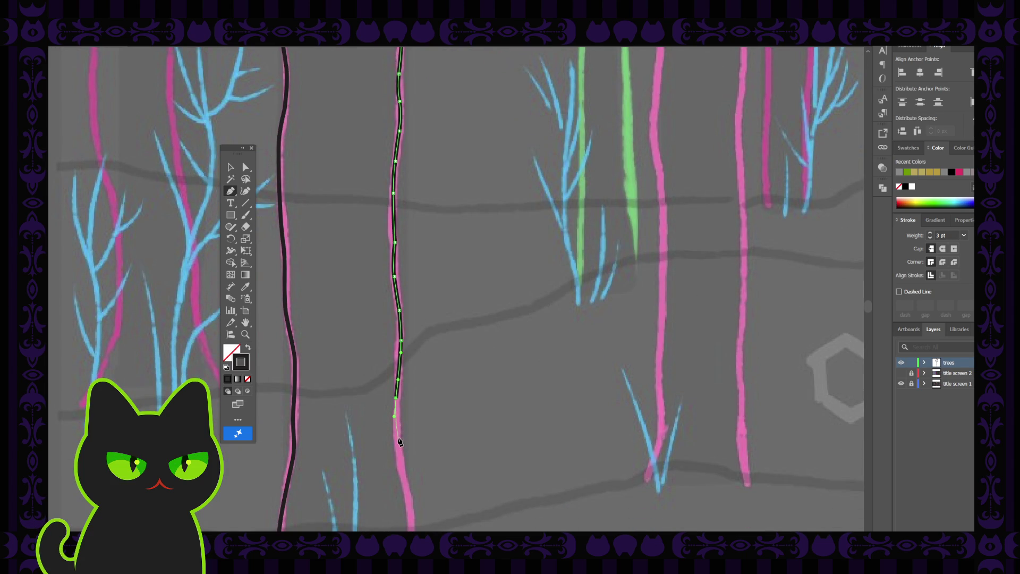
click(399, 456)
scroll(404, 441, down, 2)
click(405, 429)
click(410, 443)
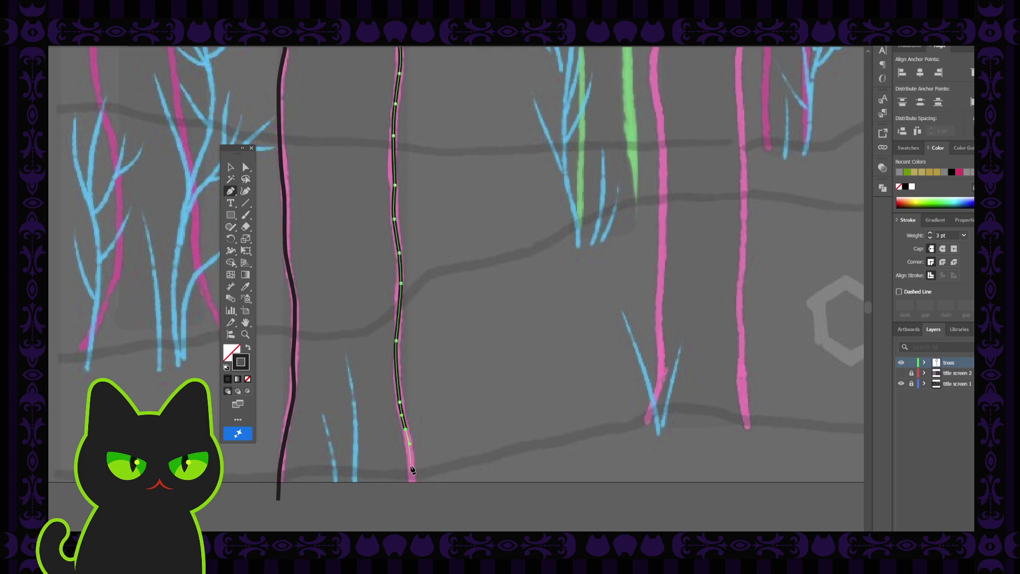
click(412, 490)
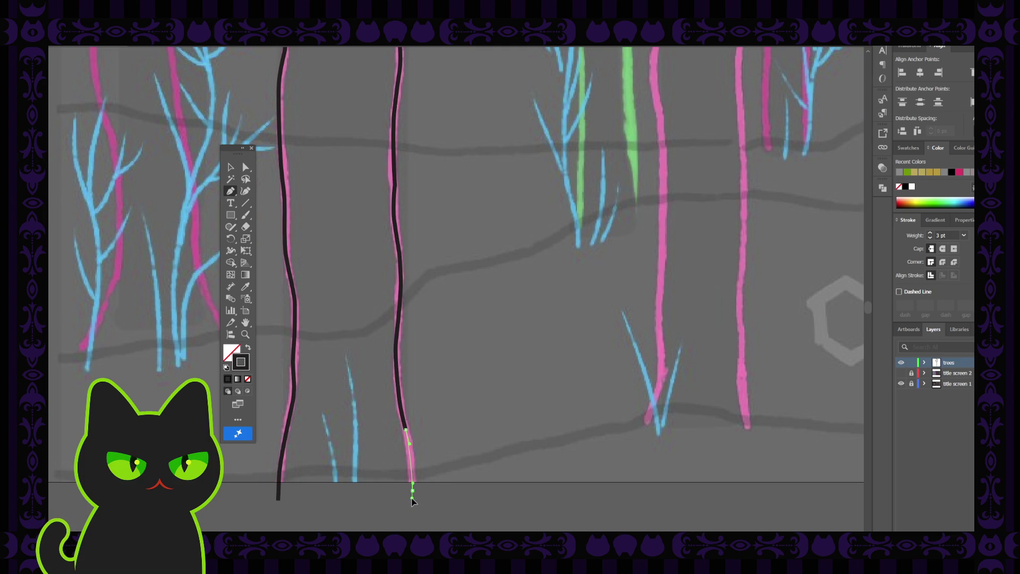
click(278, 499)
click(232, 167)
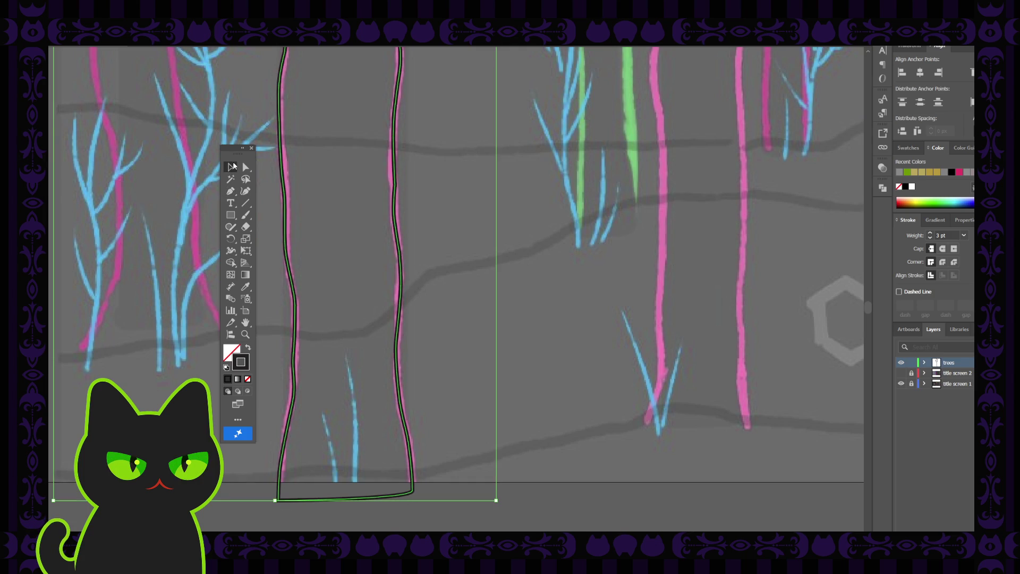
Step: Nudge the trunk's right-edge anchors rightward and remove one stray anchor
click(429, 232)
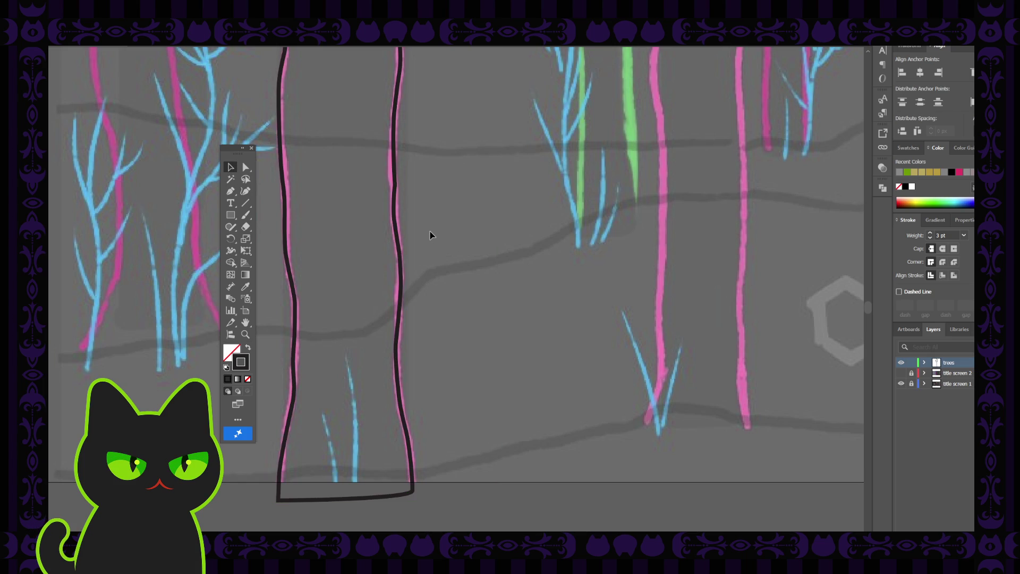
scroll(430, 235, down, 6)
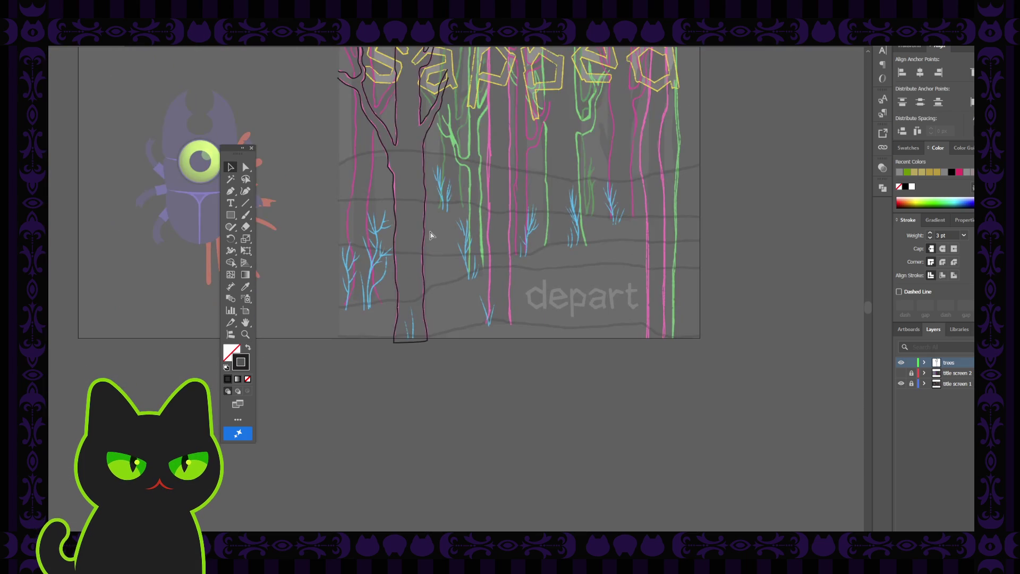
mouse_move(398, 145)
mouse_down()
mouse_move(391, 280)
mouse_move(378, 269)
mouse_up()
click(245, 168)
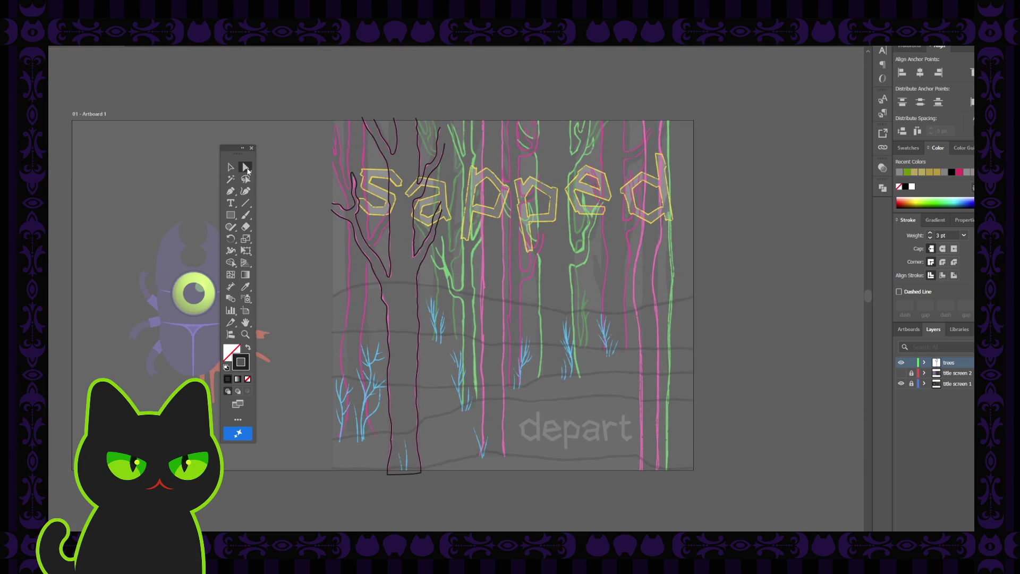
click(416, 424)
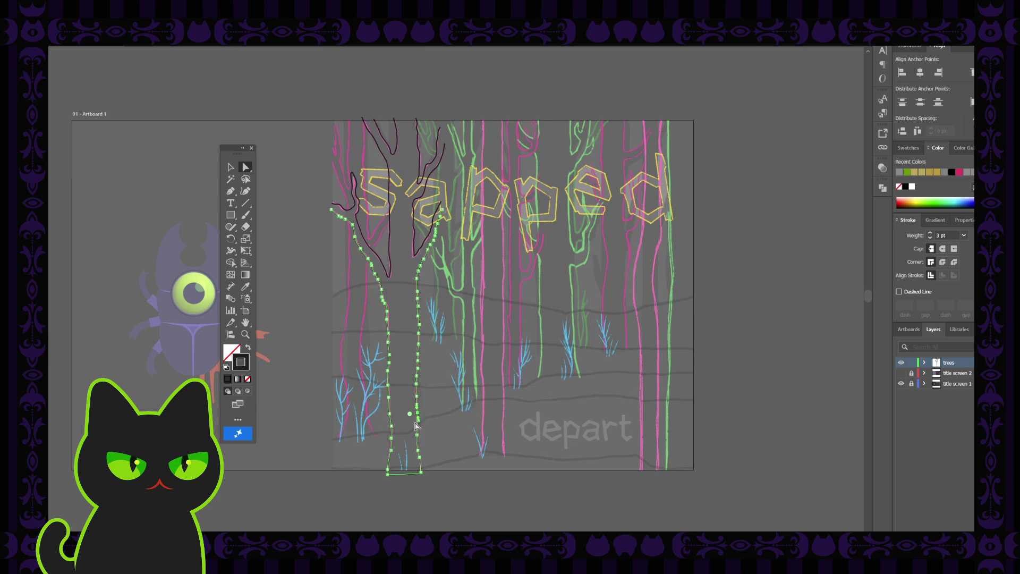
scroll(416, 424, up, 5)
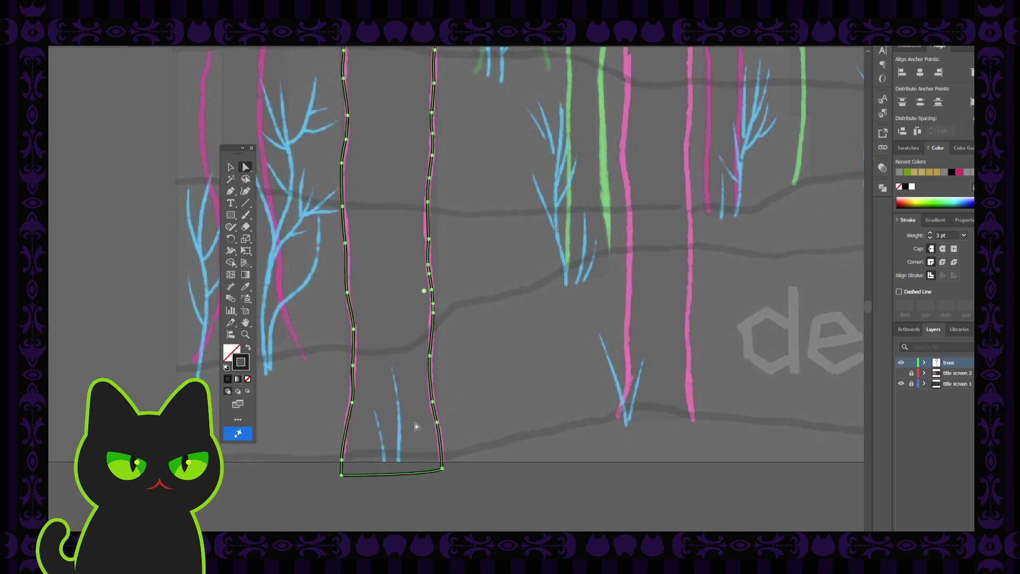
drag(429, 362, 431, 364)
click(439, 405)
click(431, 407)
key(p)
click(433, 403)
Step: Delete extra right-edge anchors and shift the lower right-edge points downward
click(246, 167)
click(480, 328)
click(431, 360)
key(p)
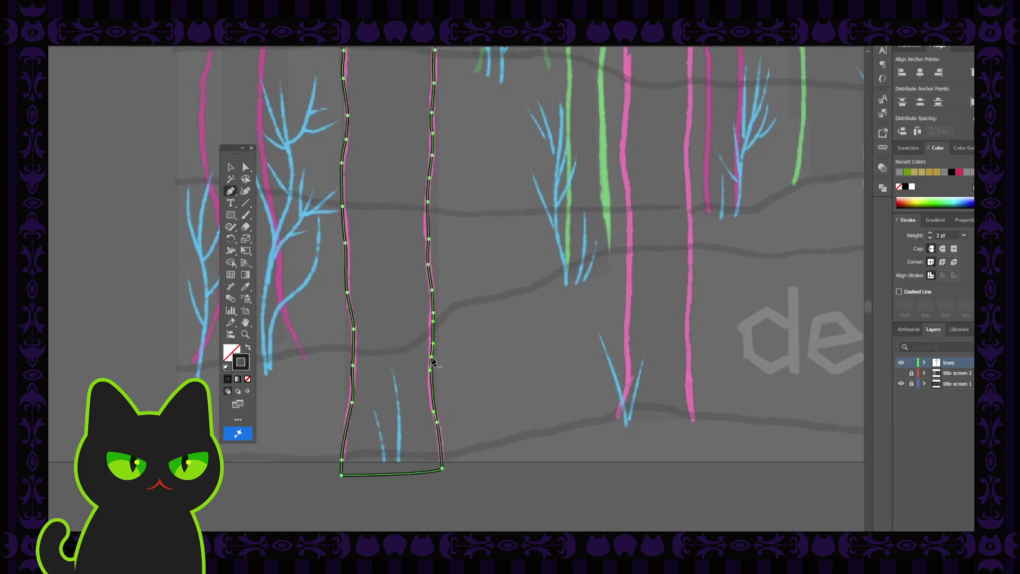
click(432, 359)
click(247, 170)
click(419, 406)
click(438, 424)
click(434, 414)
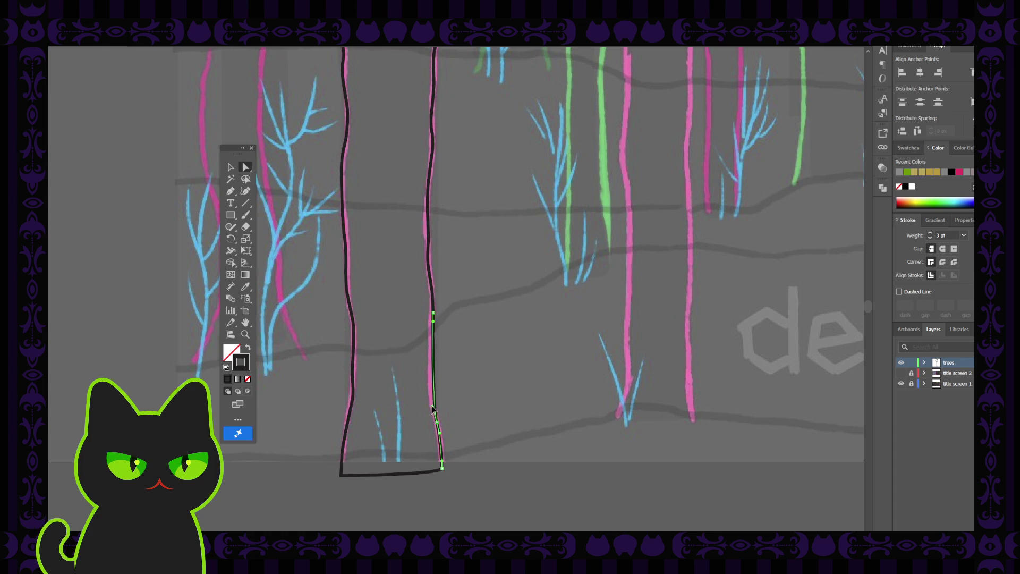
click(441, 323)
click(435, 316)
click(434, 317)
drag(433, 317, 433, 343)
Step: Bend the trunk's lower right edge into smooth curves following the pink trunk
click(450, 321)
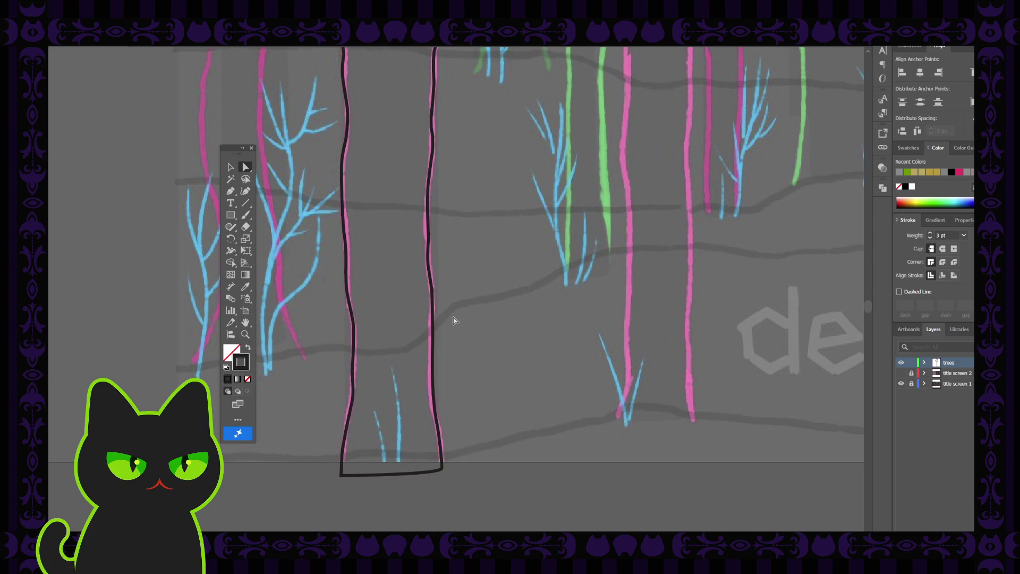
click(432, 292)
drag(432, 291, 396, 298)
click(469, 296)
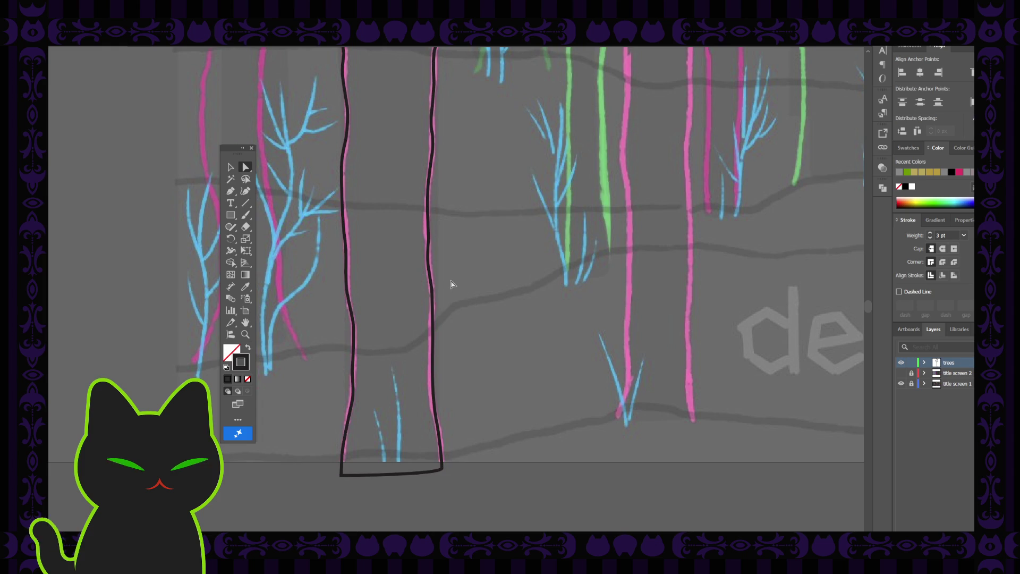
drag(429, 238, 394, 240)
click(469, 243)
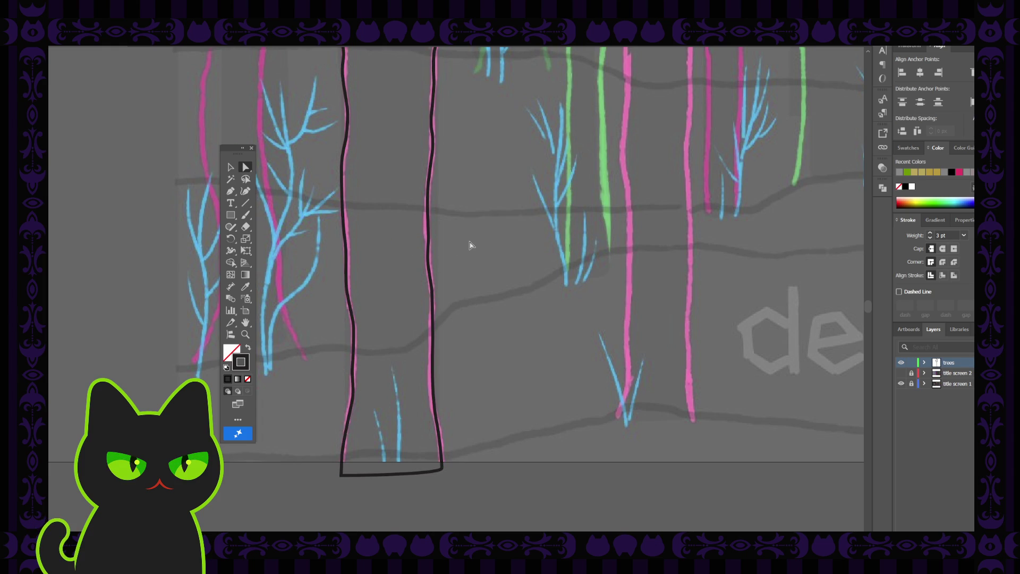
Step: Locate the small V-shaped path at the artboard top and frame the tree's upper branches
key(ctrl+minus)
key(ctrl+minus)
scroll(469, 242, up, 3)
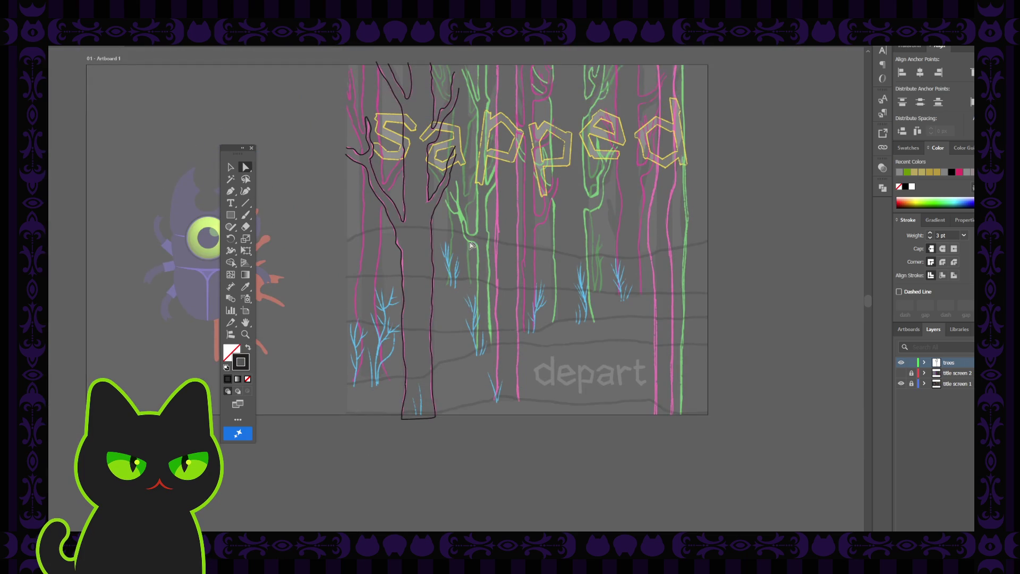
scroll(469, 244, up, 5)
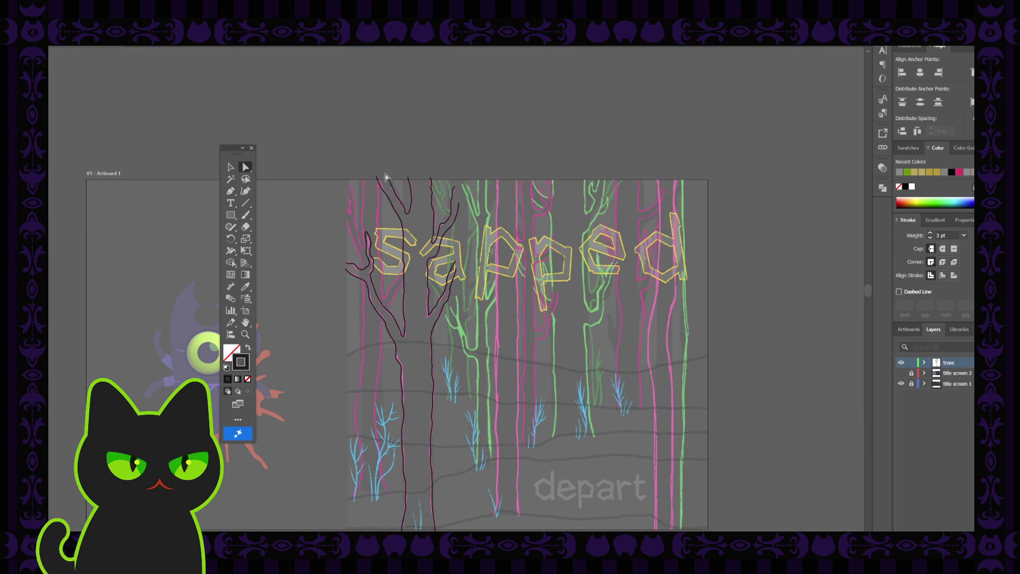
click(409, 181)
key(ctrl+equal)
key(ctrl+equal)
click(453, 273)
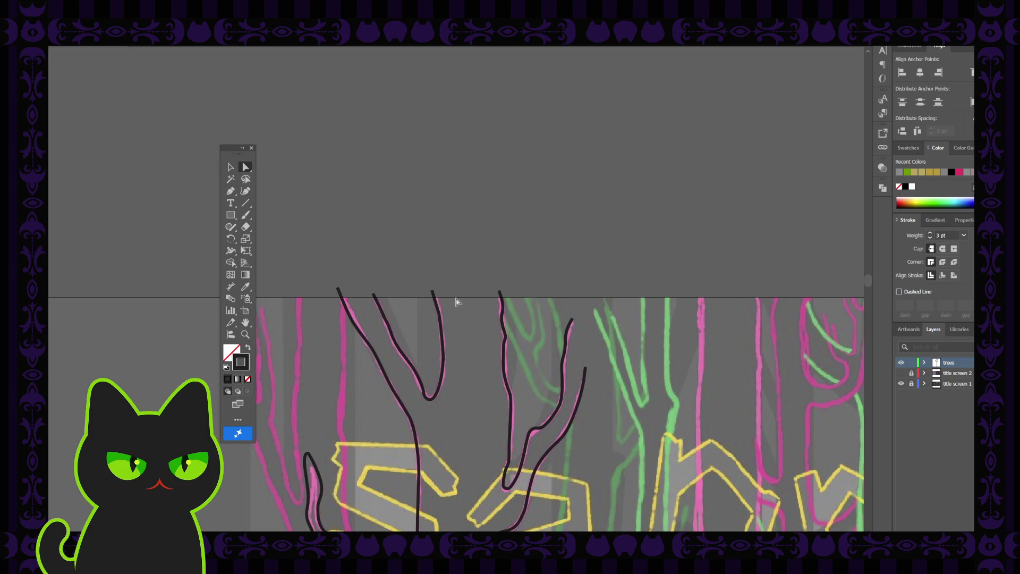
key(space)
drag(457, 328, 433, 278)
Step: Connect the branch top endpoints with short Pen segments along the artboard's top edge
key(p)
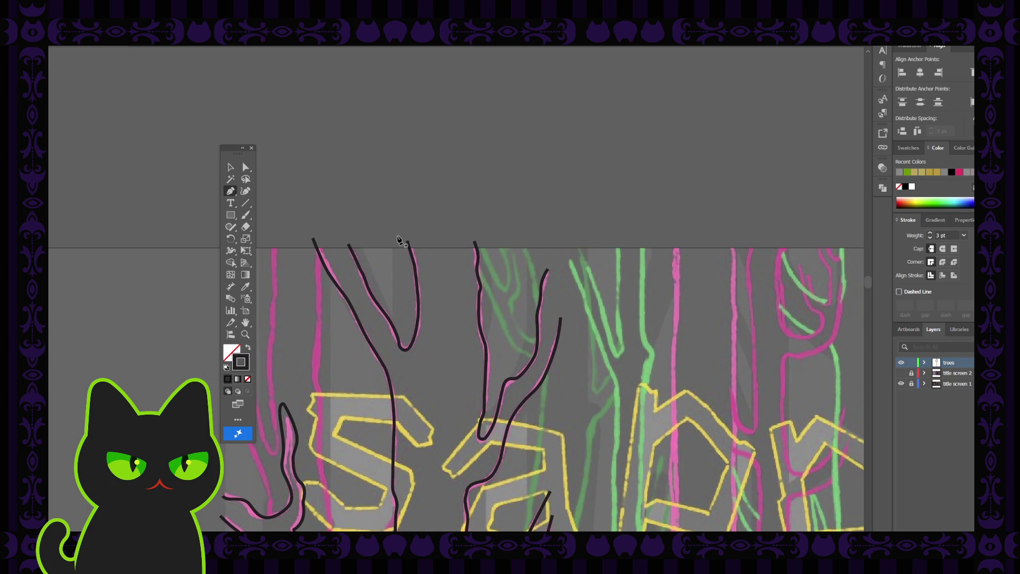
click(406, 240)
click(474, 241)
click(348, 245)
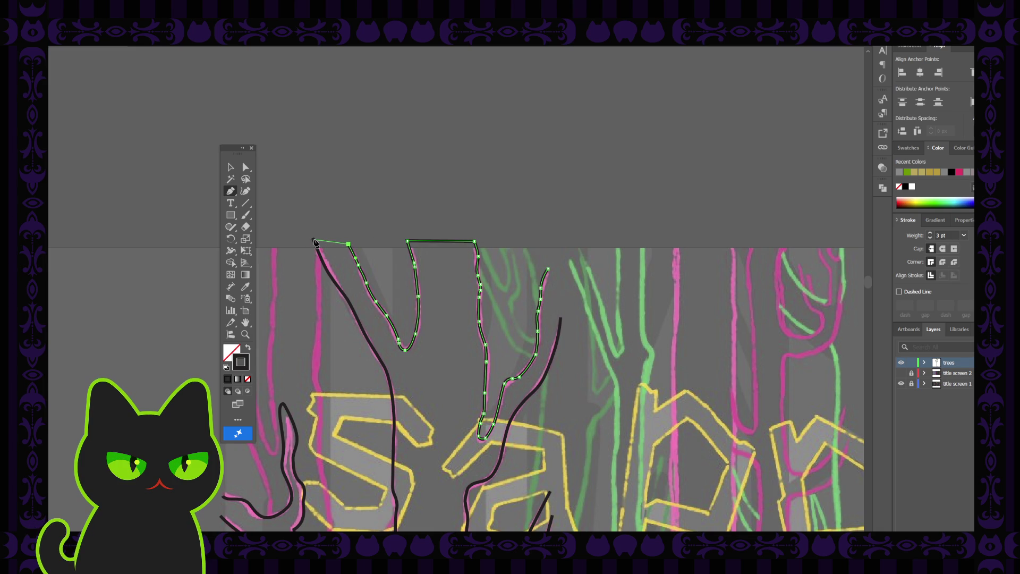
click(314, 242)
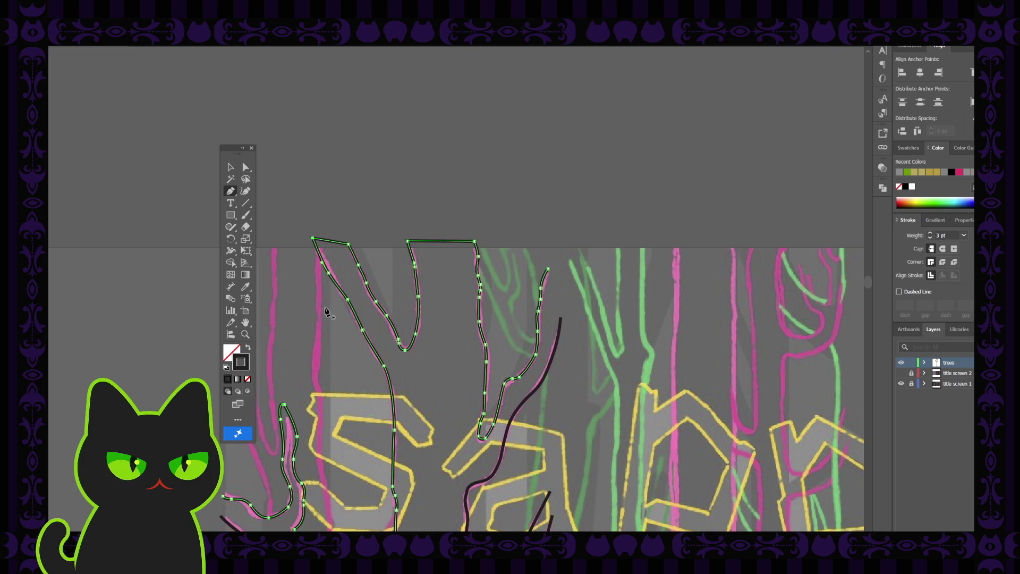
scroll(327, 311, down, 2)
scroll(327, 311, down, 1)
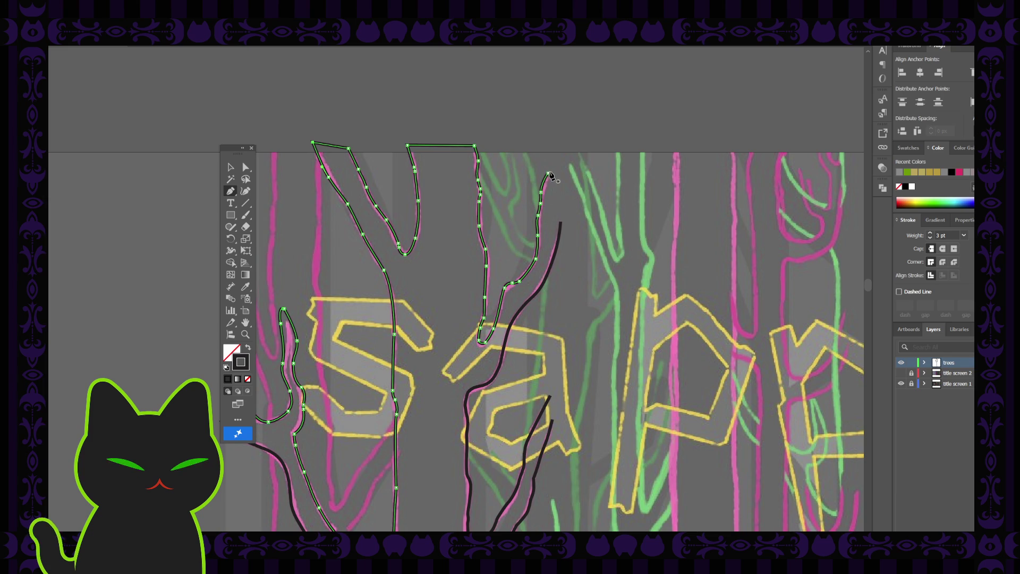
click(547, 173)
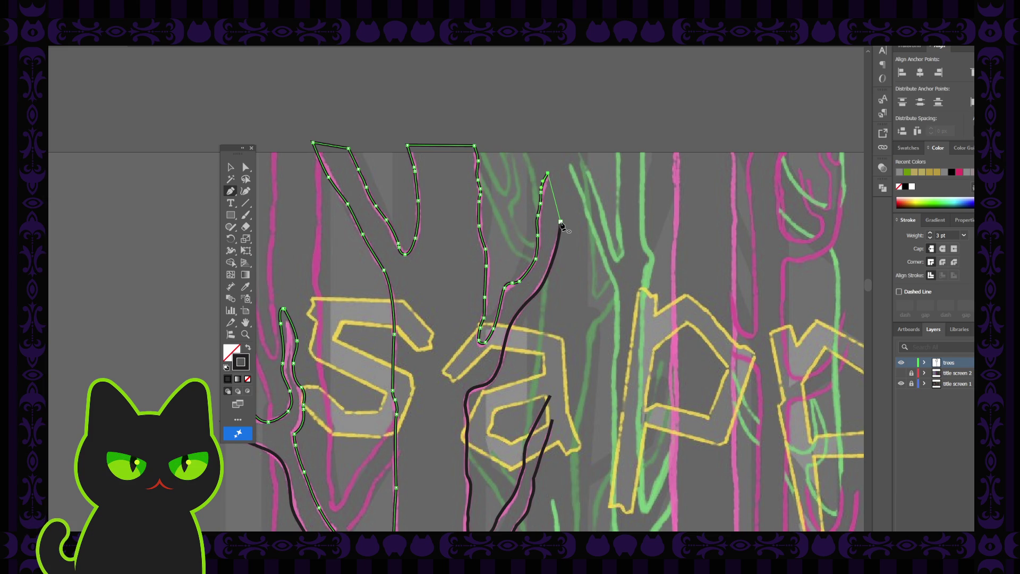
Step: Join the open tree path to the descending line, then zoom out and pan to the tree
click(560, 222)
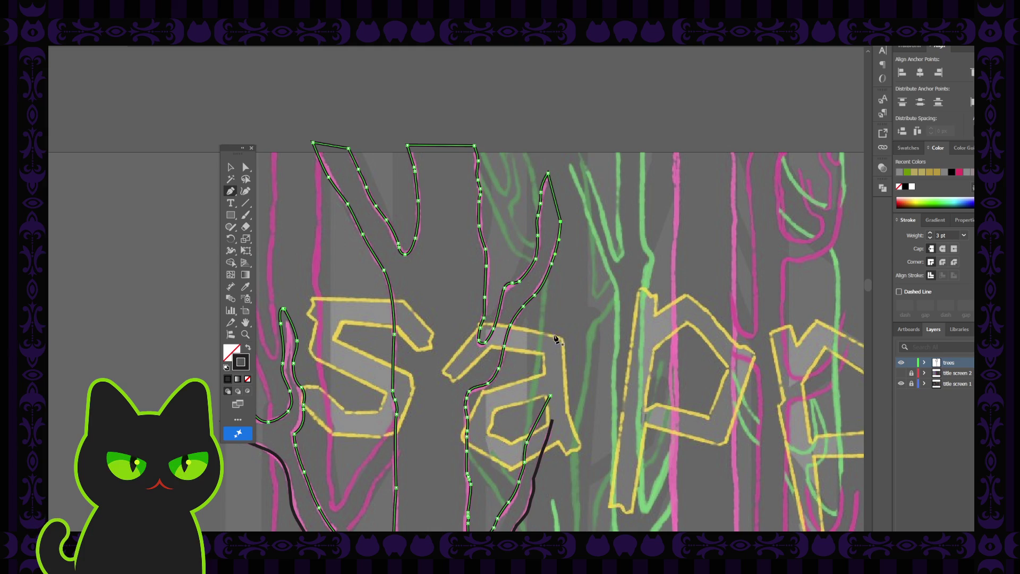
scroll(537, 384, down, 2)
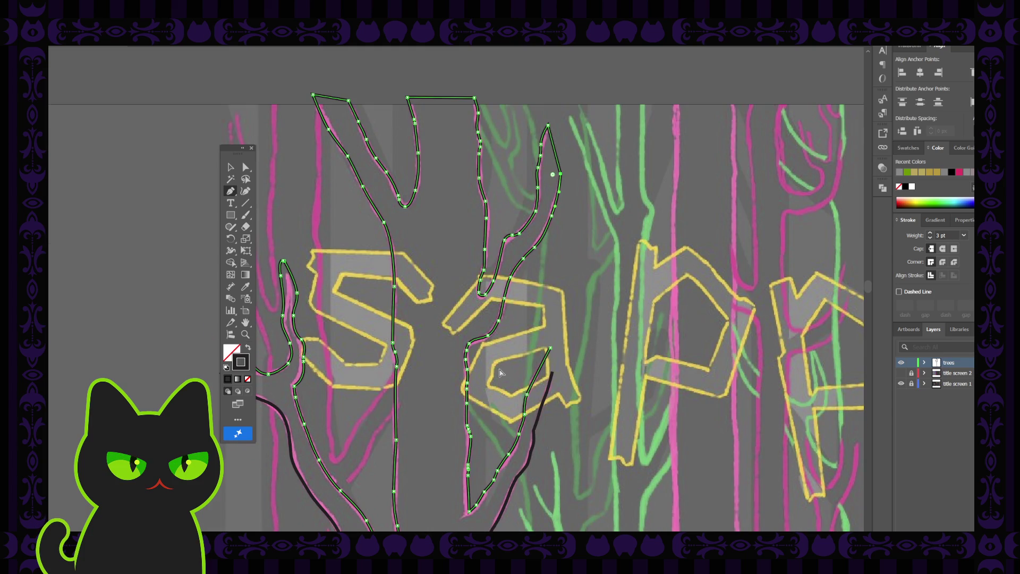
key(ctrl+minus)
key(space)
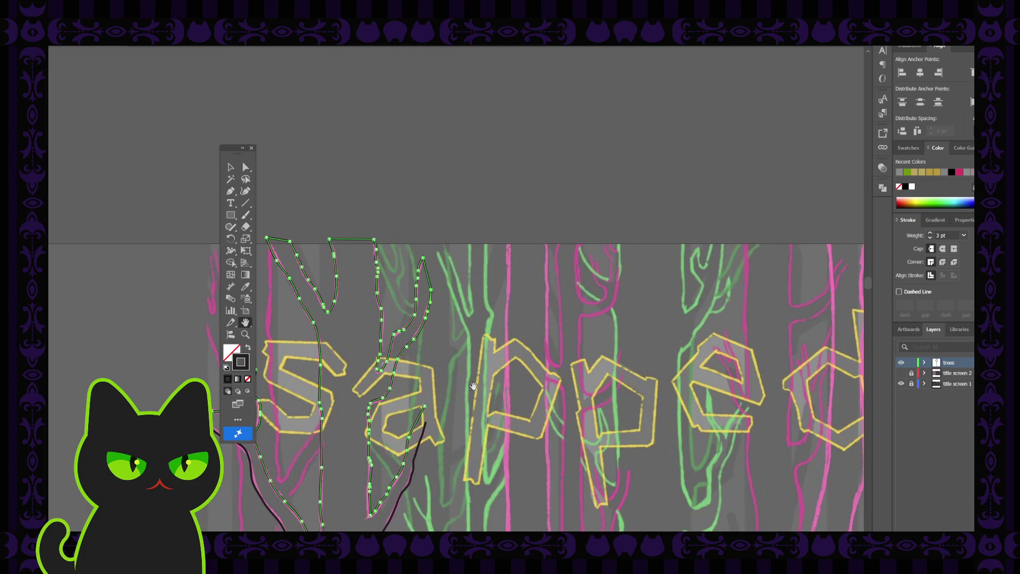
drag(396, 422, 486, 330)
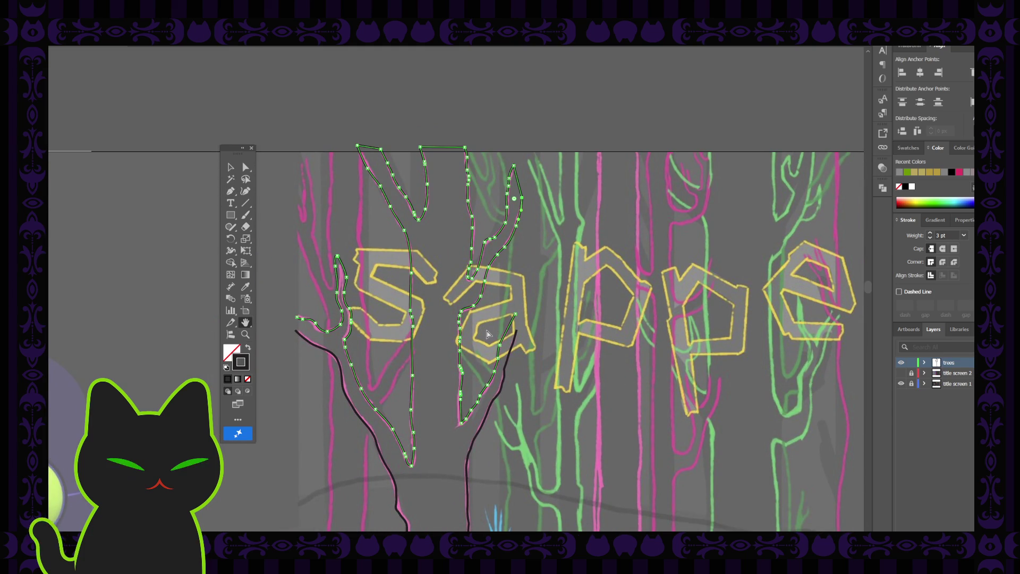
drag(485, 331, 464, 302)
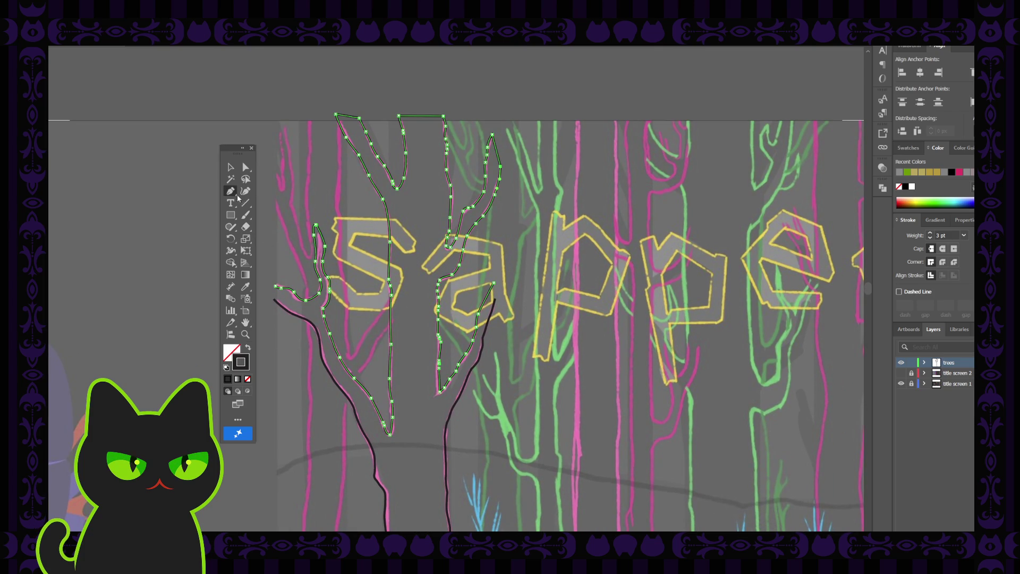
Step: Connect the path to the dark trunk stroke, close the tree outline, and deselect it
click(493, 283)
click(493, 290)
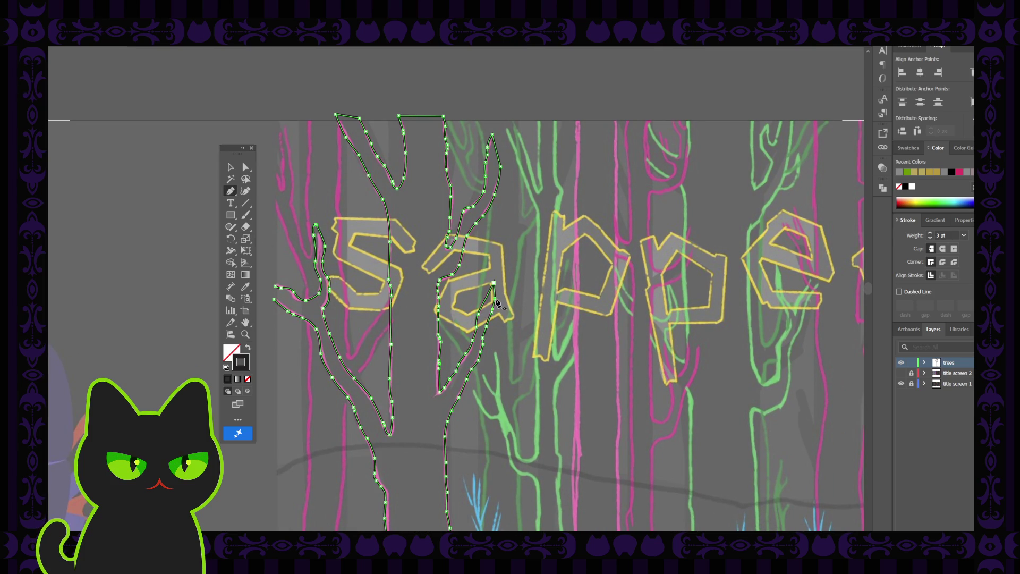
click(275, 288)
click(230, 168)
click(366, 221)
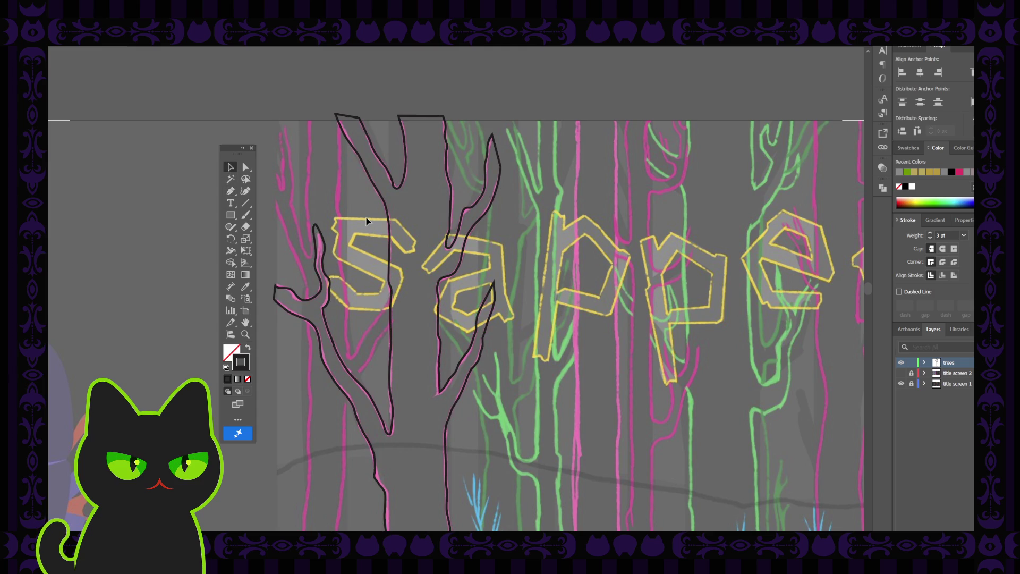
Step: Swap fill and stroke so the closed tree outline fills solid dark, then zoom in on the trunk
key(ctrl+minus)
scroll(366, 218, down, 2)
scroll(366, 218, down, 2)
click(408, 330)
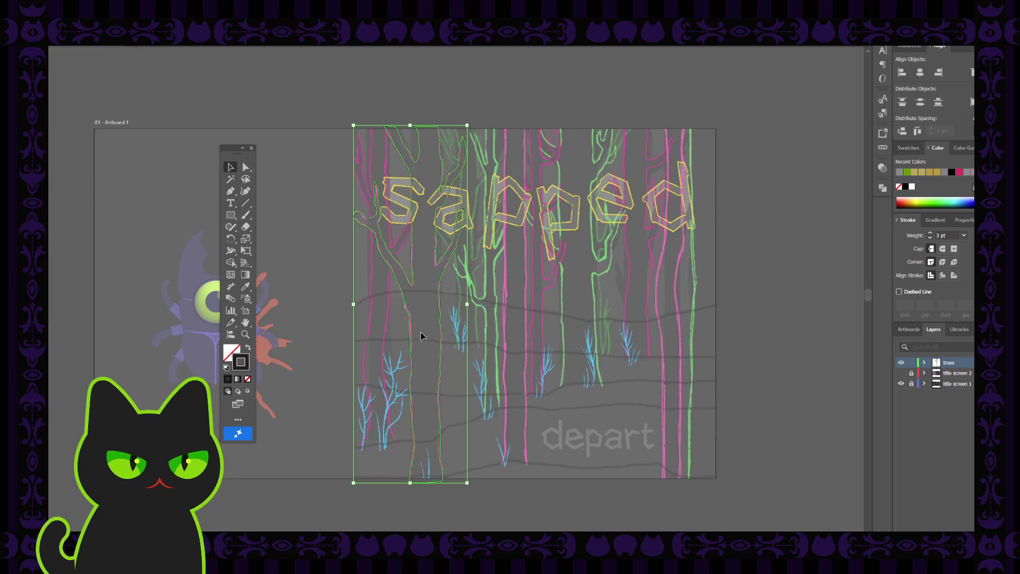
click(247, 347)
click(427, 300)
key(ctrl+equal)
key(ctrl+equal)
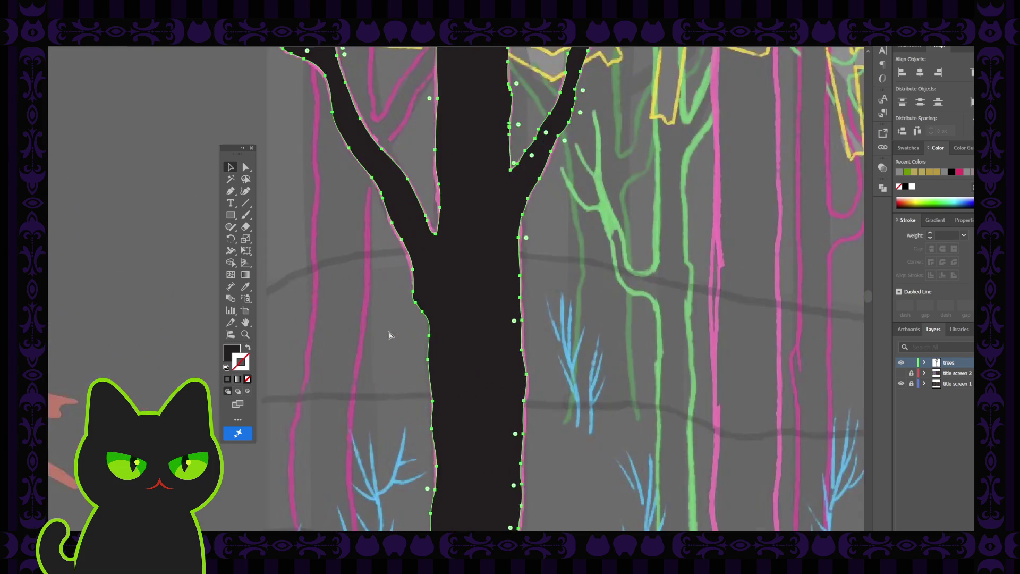
Step: Drag the anchor on the trunk's left edge leftward to smooth out the bump
click(544, 324)
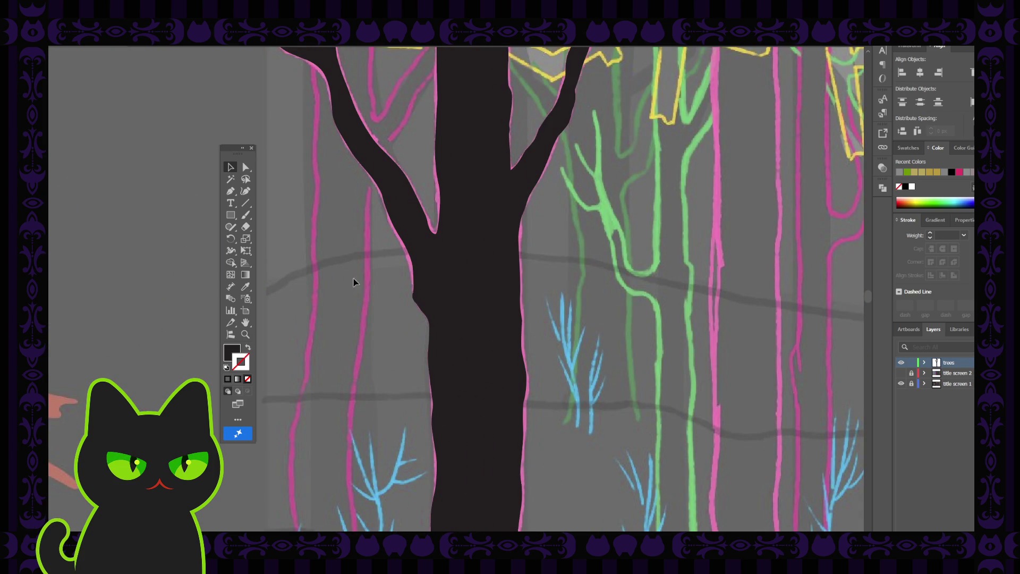
key(a)
click(445, 319)
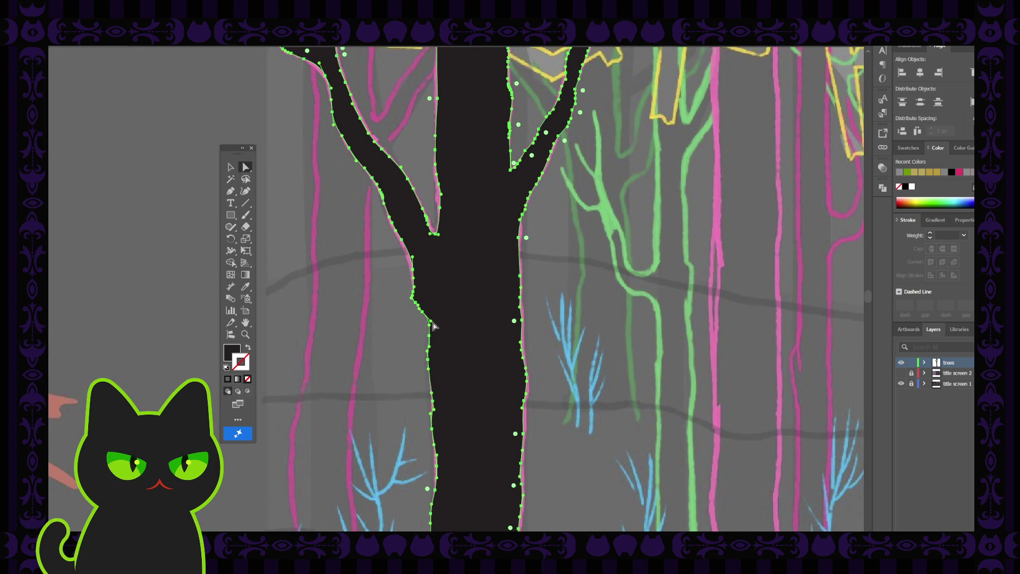
click(429, 340)
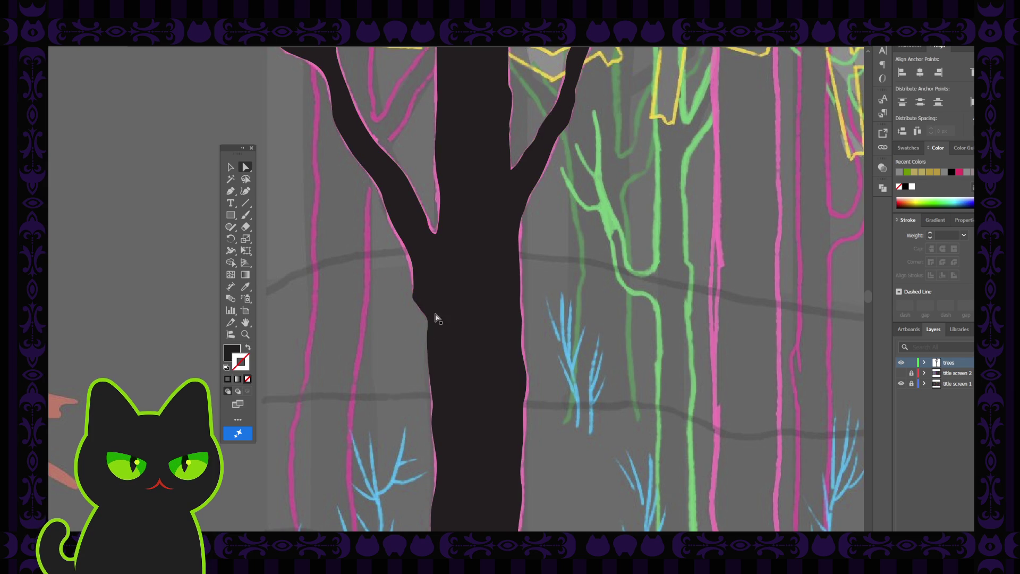
click(430, 325)
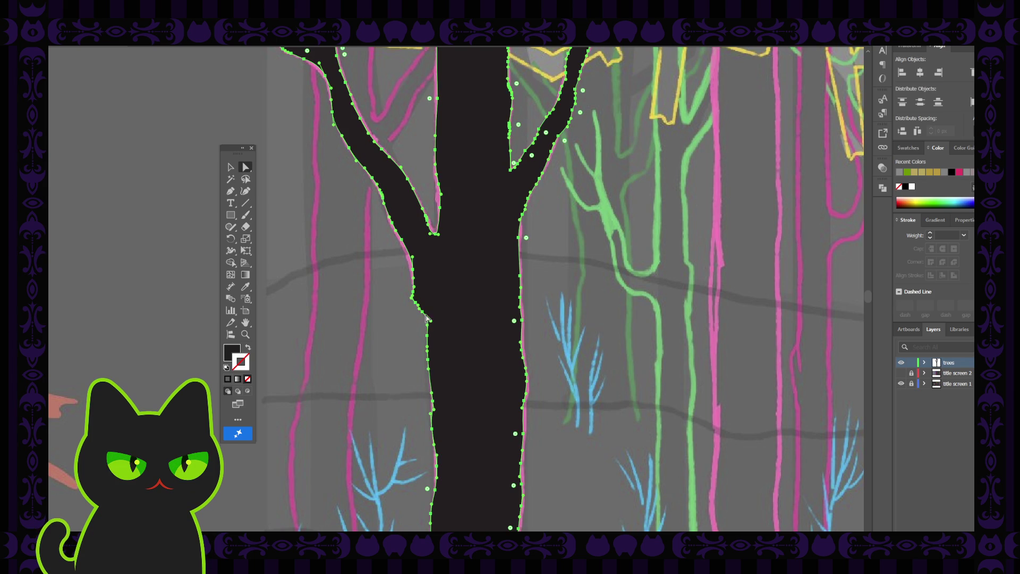
click(425, 316)
scroll(422, 320, up, 2)
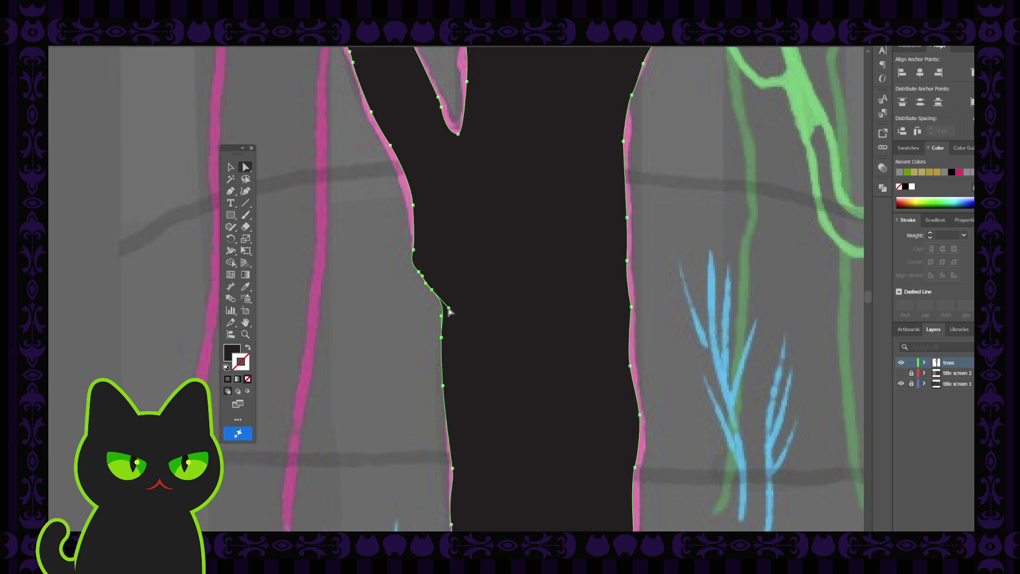
drag(448, 308, 442, 308)
key(p)
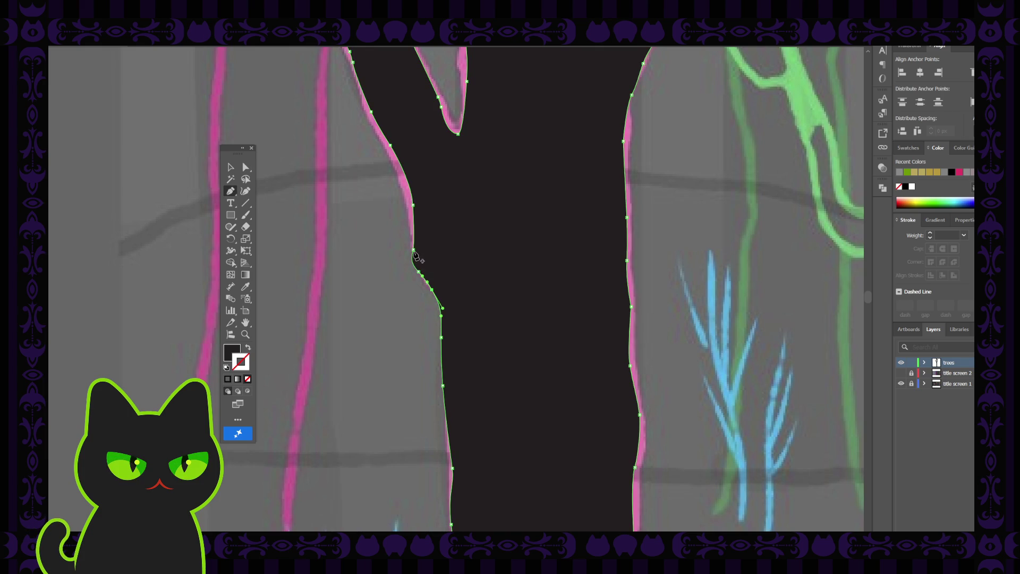
Step: Extend the thin left trunk line upward toward the tree's branches
click(245, 168)
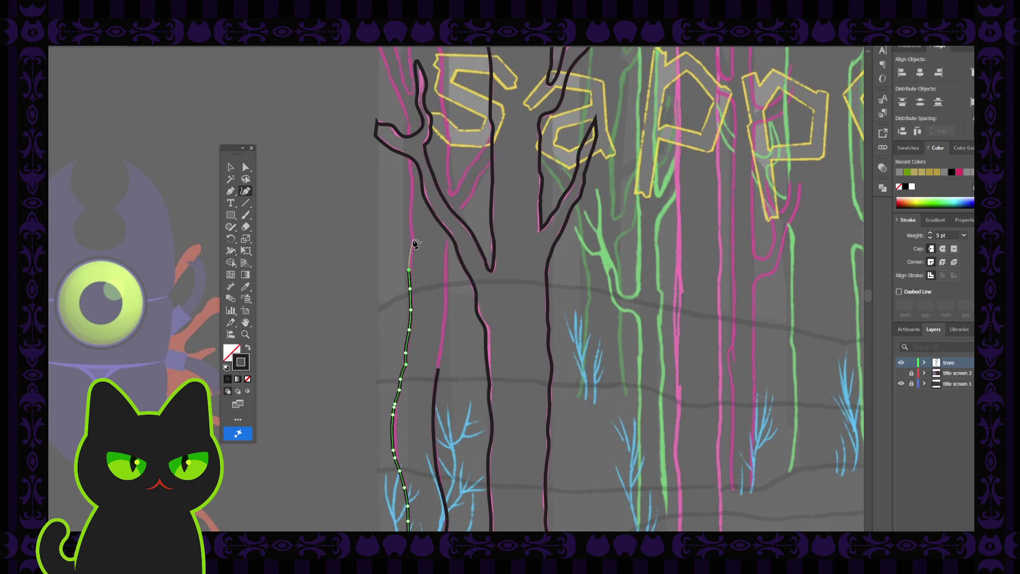
scroll(414, 261, up, 2)
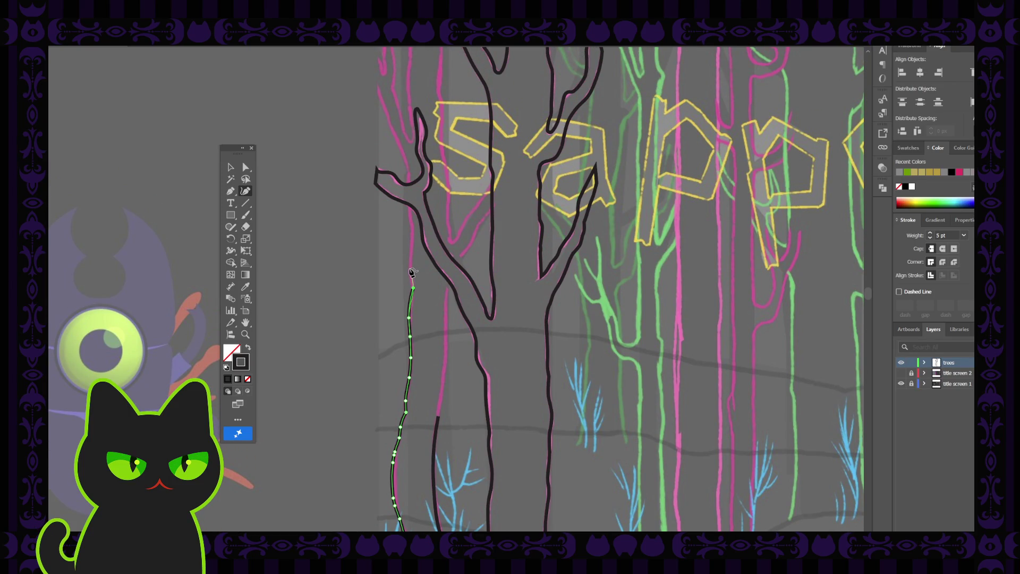
scroll(413, 274, up, 1)
drag(412, 316, 413, 260)
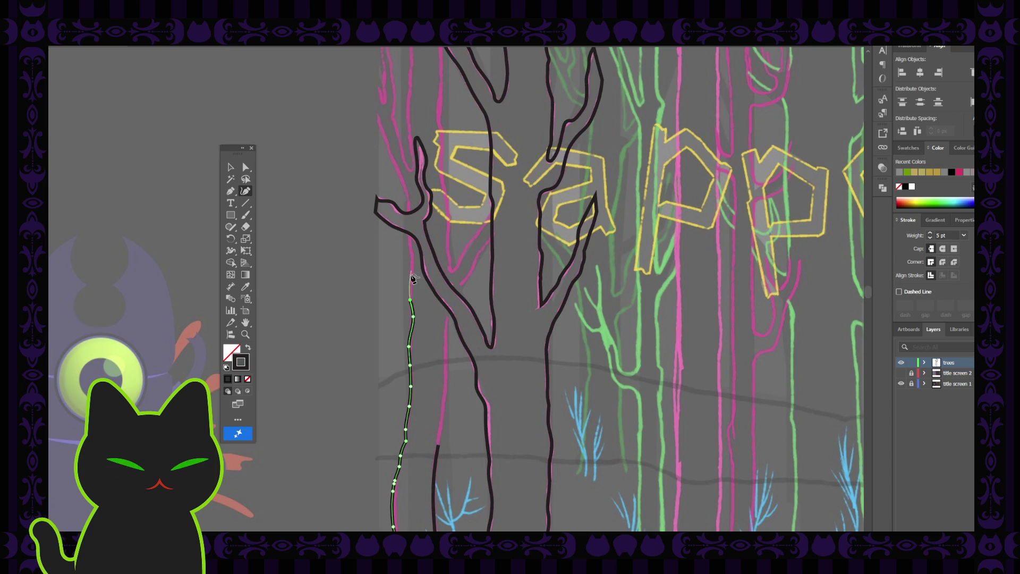
drag(413, 277, 410, 206)
click(231, 168)
click(354, 322)
Step: Inspect the tree outline's anchor points and scroll around to check the extended trunk
scroll(354, 322, down, 4)
click(246, 167)
click(405, 356)
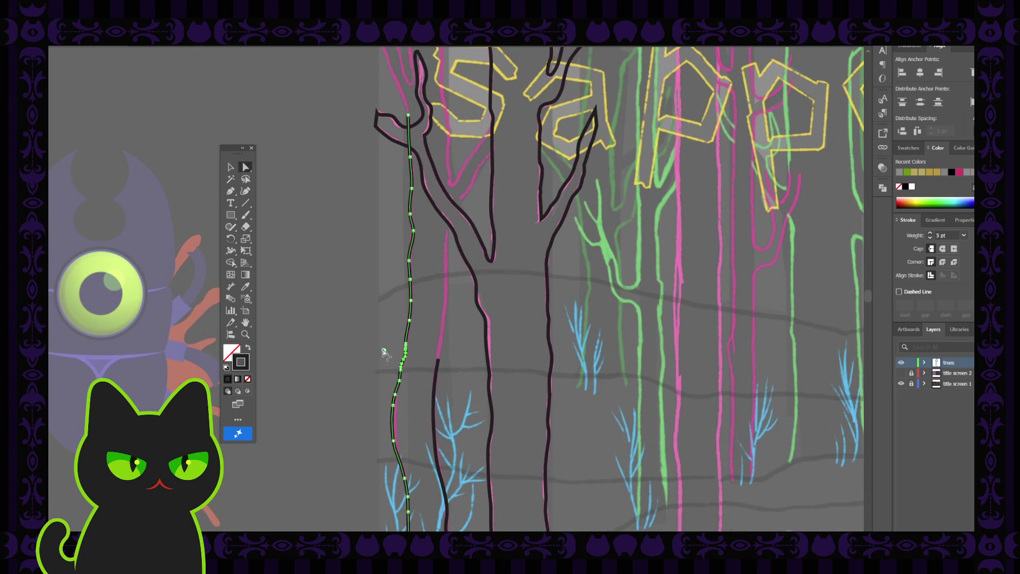
click(382, 300)
scroll(403, 388, down, 5)
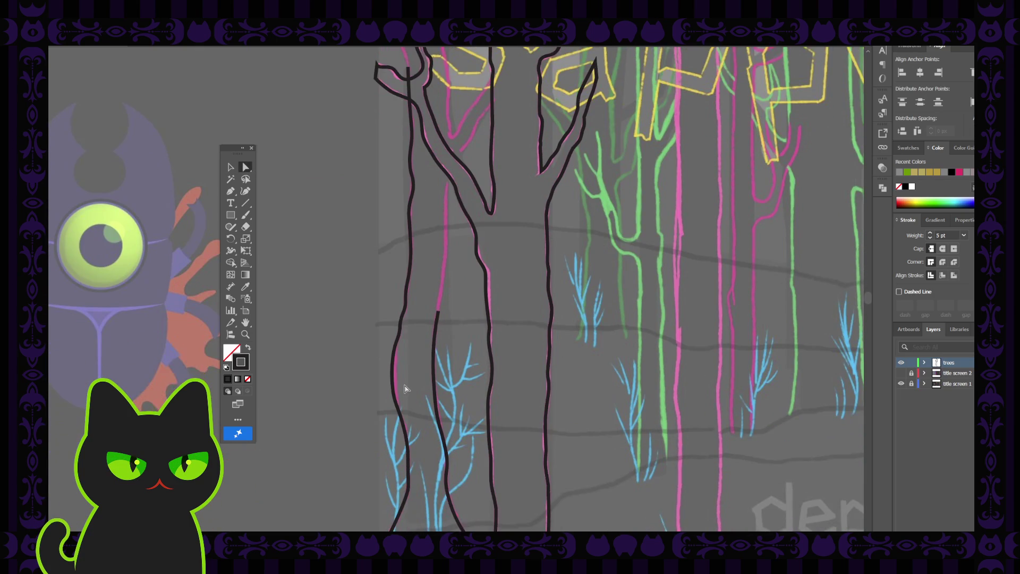
scroll(403, 387, up, 3)
scroll(404, 388, up, 3)
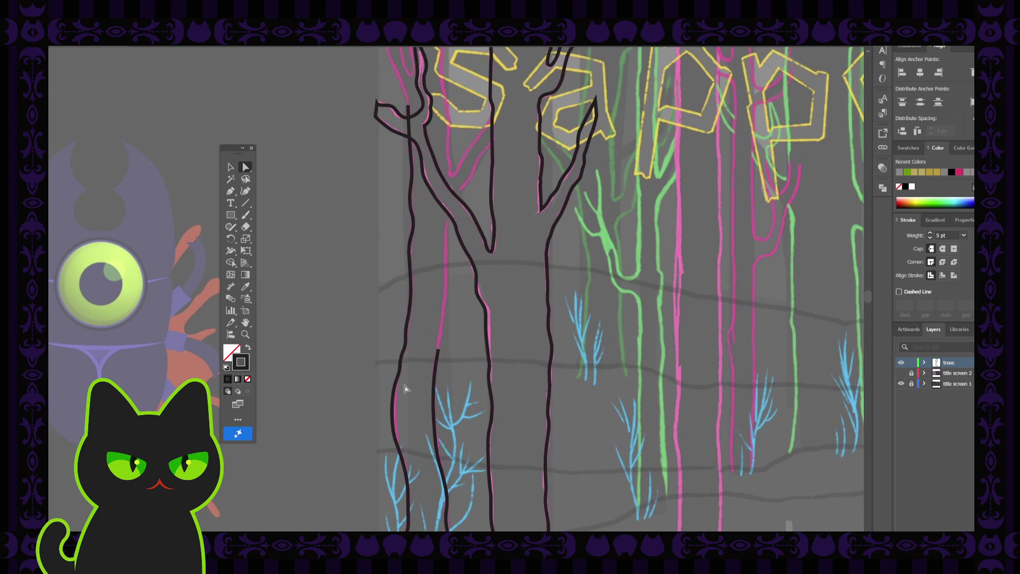
click(550, 340)
key(p)
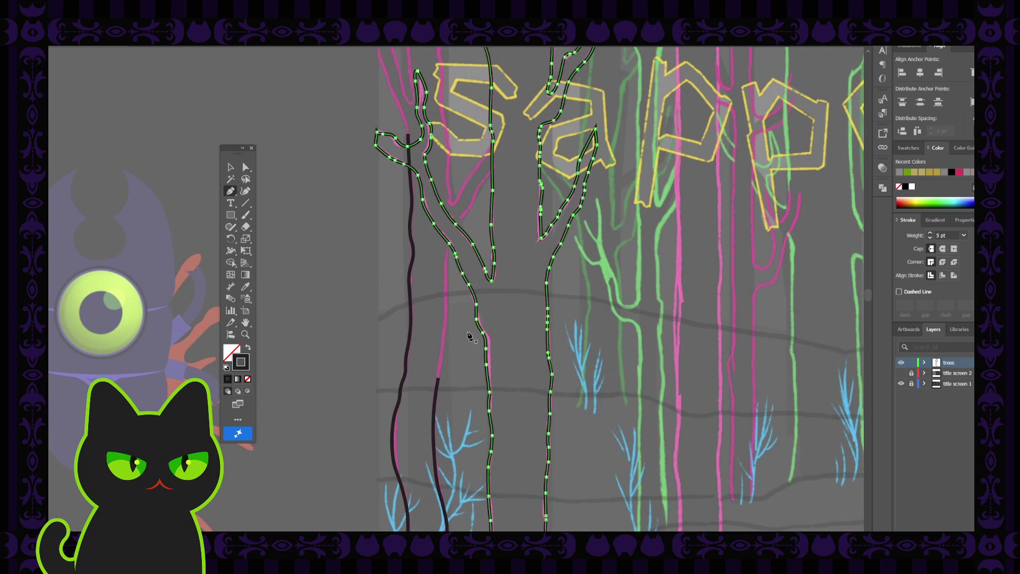
click(245, 168)
click(322, 219)
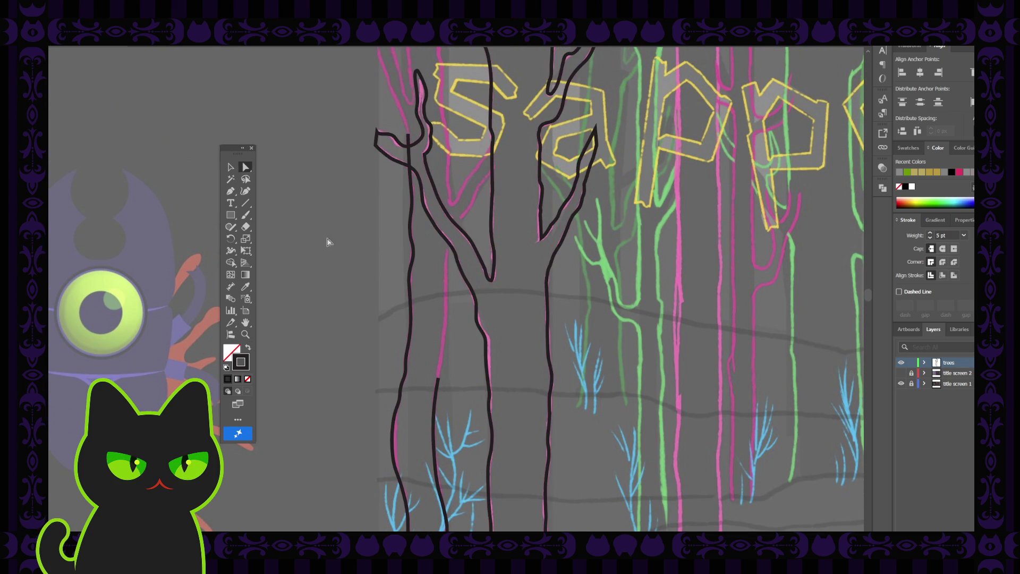
scroll(329, 318, down, 3)
scroll(327, 320, up, 5)
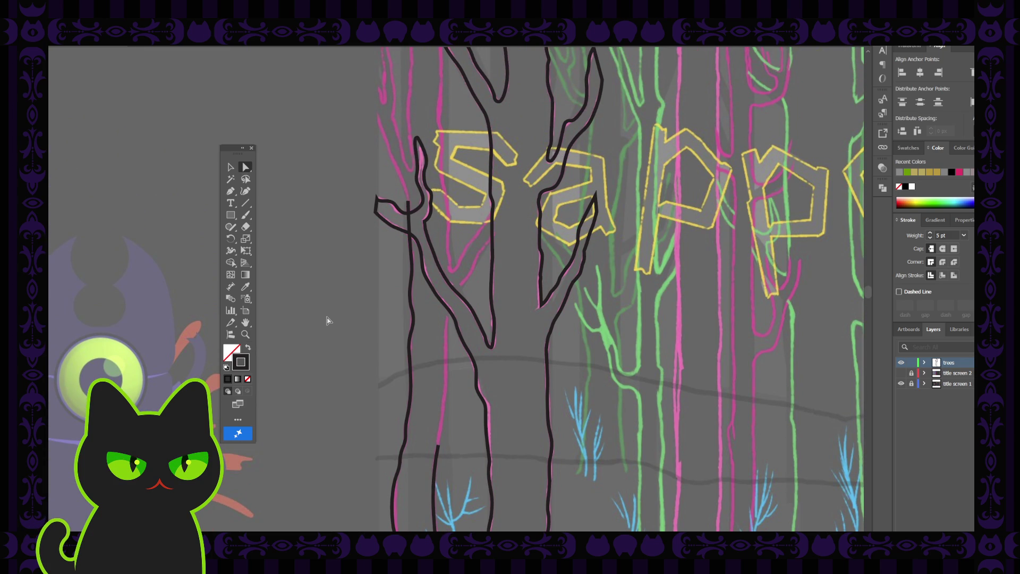
scroll(327, 320, down, 1)
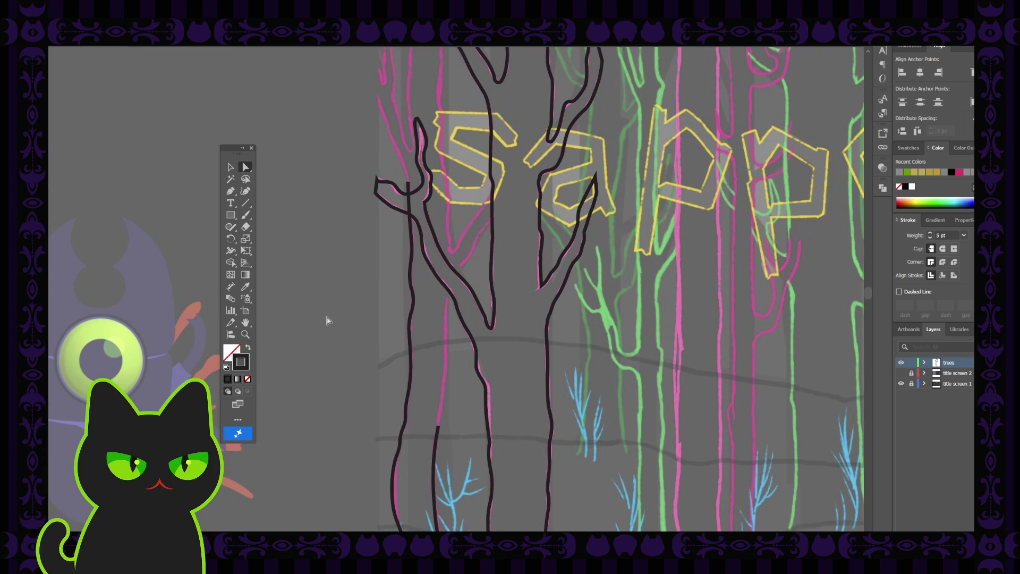
scroll(327, 321, down, 4)
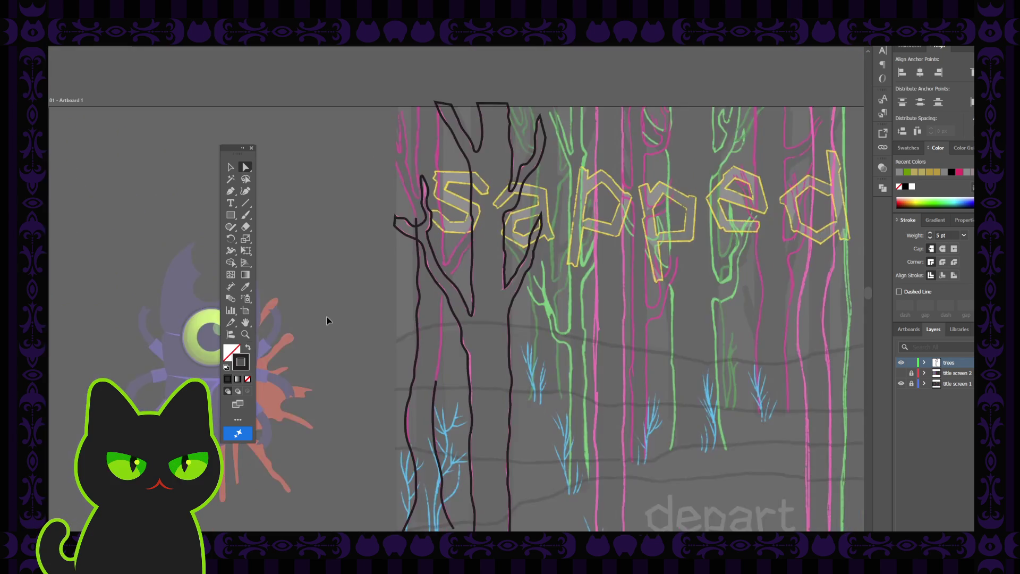
scroll(327, 321, up, 3)
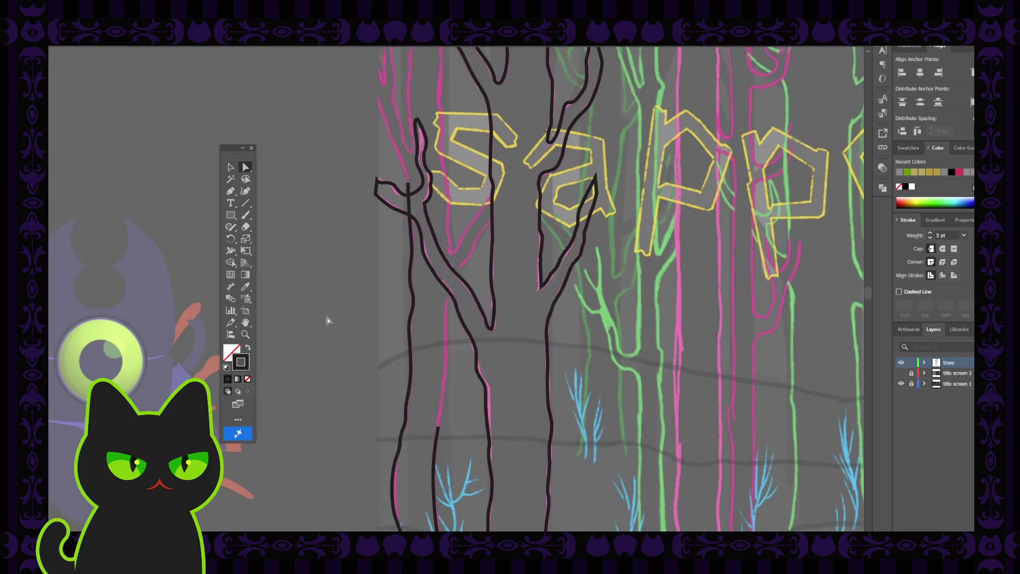
Step: Continue the open trunk path upward from its lower end with two new anchors
key(p)
click(438, 427)
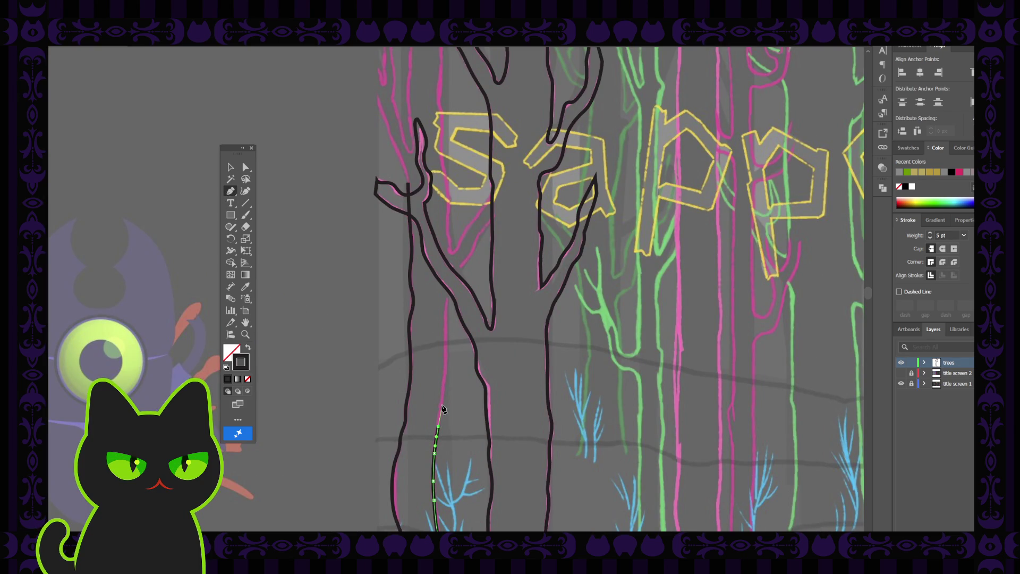
click(443, 394)
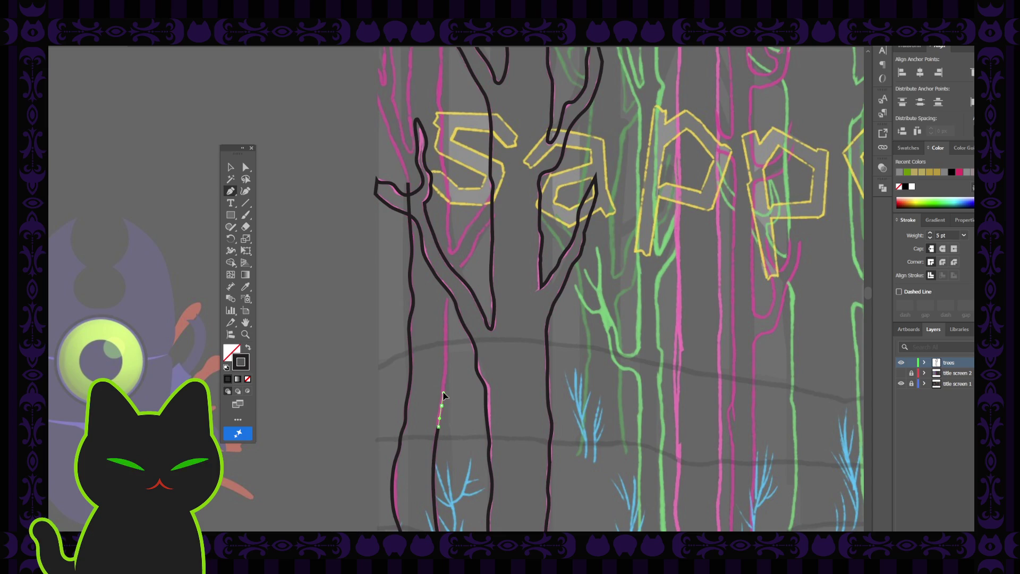
click(444, 379)
Step: Trace a smooth curve up the pink trunk sketch, bending right to end at the fork
click(245, 192)
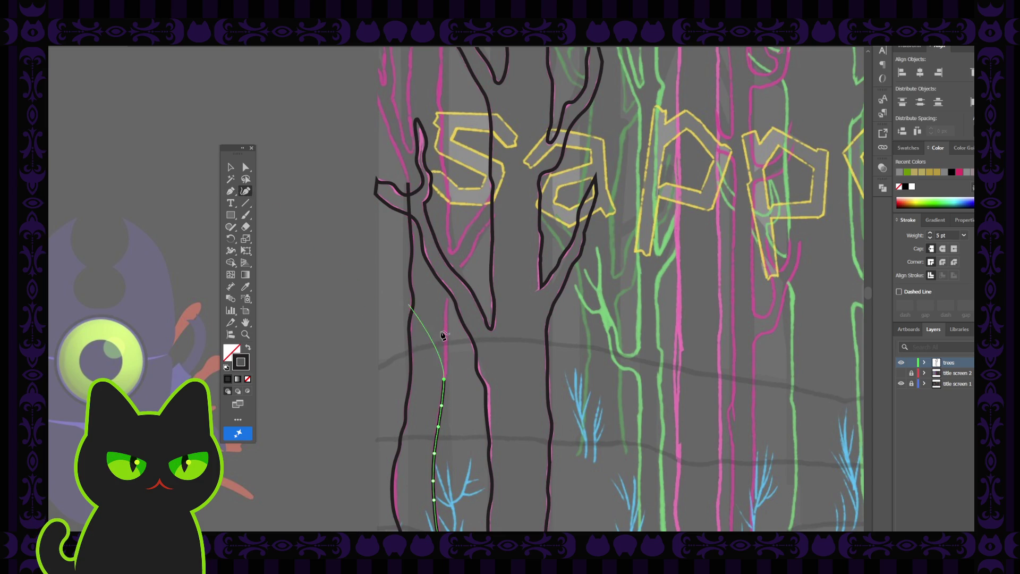
click(446, 364)
click(446, 340)
click(445, 314)
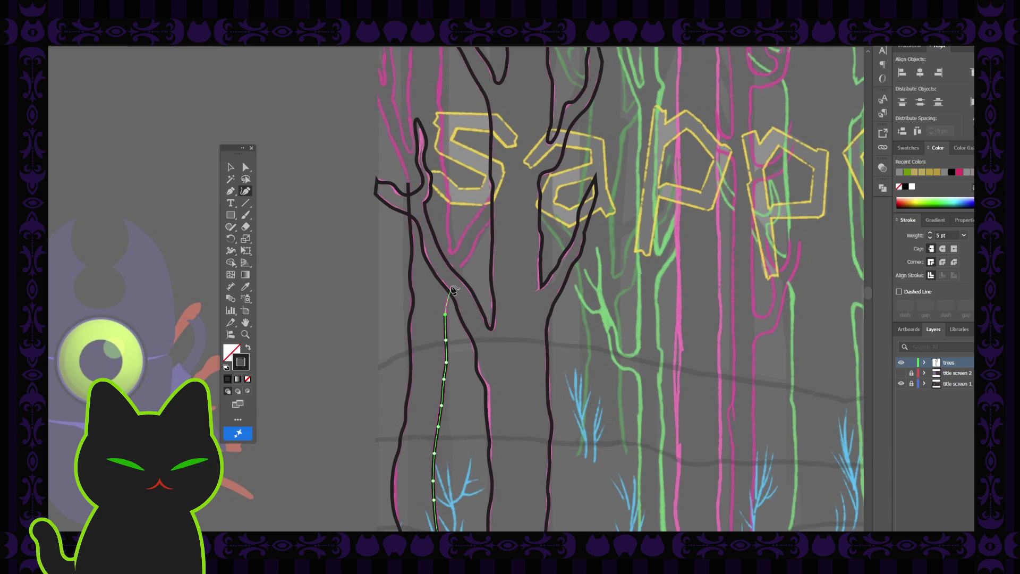
scroll(451, 282, up, 2)
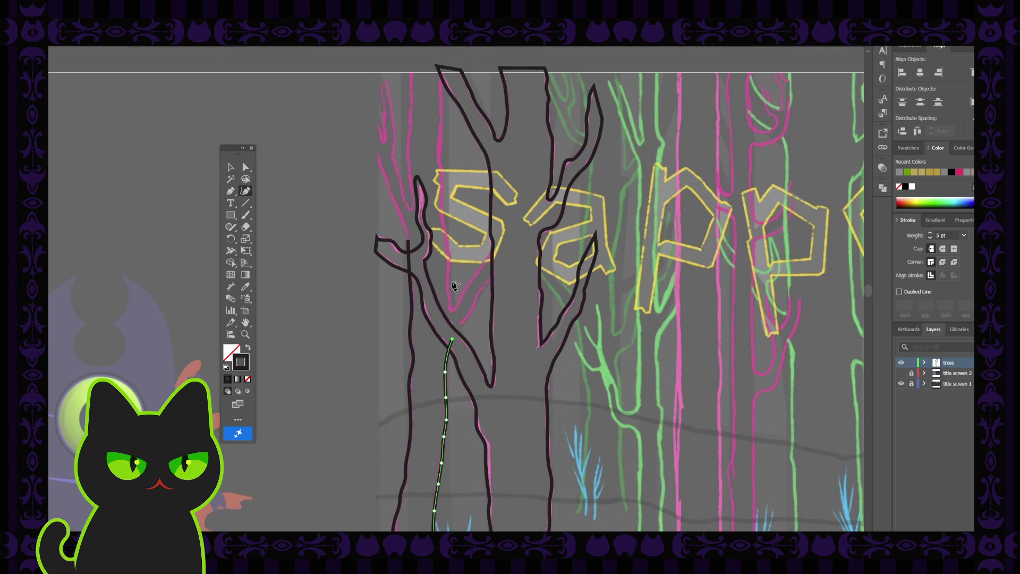
click(463, 321)
click(473, 310)
click(478, 294)
click(499, 272)
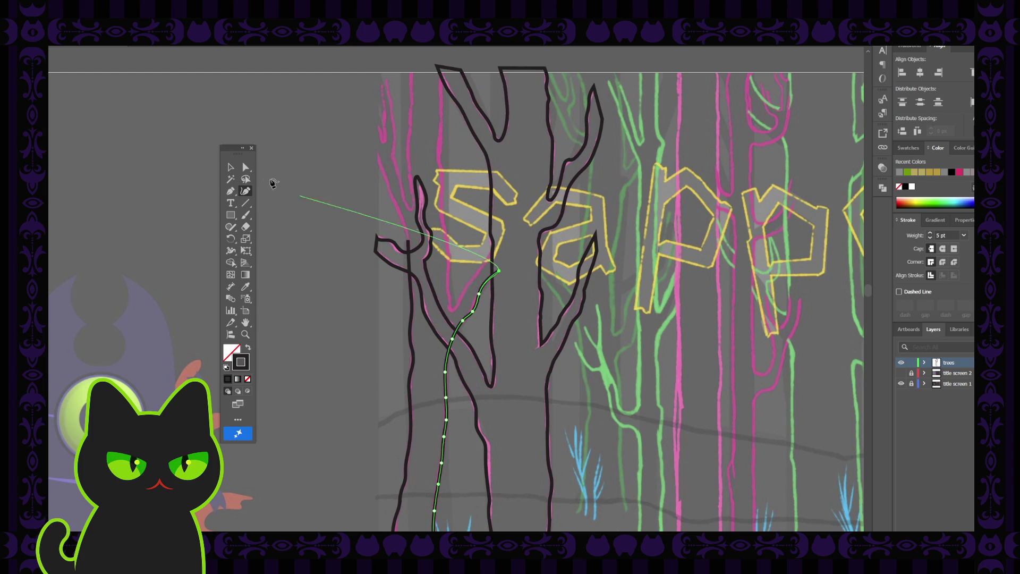
click(229, 168)
click(296, 244)
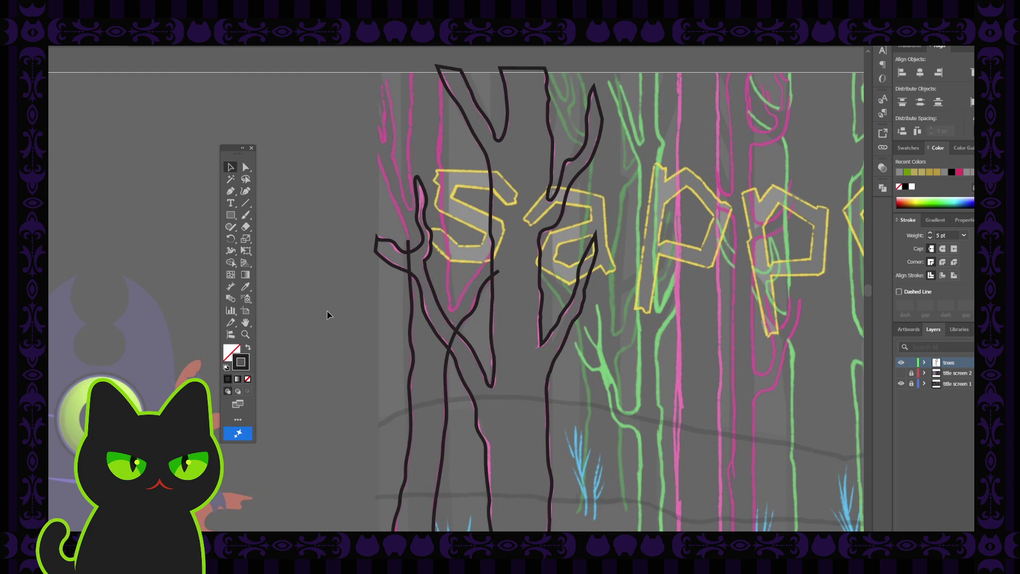
Step: Start a new branch down-left from the middle trunk, undoing the misplaced last anchors
click(232, 192)
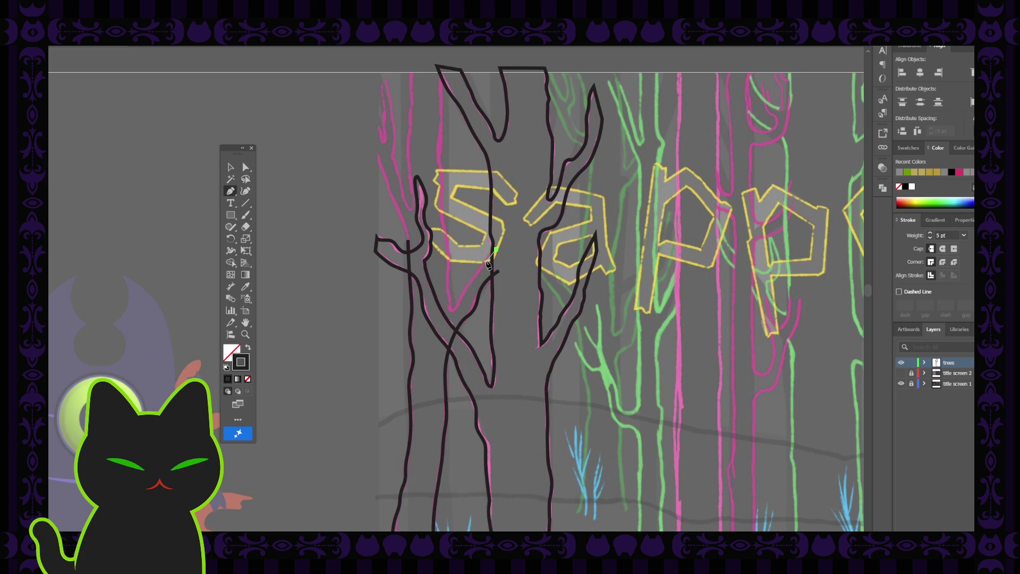
click(481, 268)
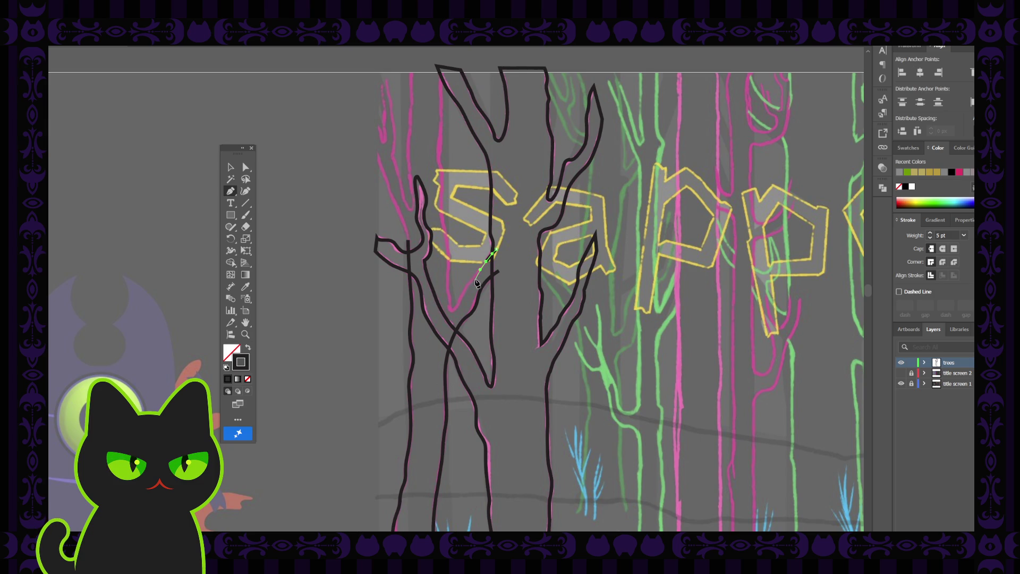
click(474, 279)
click(460, 295)
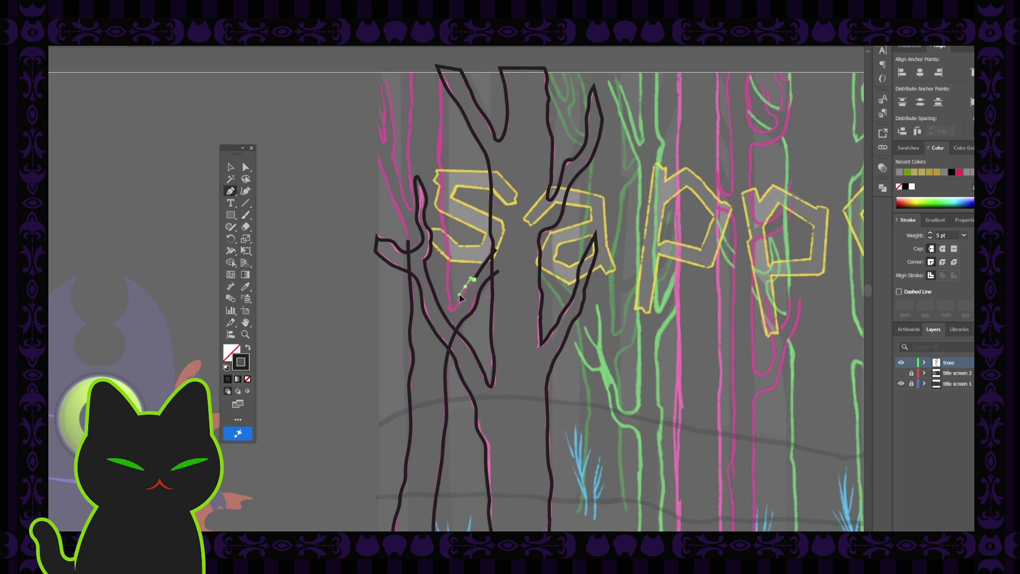
click(457, 306)
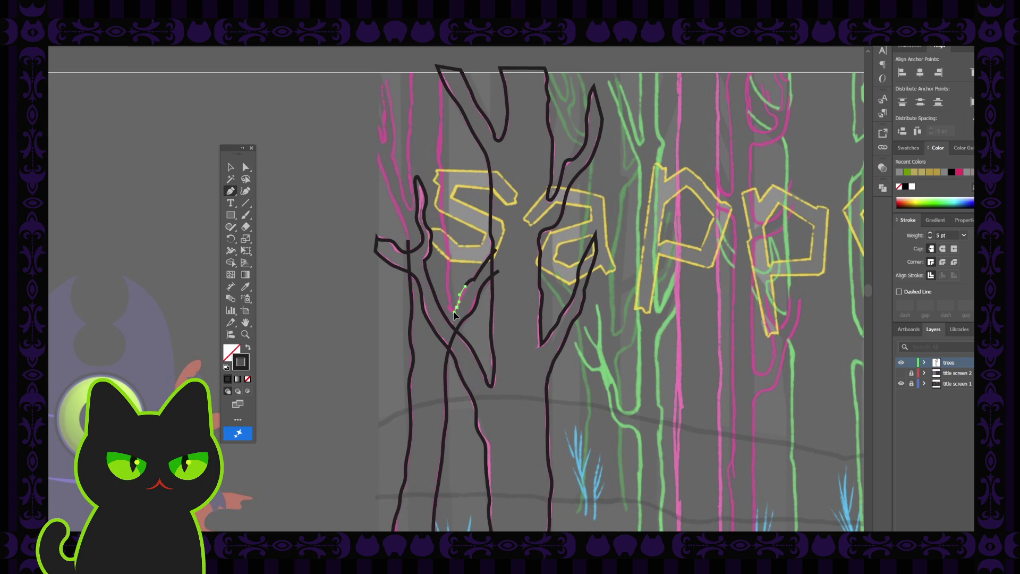
key(ctrl+z)
key(ctrl+z)
click(246, 167)
click(468, 286)
key(ctrl+plus)
key(ctrl+plus)
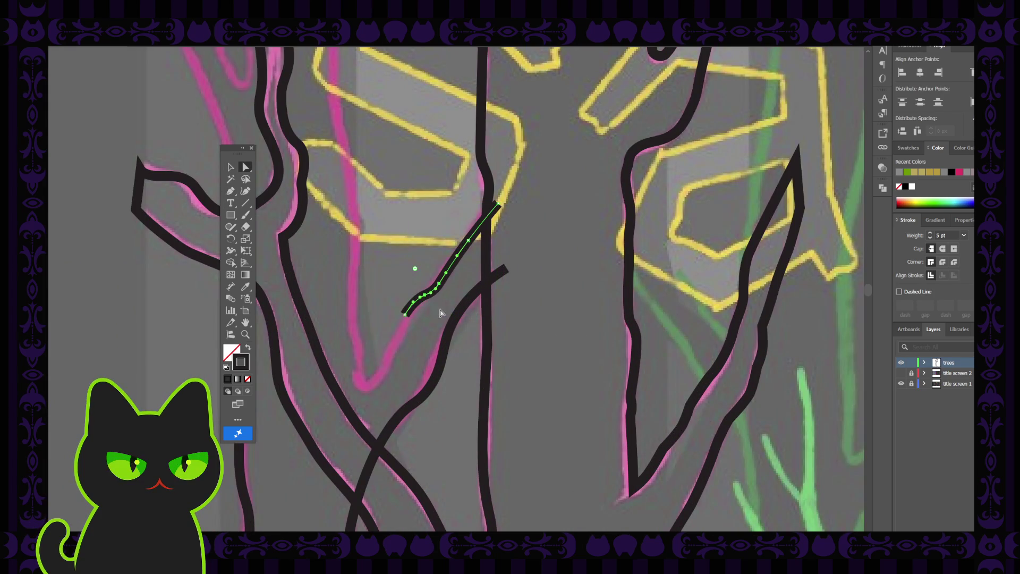
click(393, 270)
Step: Continue the branch down-left along the sketch, ending in a small smooth hook
key(p)
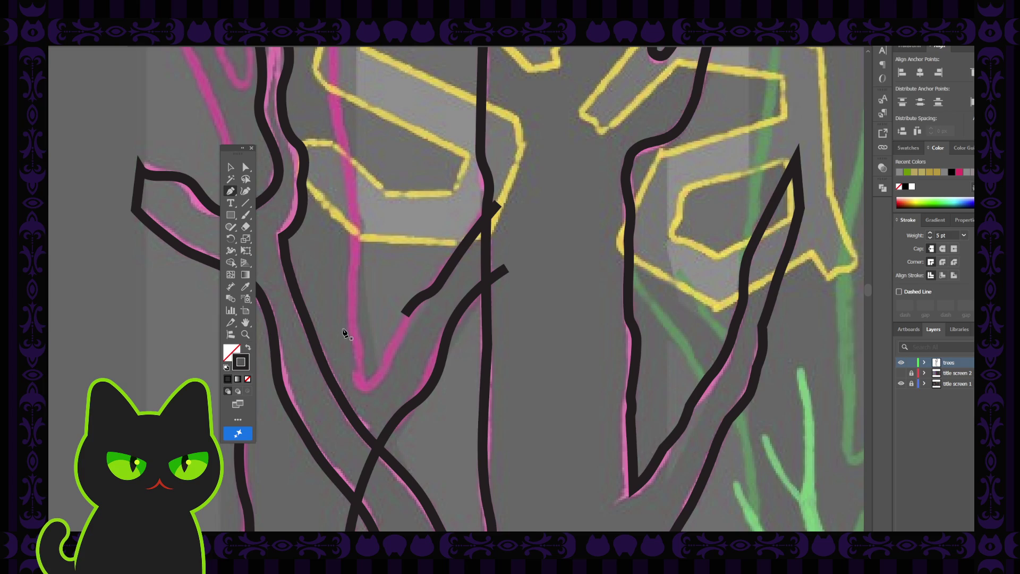
click(404, 314)
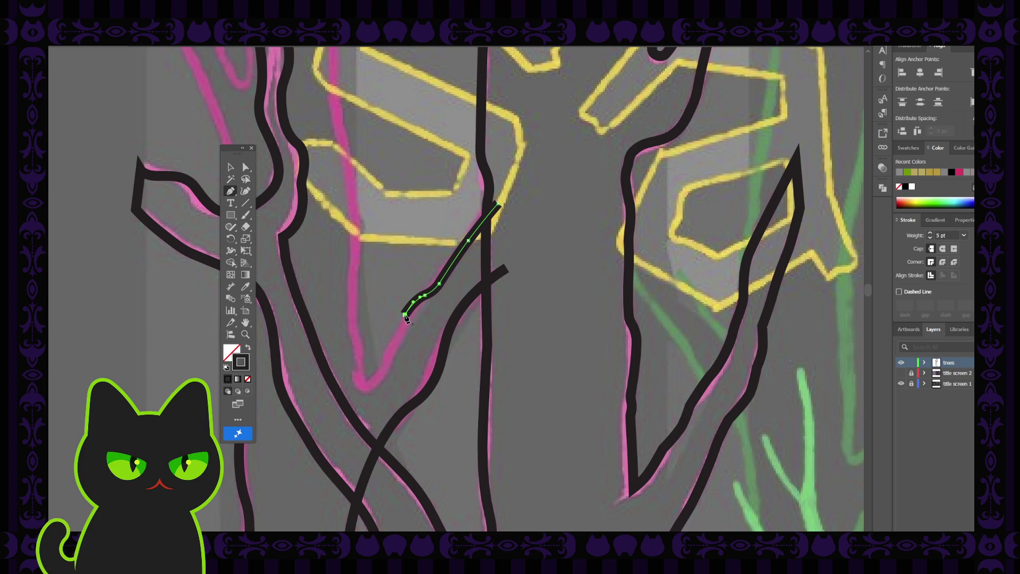
click(393, 350)
drag(391, 351, 388, 356)
click(384, 372)
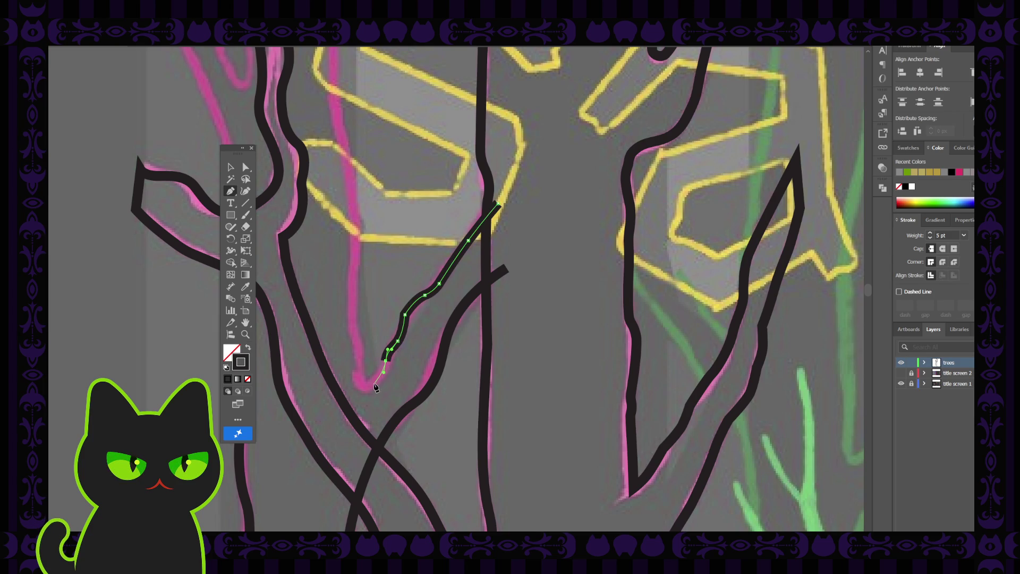
click(372, 384)
drag(357, 373, 356, 352)
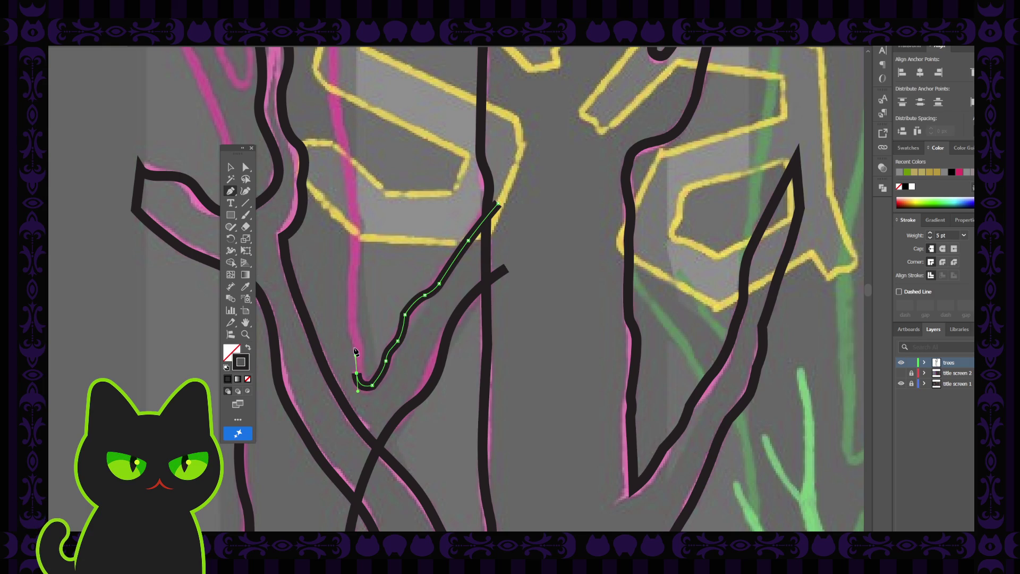
click(230, 167)
click(364, 336)
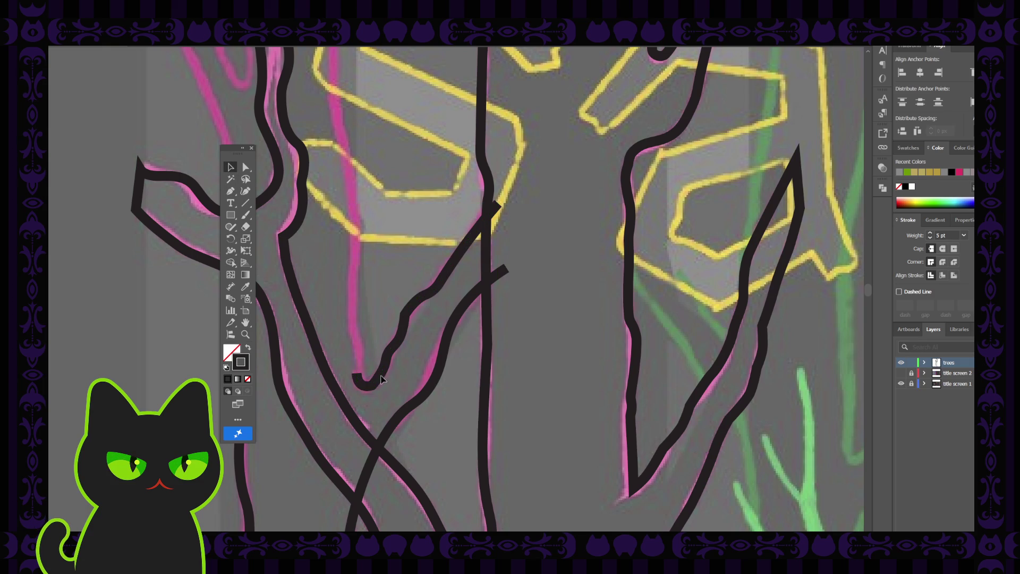
Step: Adjust the curve at the branch's hooked end anchor, then deselect
key(a)
click(406, 314)
drag(412, 318, 418, 320)
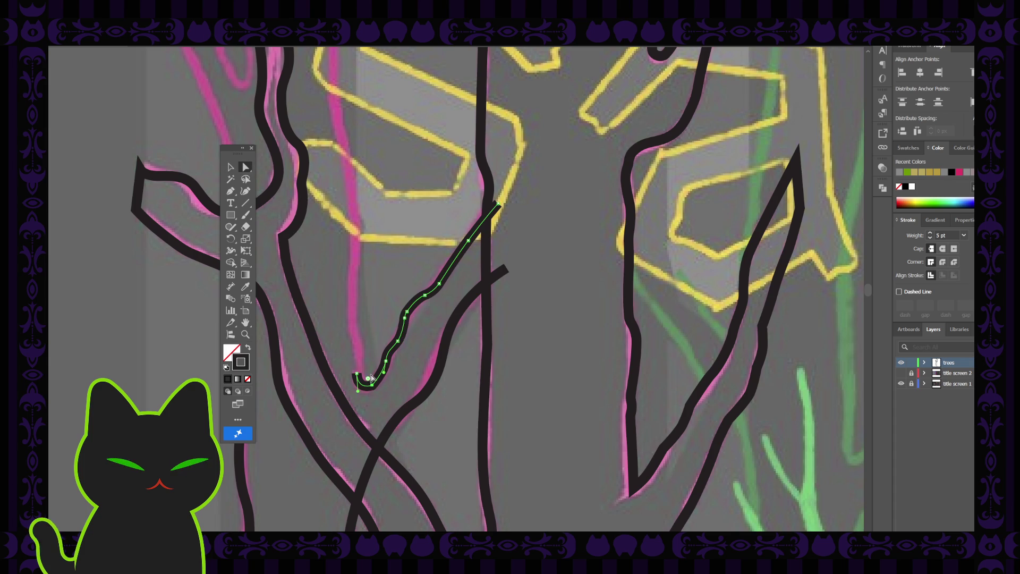
click(374, 331)
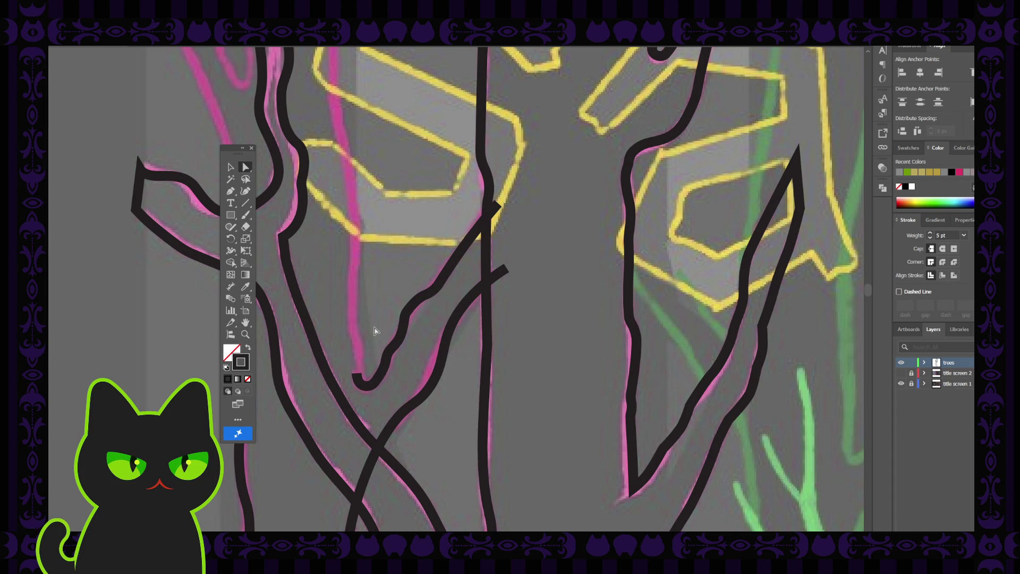
scroll(374, 330, down, 5)
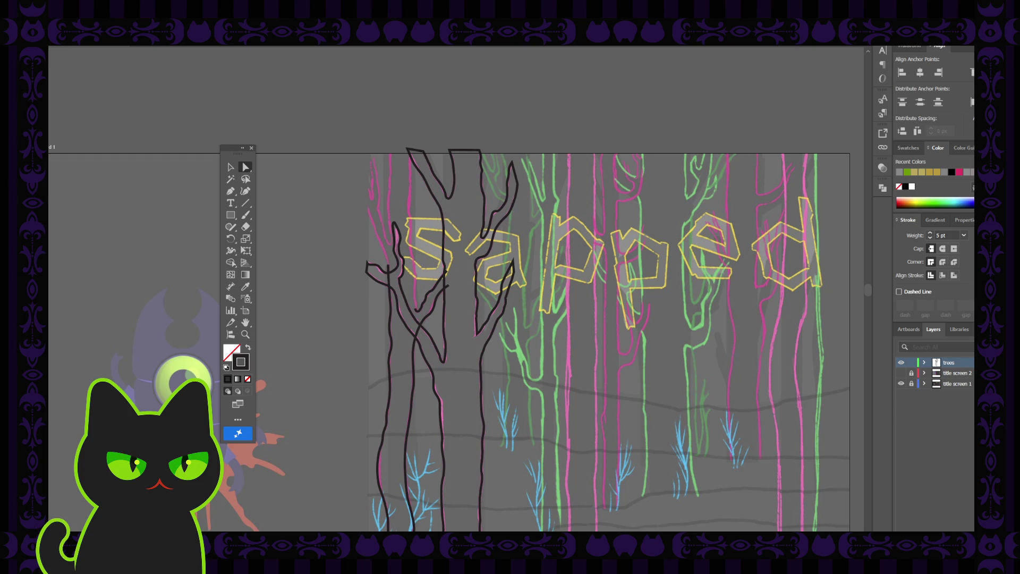
click(390, 292)
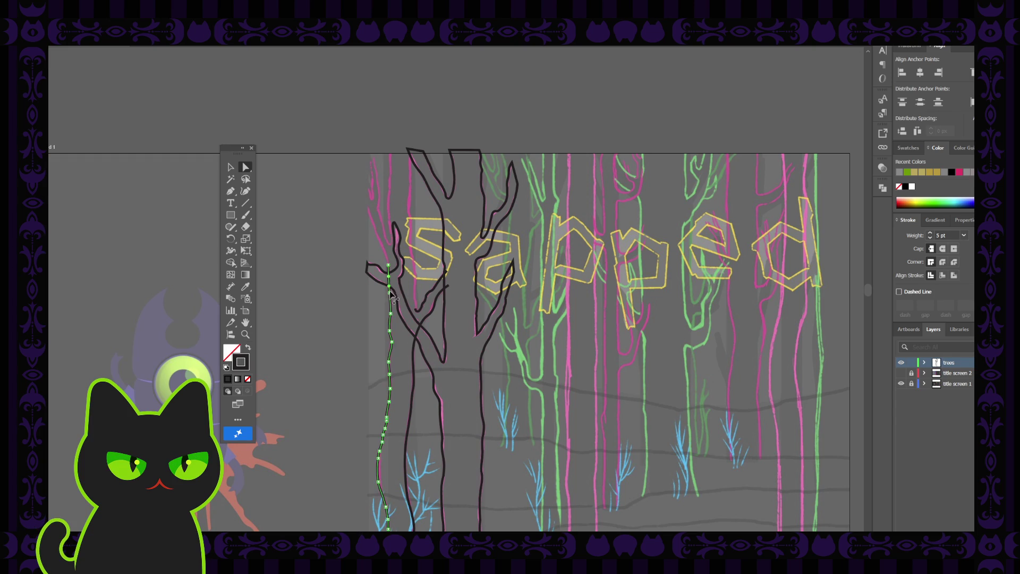
key(ctrl+plus)
key(ctrl+plus)
key(ctrl+plus)
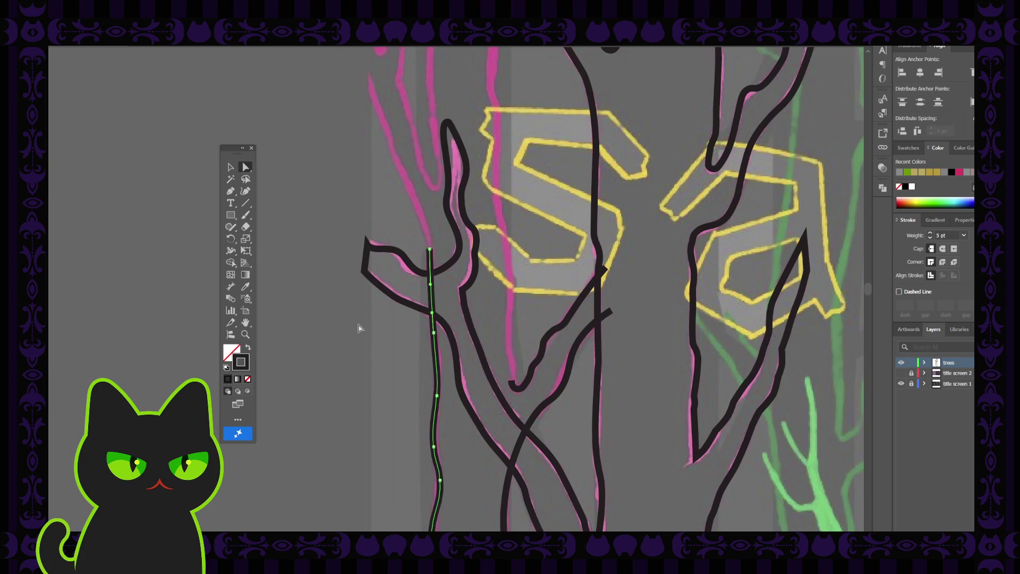
scroll(358, 328, up, 3)
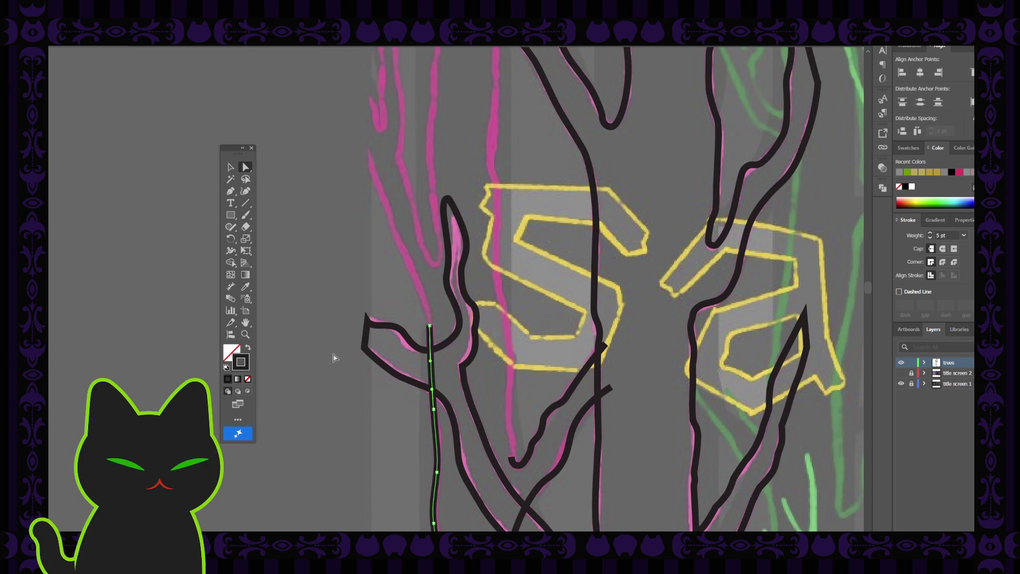
click(230, 191)
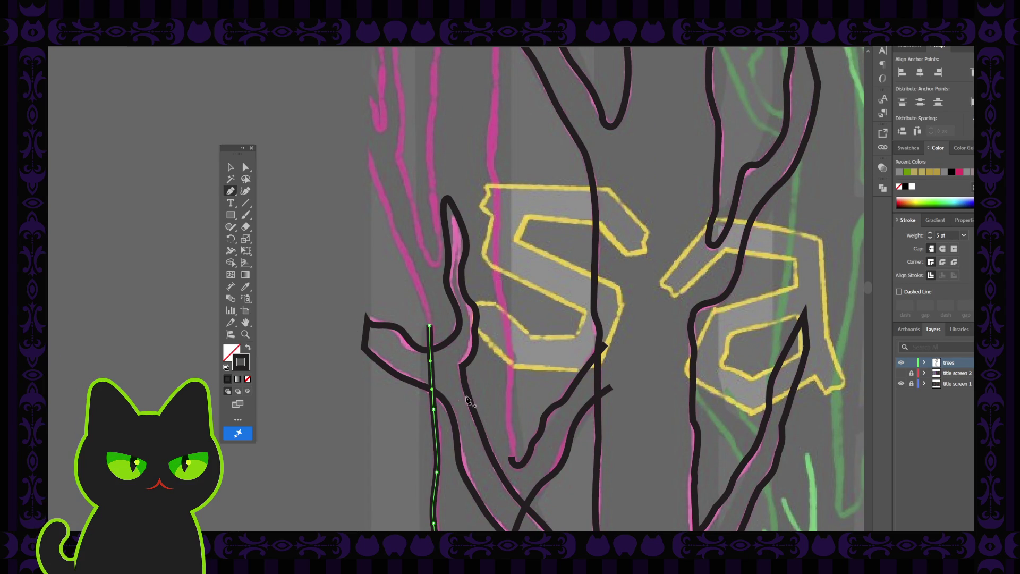
Step: Resume the hooked branch from its end and trace it up the pink line toward the letter s
ctrl+click(512, 459)
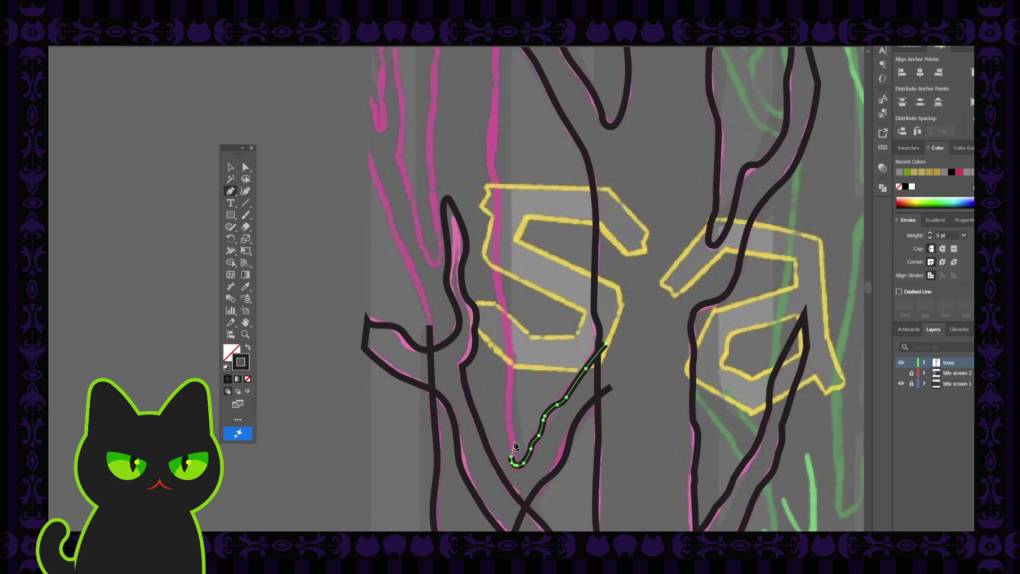
click(511, 457)
click(514, 434)
click(509, 427)
click(245, 191)
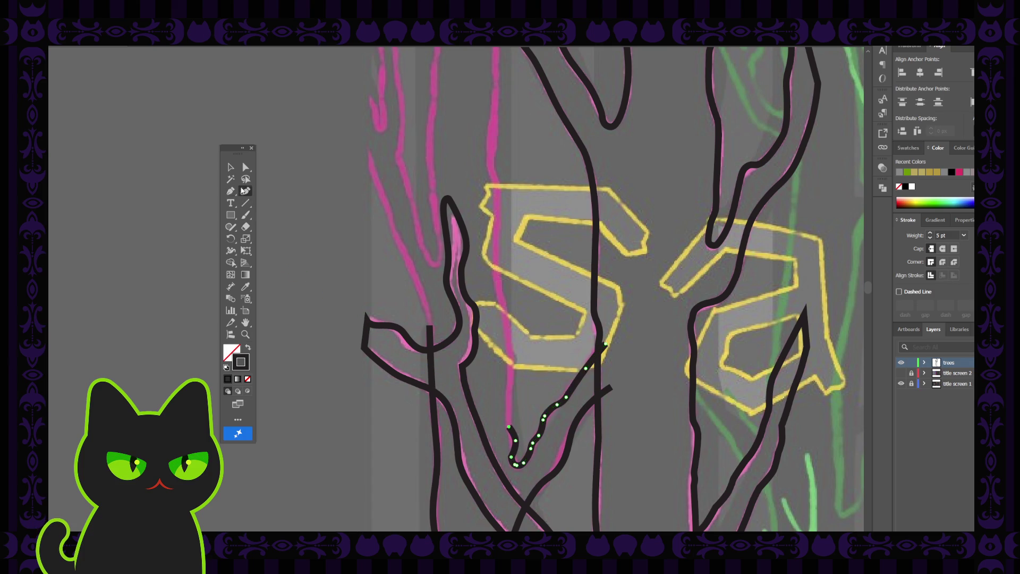
click(509, 404)
click(511, 369)
click(509, 344)
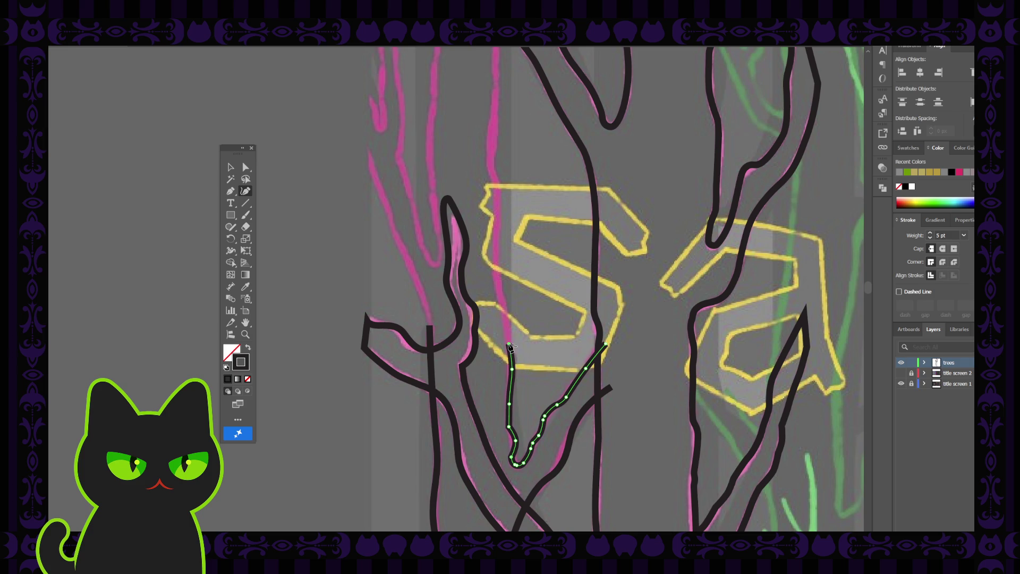
click(507, 314)
Step: Continue the branch further up the pink line, past the letter s
scroll(504, 324, up, 2)
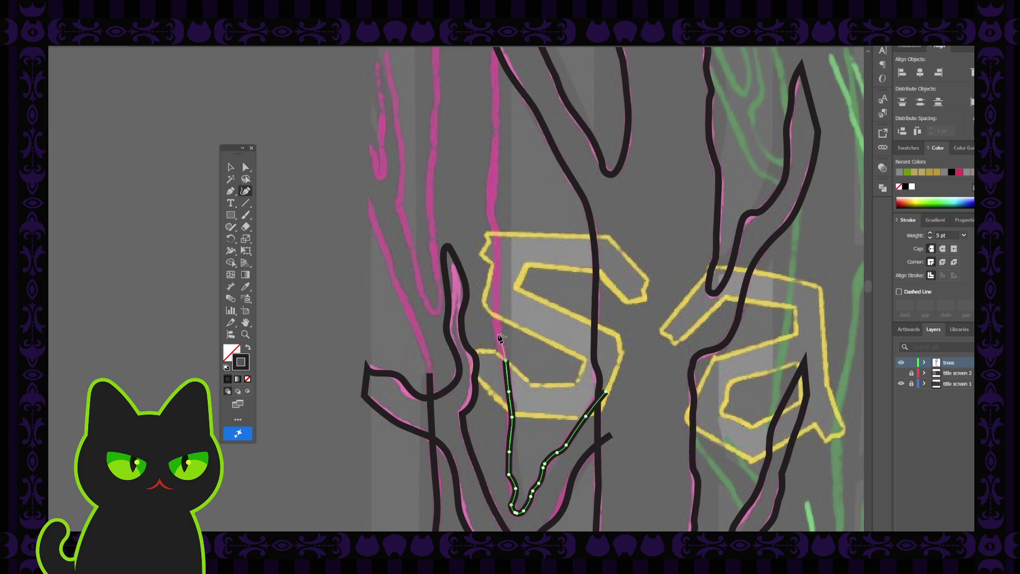
click(497, 316)
key(Escape)
scroll(498, 319, up, 1)
scroll(499, 319, up, 1)
click(495, 354)
click(497, 320)
click(489, 248)
scroll(492, 253, up, 2)
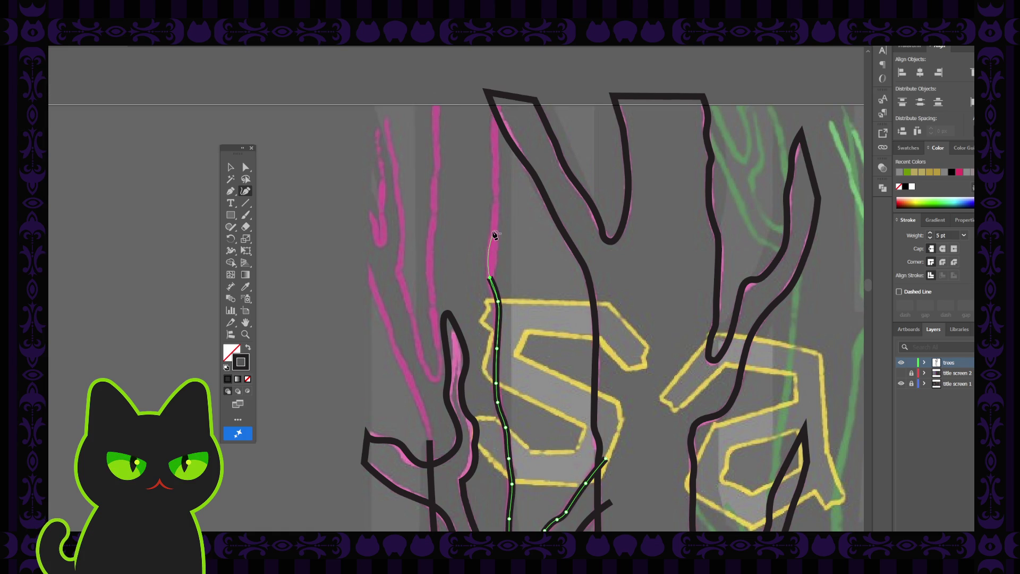
Step: Trace the trunk outline up the pink line to the top edge
click(490, 264)
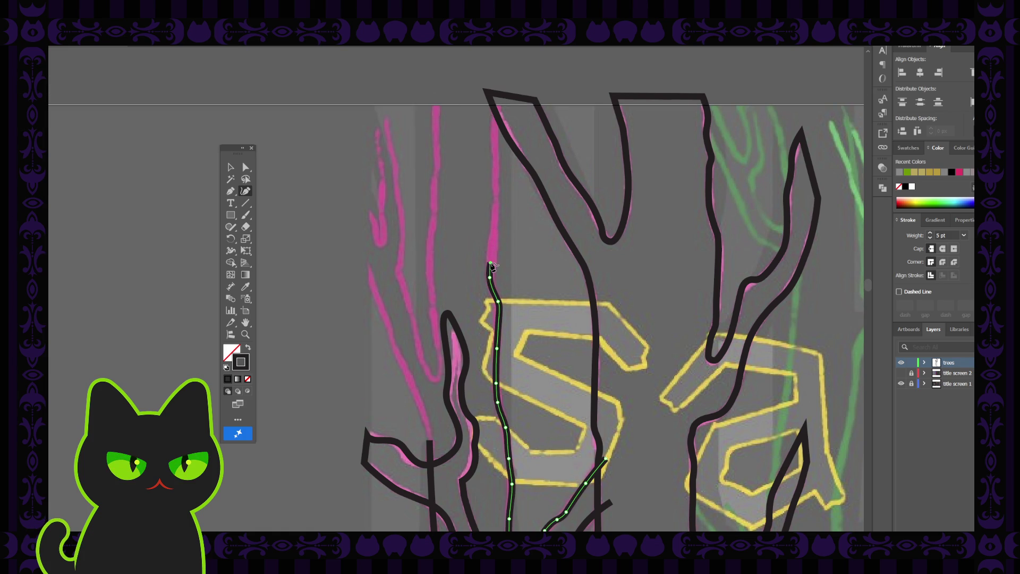
click(230, 190)
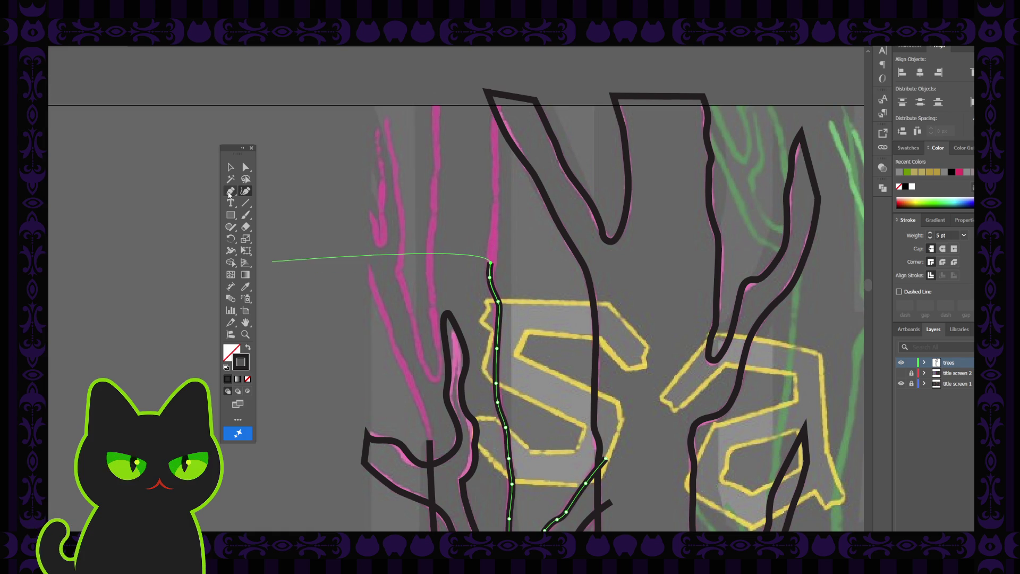
click(489, 263)
click(496, 218)
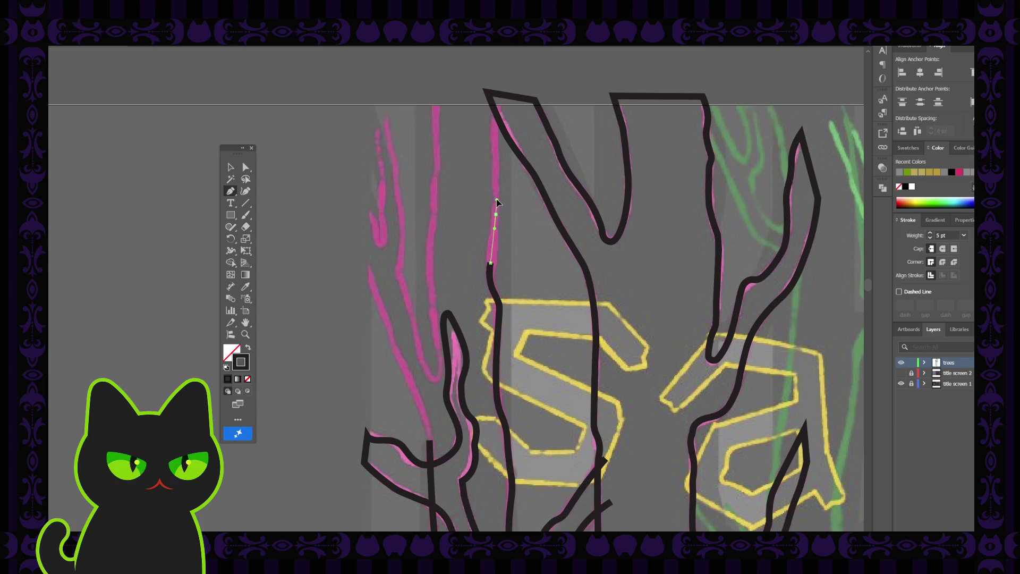
click(495, 214)
click(496, 185)
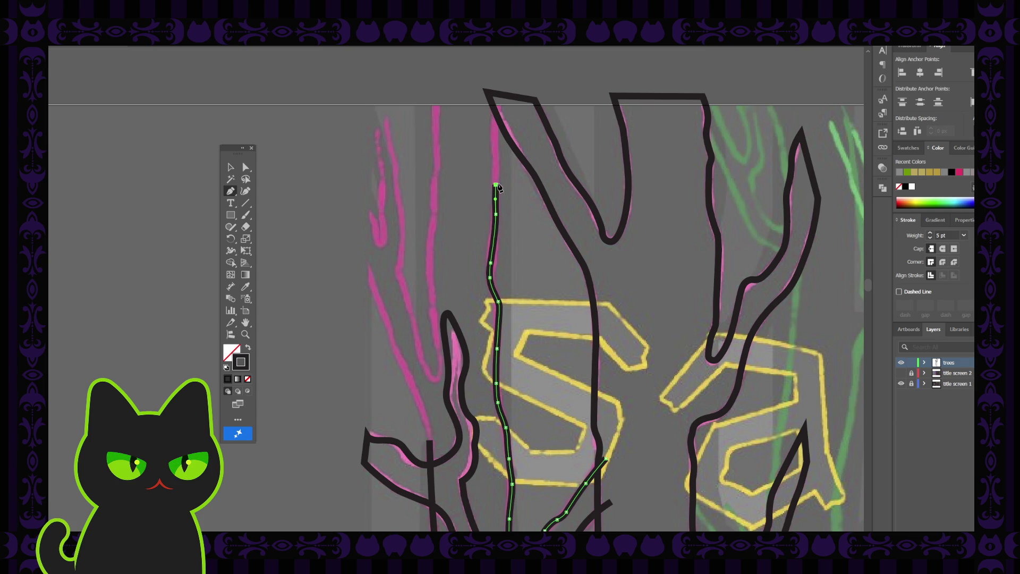
click(495, 152)
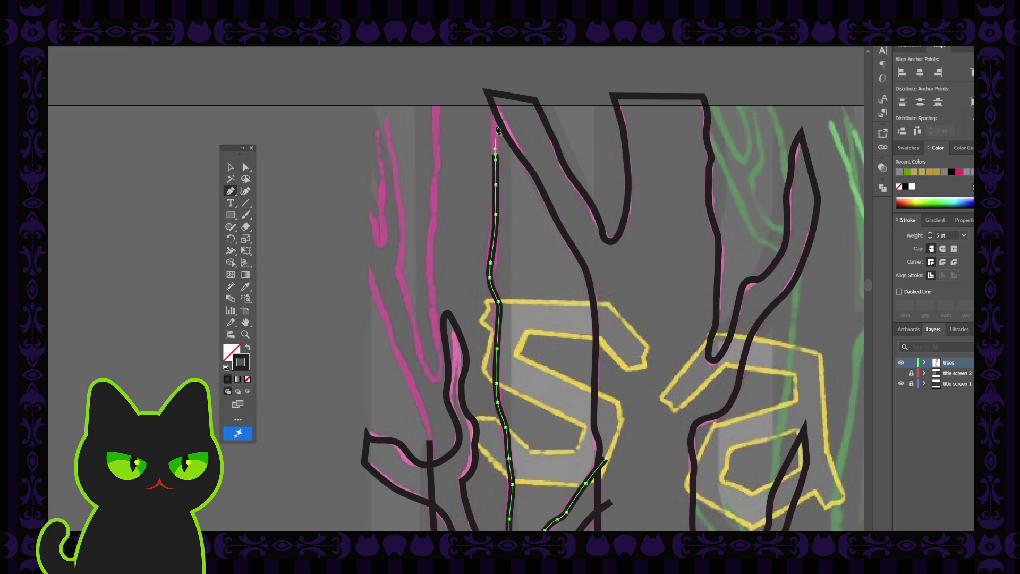
click(499, 99)
Step: Run the outline left across the trunk top and down the left edge, curving at the branch bend
click(434, 98)
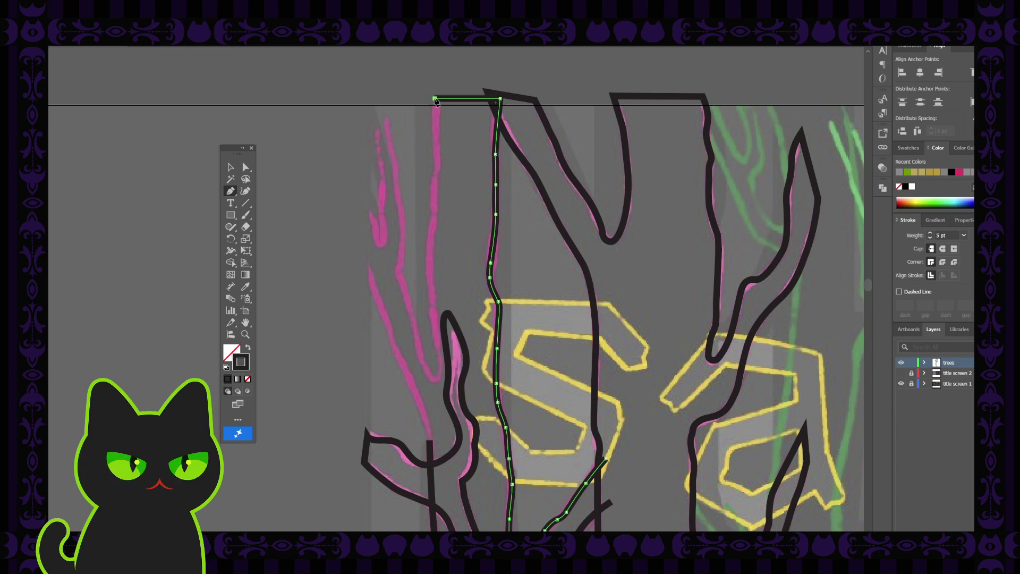
click(434, 123)
click(435, 142)
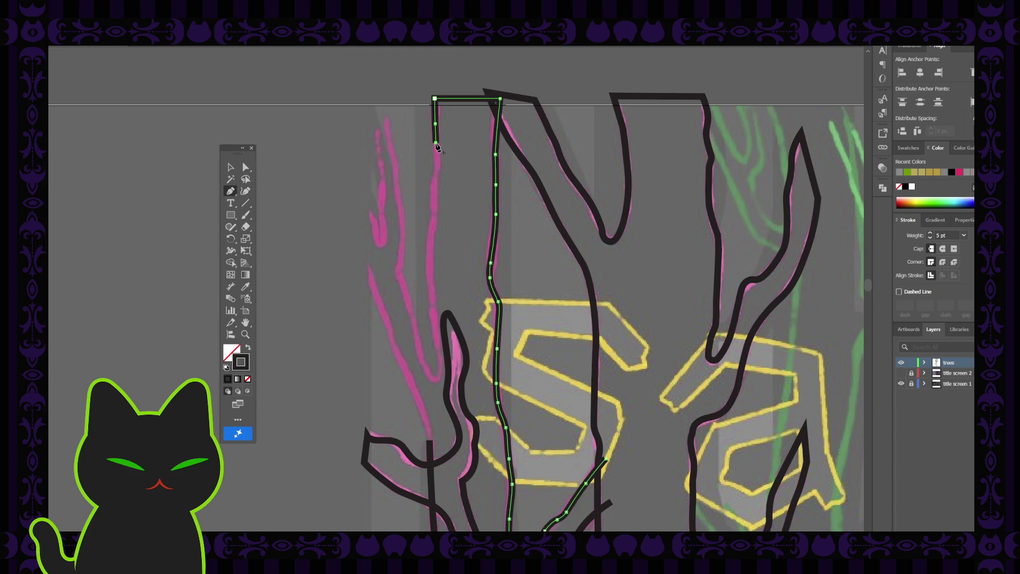
drag(433, 180, 433, 182)
click(431, 210)
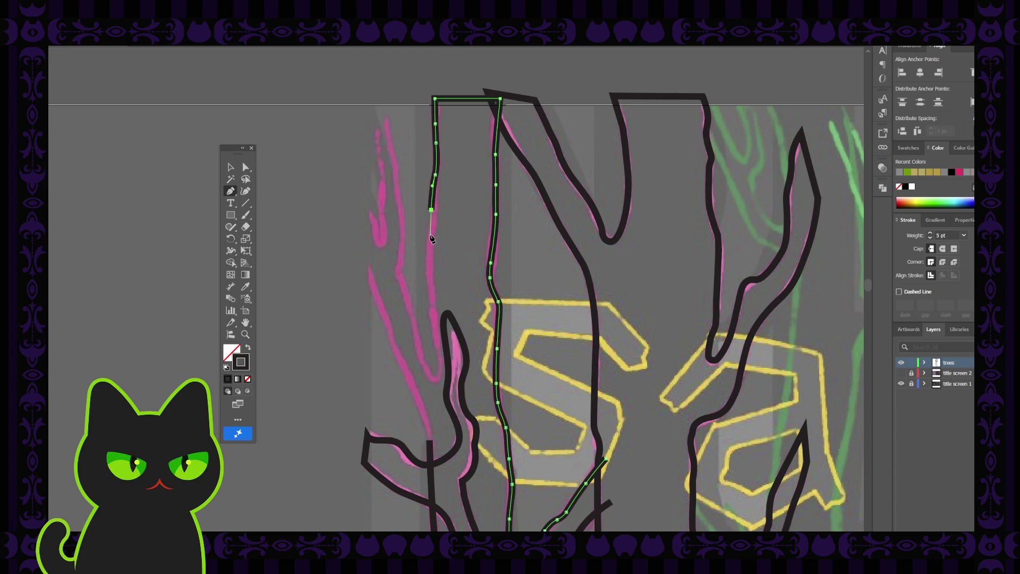
click(431, 234)
scroll(429, 231, down, 2)
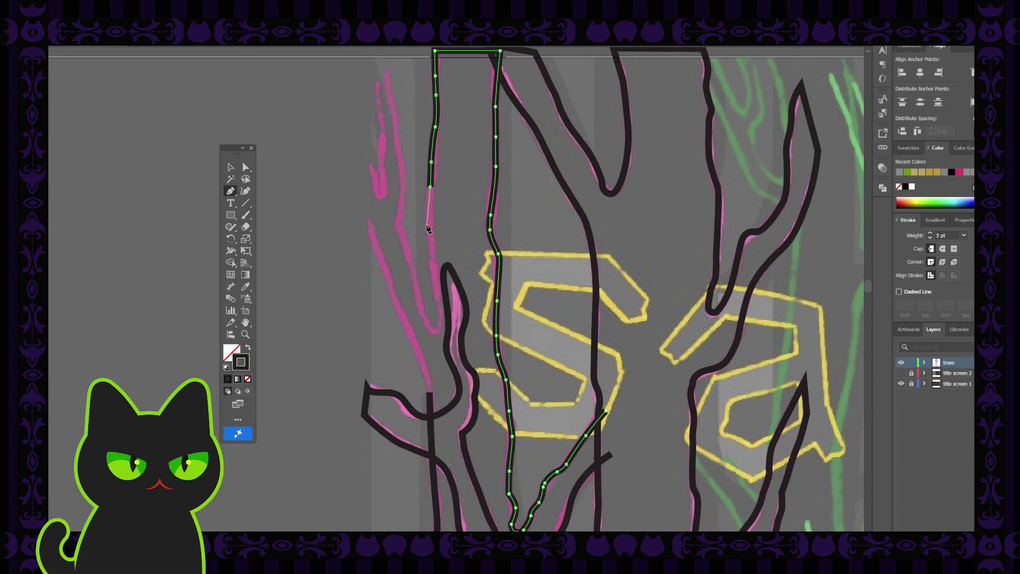
click(427, 224)
click(428, 237)
click(432, 269)
click(434, 283)
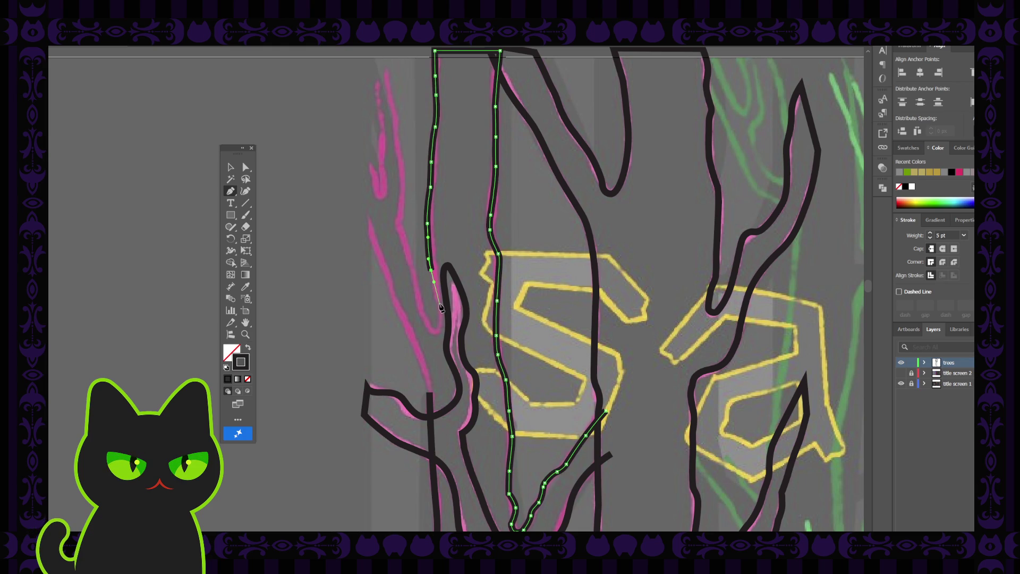
click(437, 307)
drag(436, 333, 445, 330)
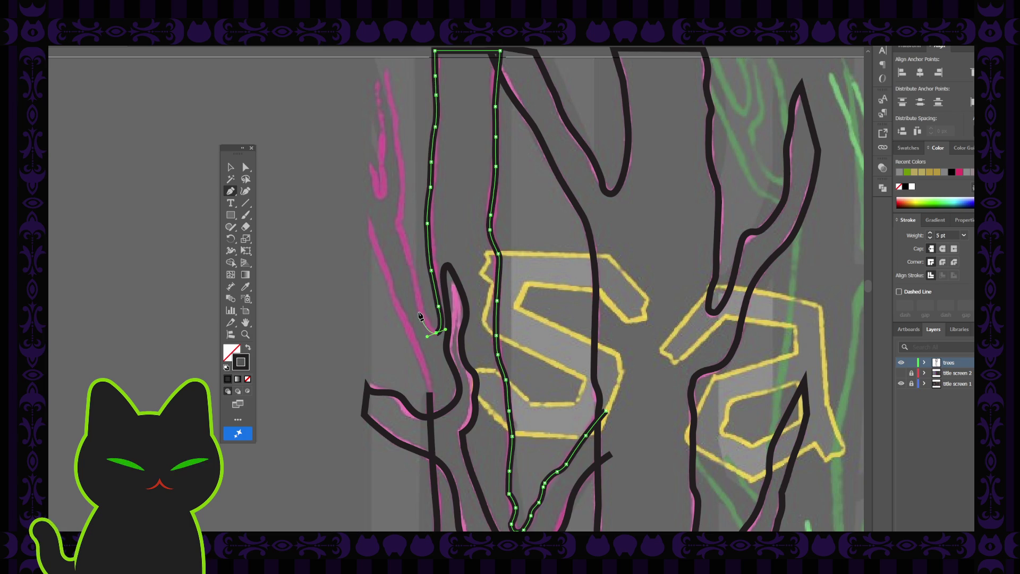
Step: Turn the outline smoothly up the small branch, then finish and deselect the path
click(421, 310)
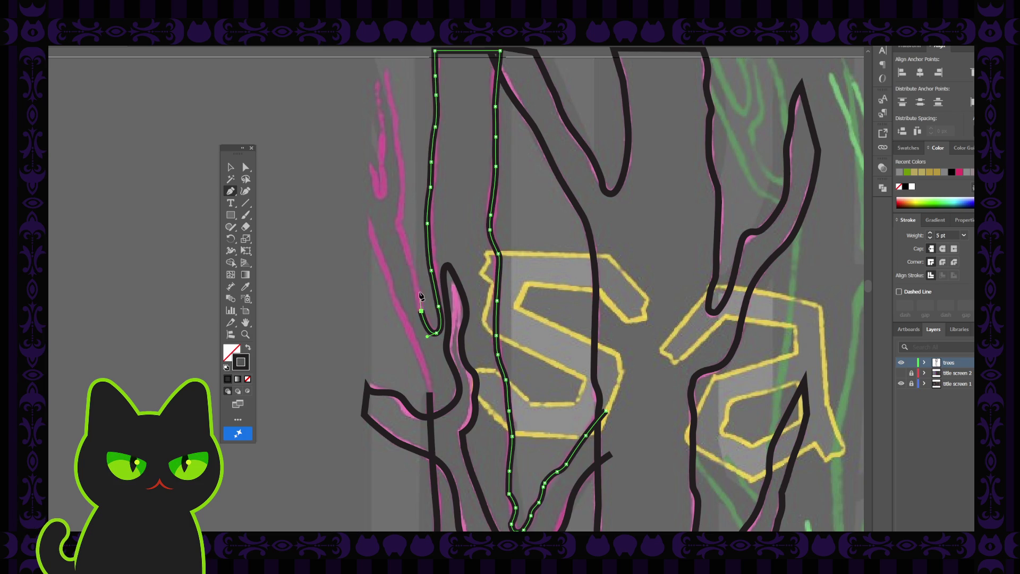
key(ctrl+z)
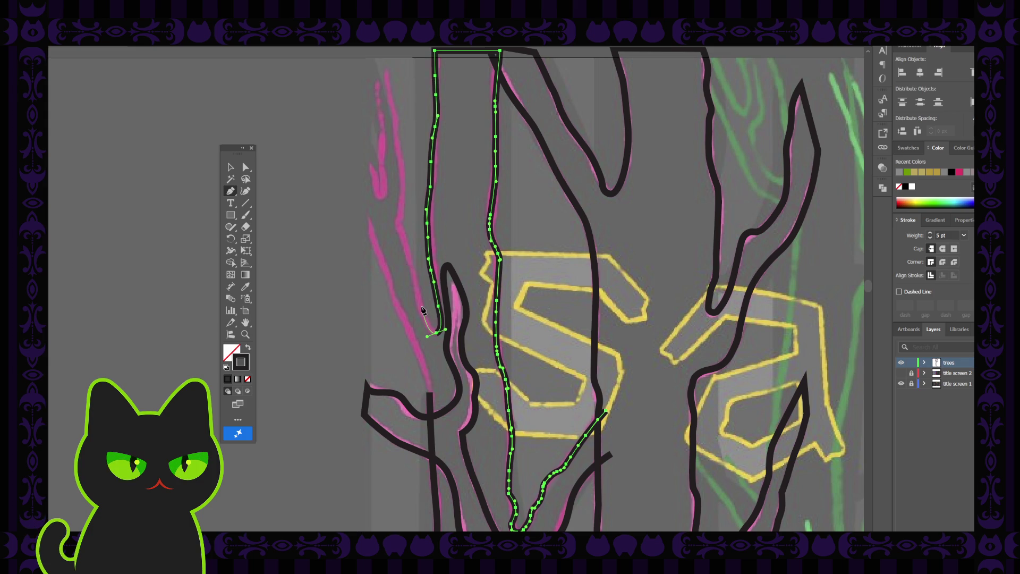
drag(420, 306, 417, 272)
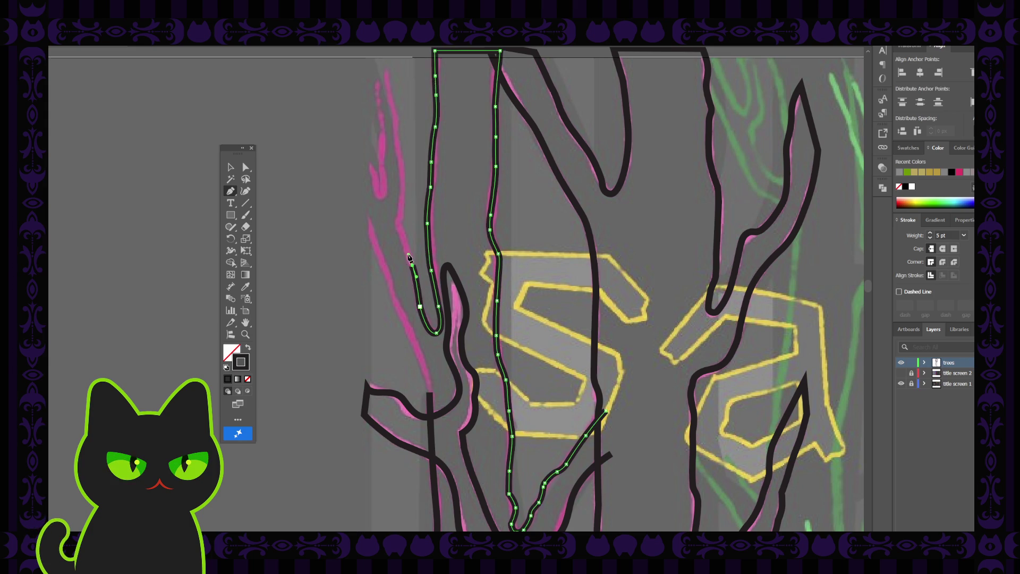
scroll(401, 271, up, 2)
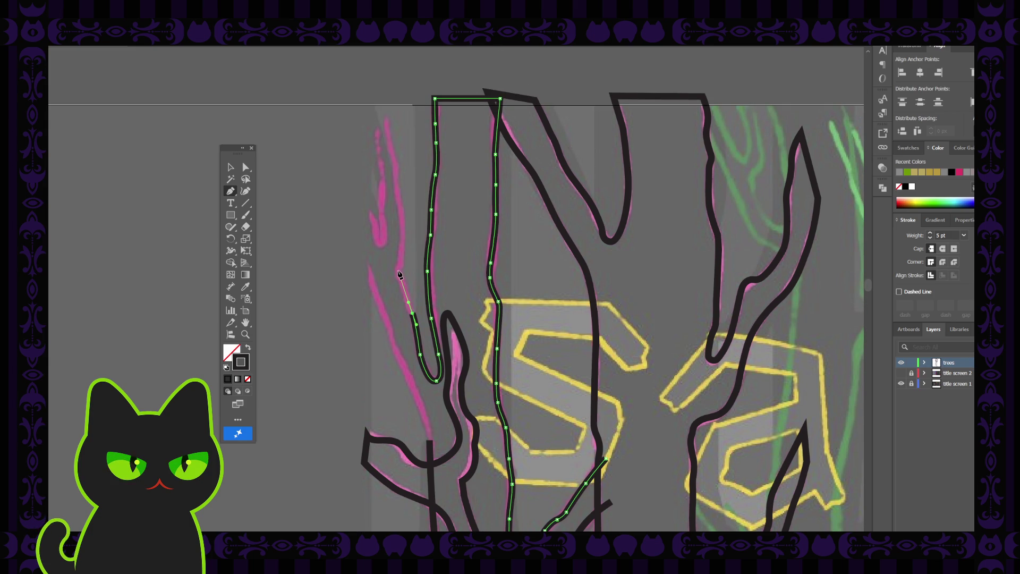
ctrl+click(396, 272)
click(397, 271)
click(230, 167)
click(368, 303)
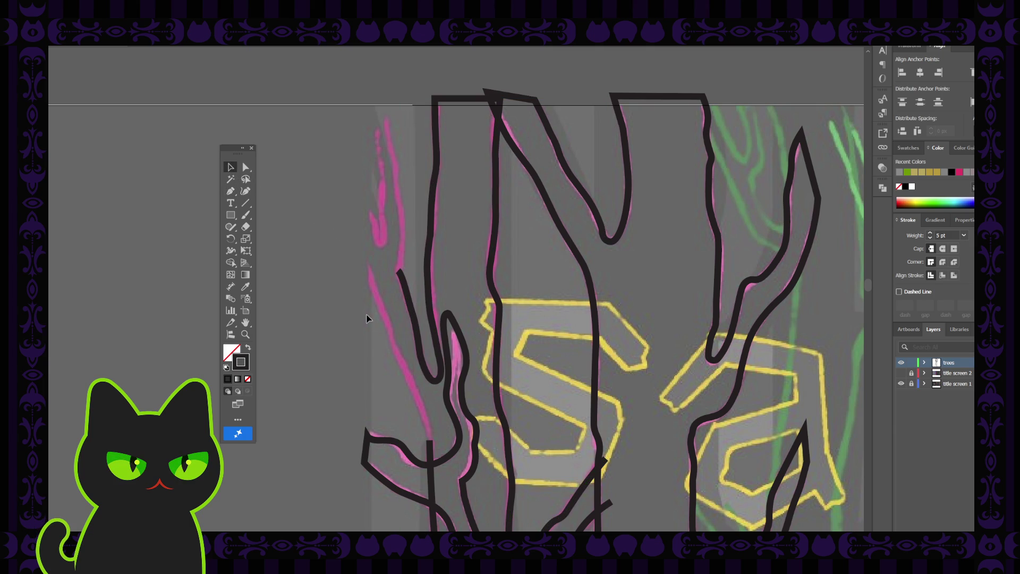
key(ctrl+minus)
key(ctrl+minus)
key(ctrl+minus)
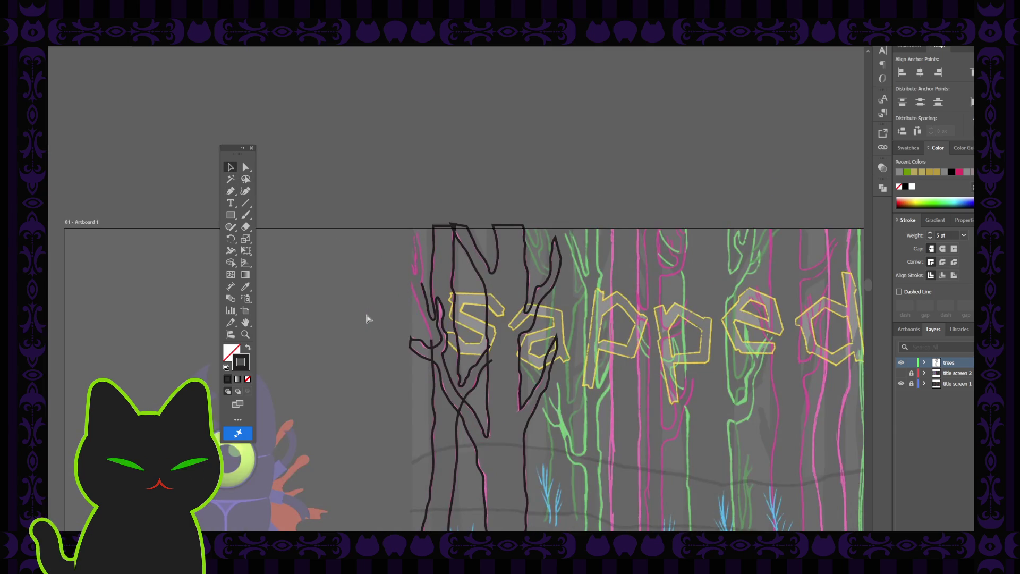
key(ctrl+plus)
key(ctrl+plus)
key(ctrl+plus)
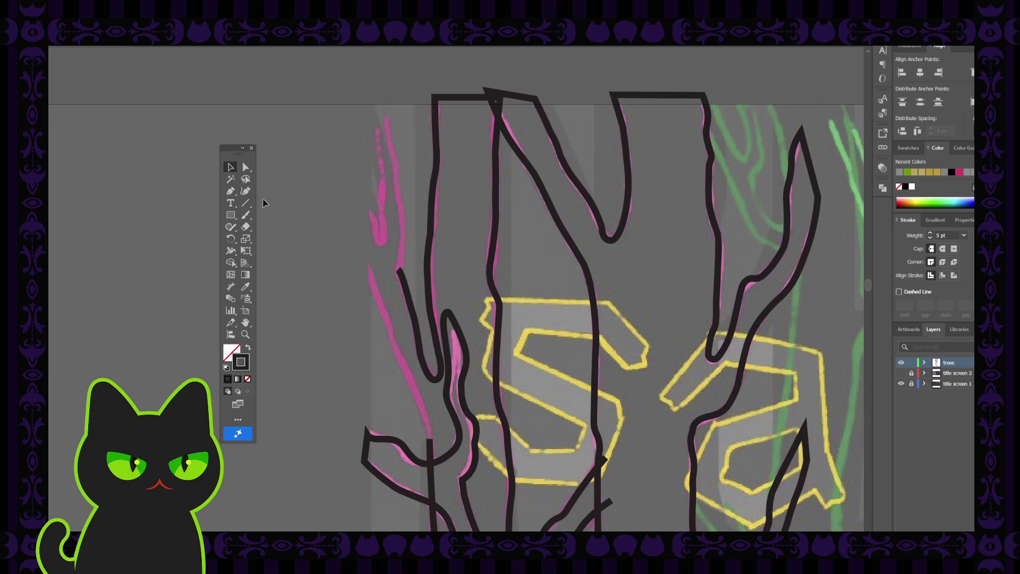
click(246, 166)
click(439, 382)
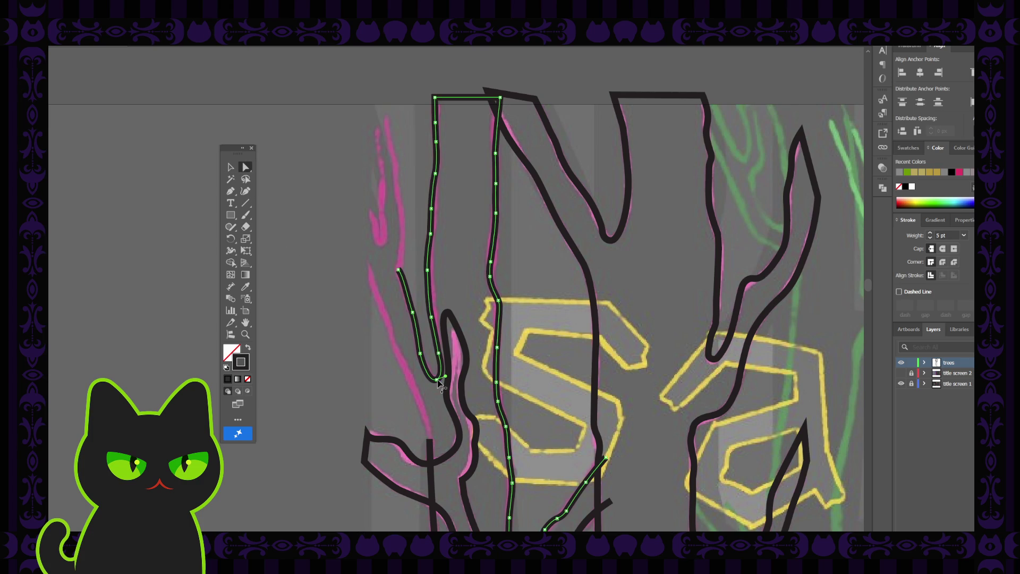
click(441, 379)
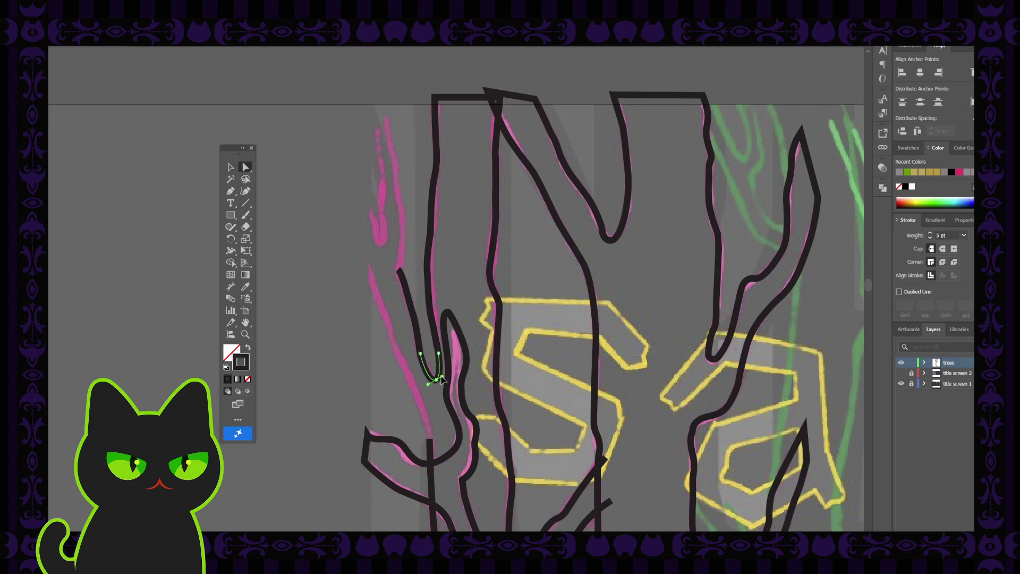
click(440, 355)
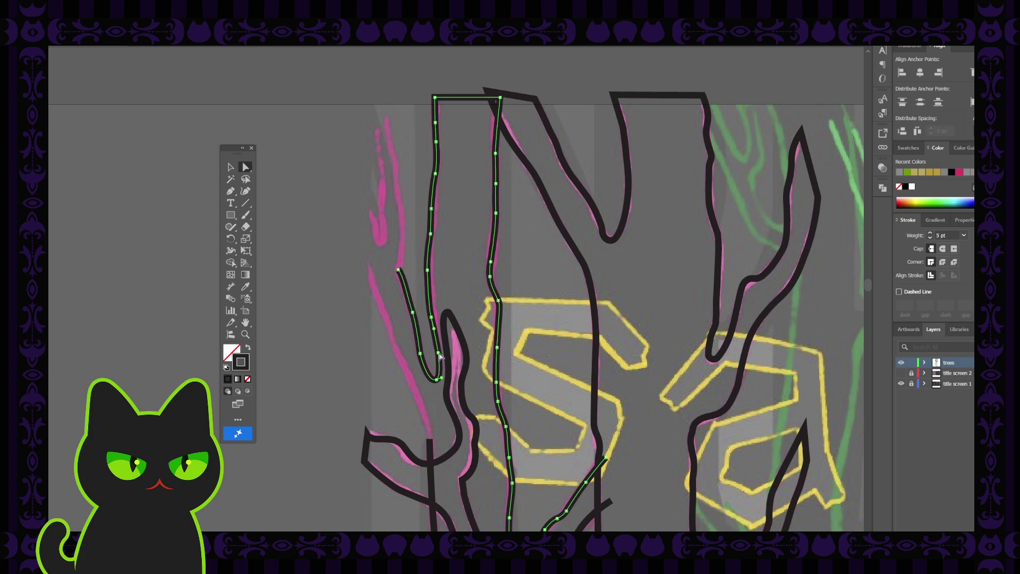
click(434, 342)
click(436, 379)
click(429, 380)
click(428, 378)
click(420, 354)
click(423, 354)
click(423, 355)
click(391, 309)
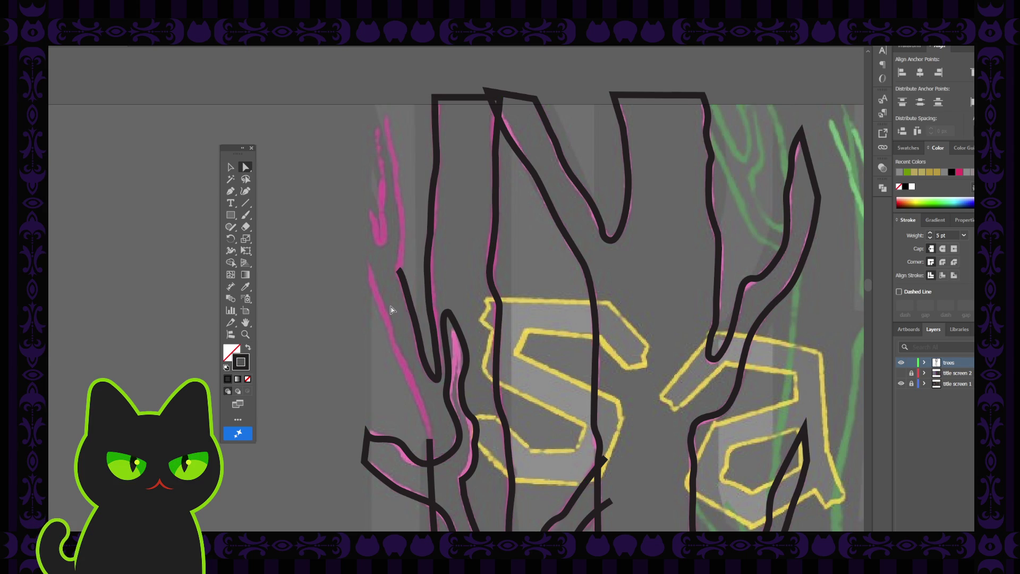
key(ctrl+minus)
key(ctrl+minus)
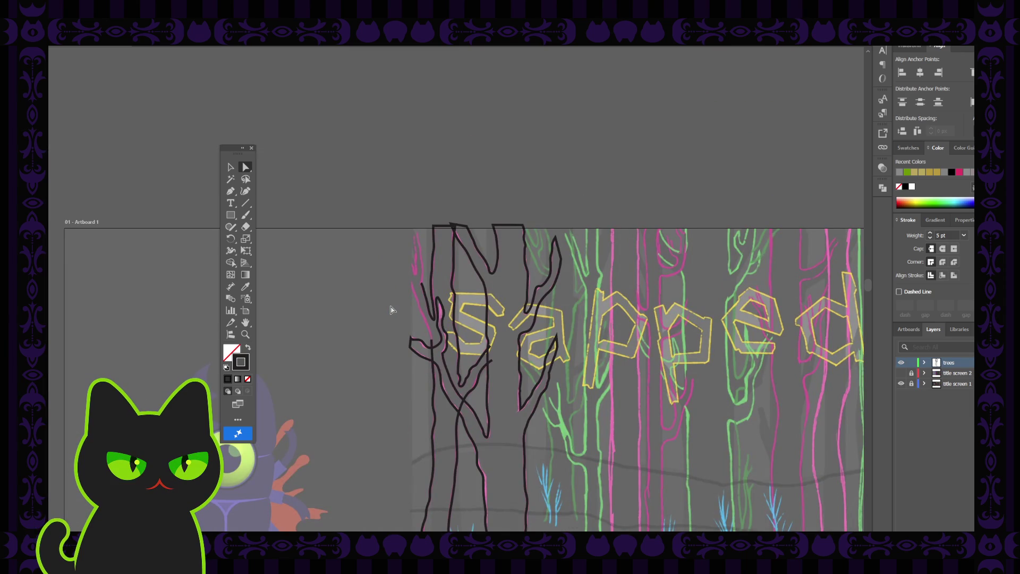
Step: Continue the trunk outline from its open end with a curved branch up the pink sketch stroke
key(ctrl+plus)
key(ctrl+plus)
key(ctrl+plus)
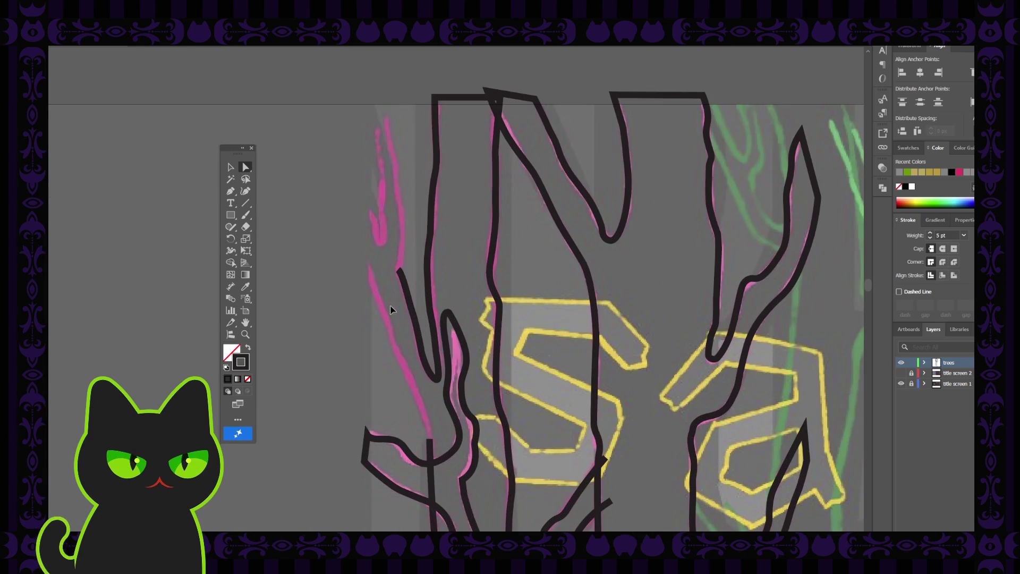
scroll(390, 310, up, 2)
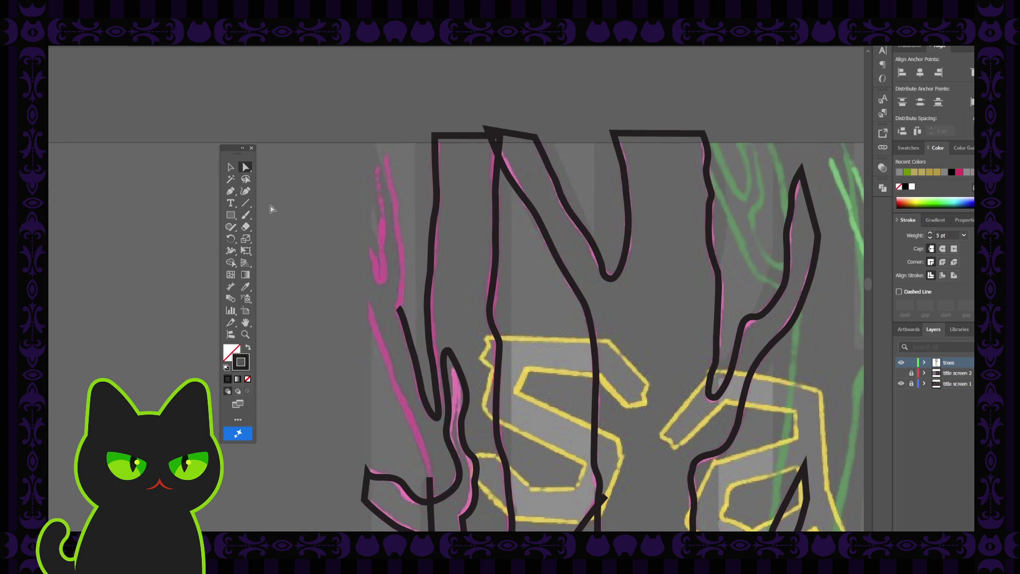
click(230, 191)
click(398, 308)
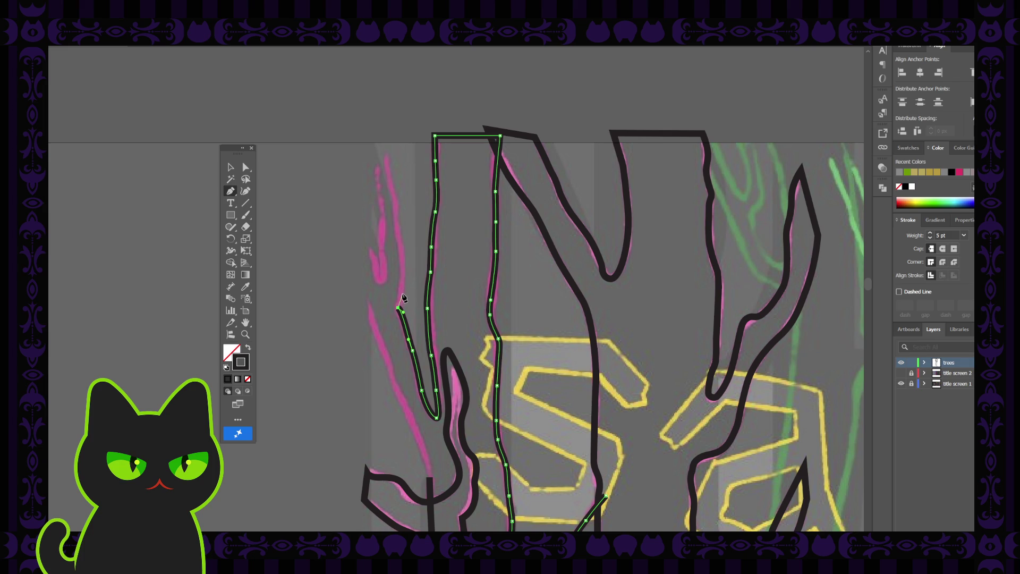
click(245, 190)
click(401, 297)
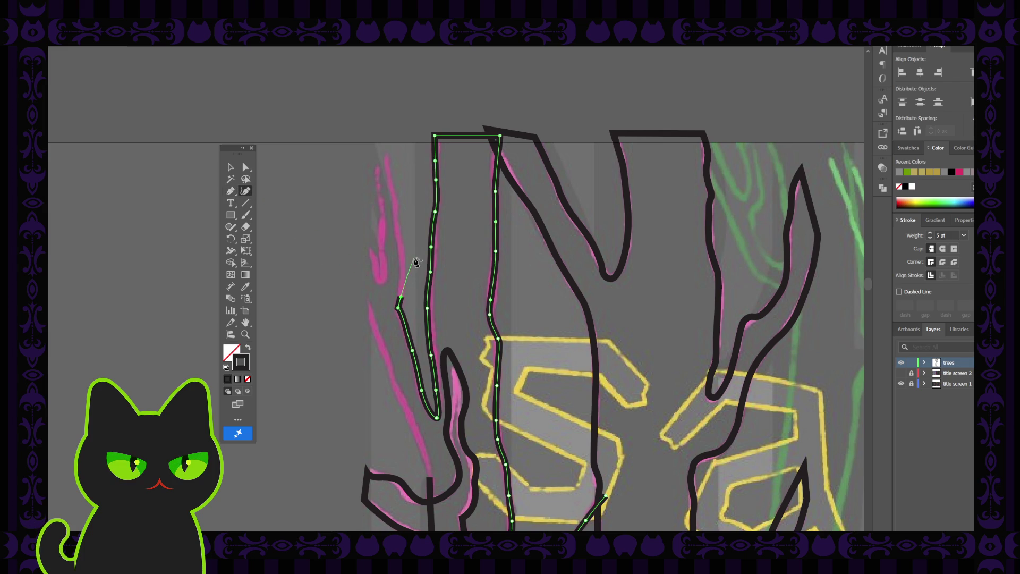
click(402, 272)
click(397, 221)
click(396, 203)
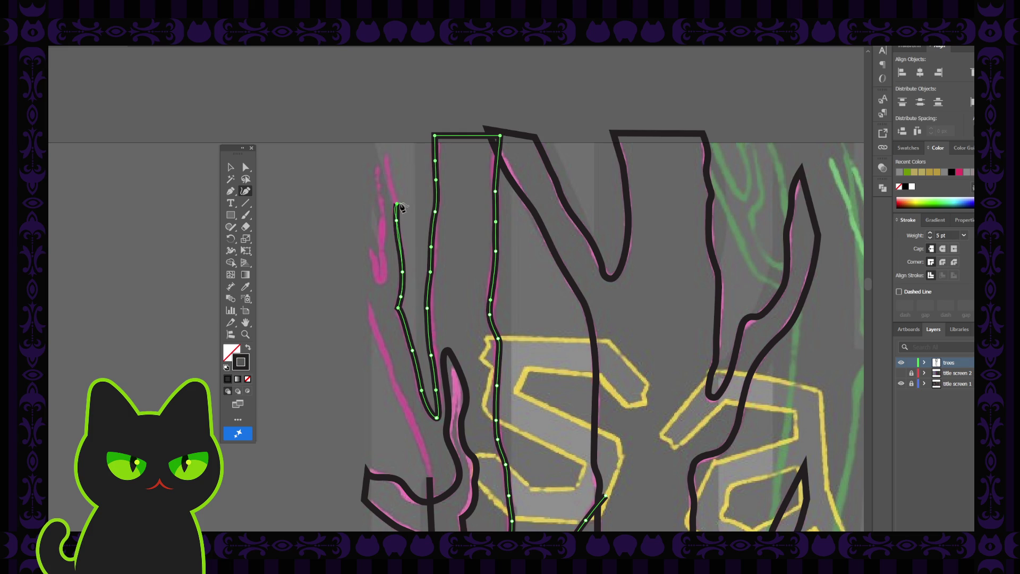
click(390, 184)
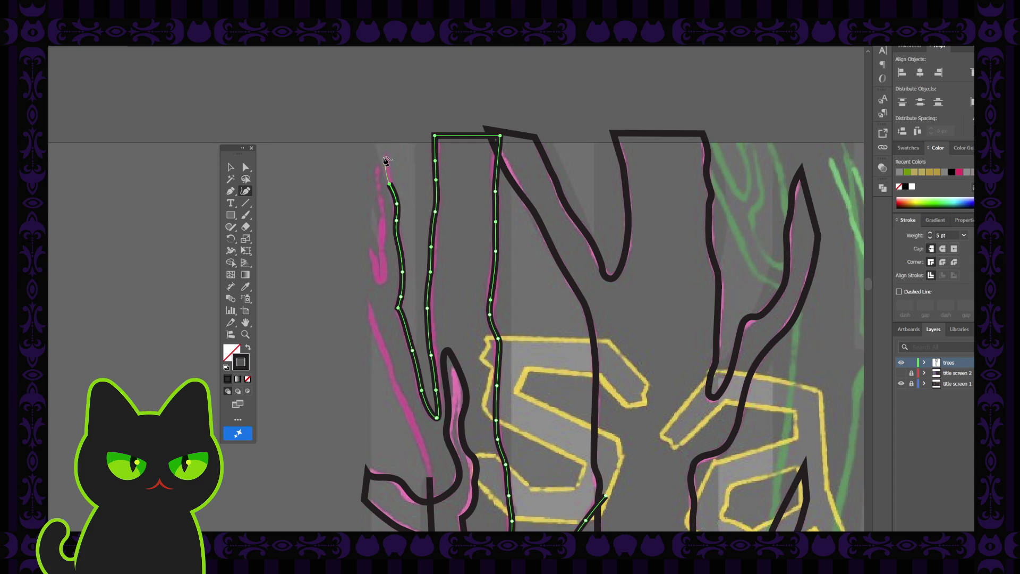
click(384, 158)
Step: Finish the branch and inspect the joined trunk-and-branch outline with Direct Selection
click(248, 172)
click(296, 204)
key(p)
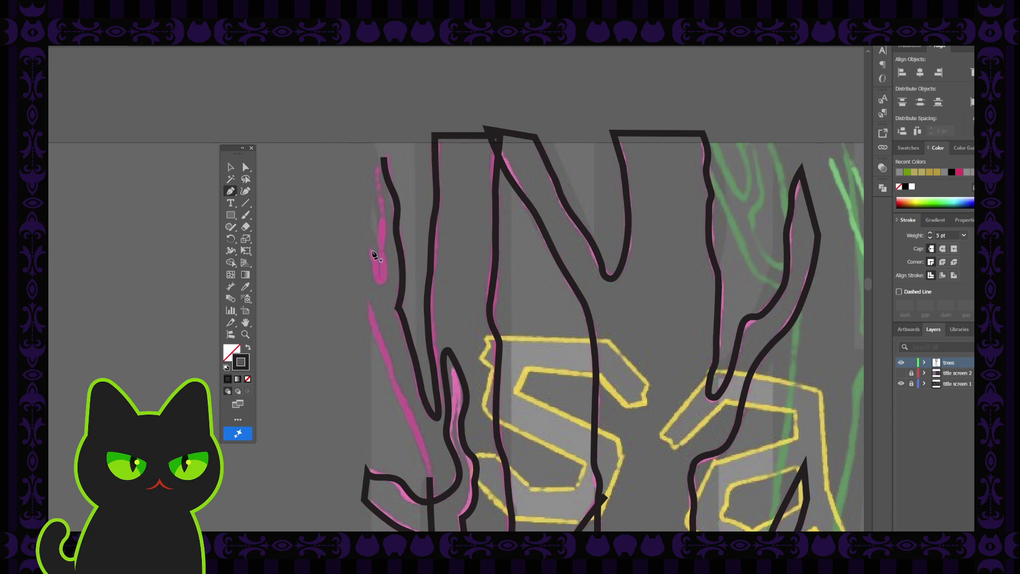
click(245, 167)
click(400, 307)
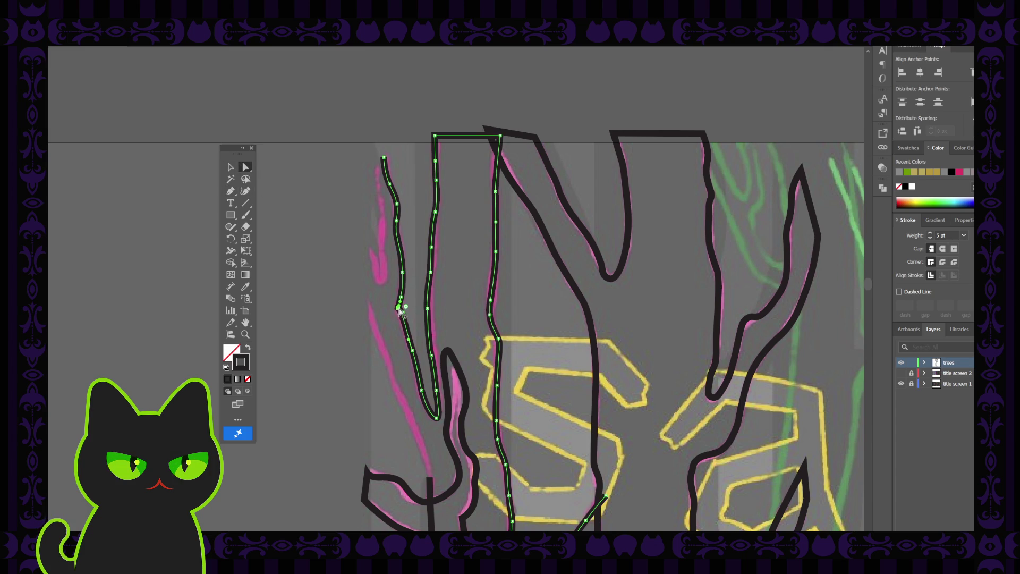
click(373, 319)
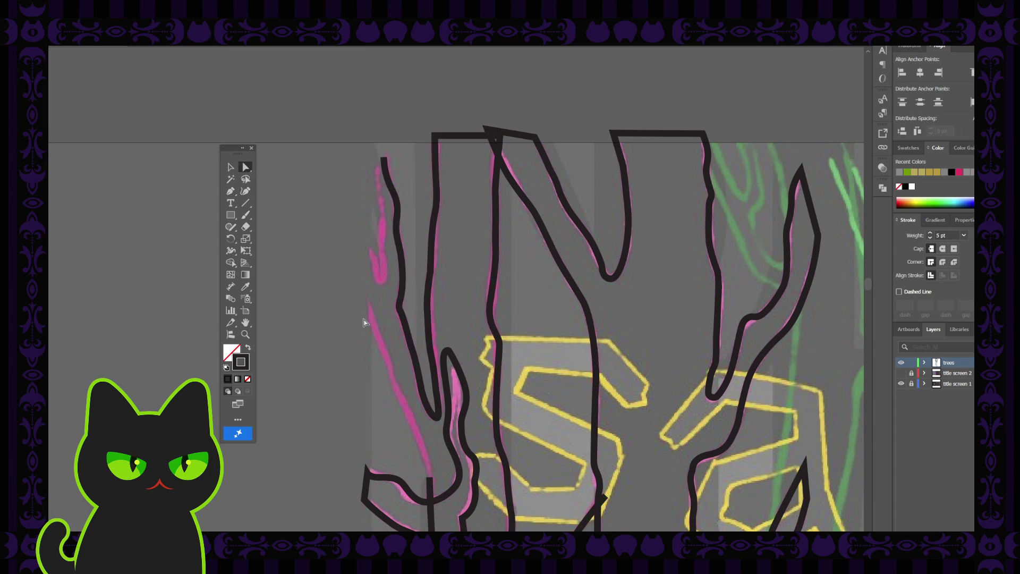
scroll(347, 345, down, 1)
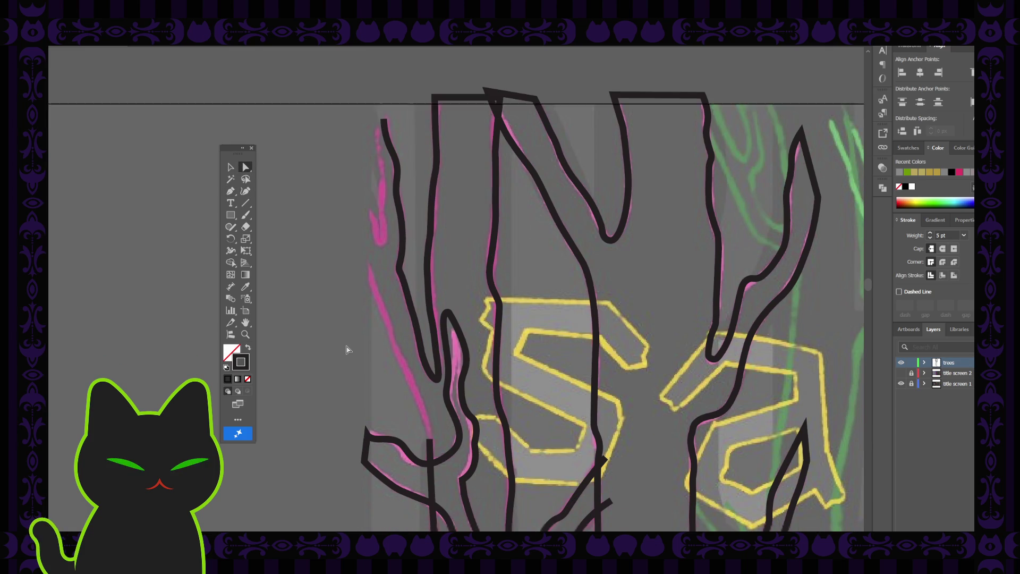
Step: Inspect the tree outline and start a new Pen path at the branch end
click(410, 313)
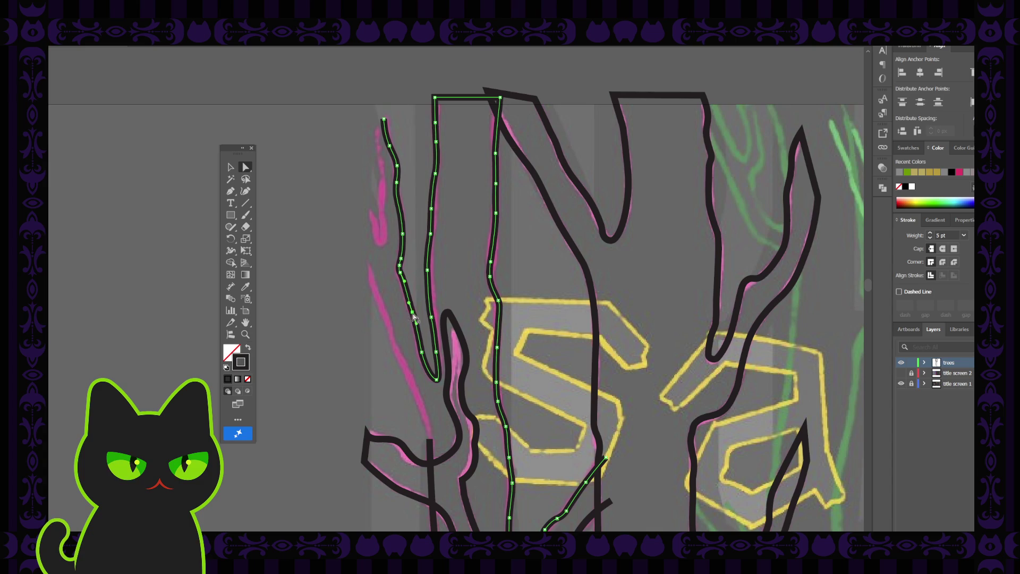
click(410, 314)
click(356, 319)
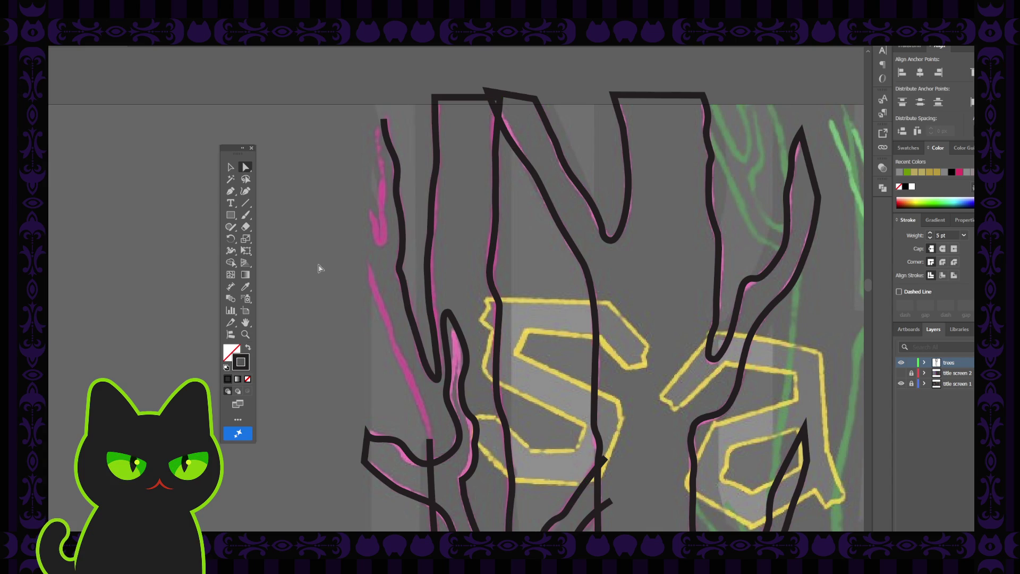
scroll(301, 271, down, 5)
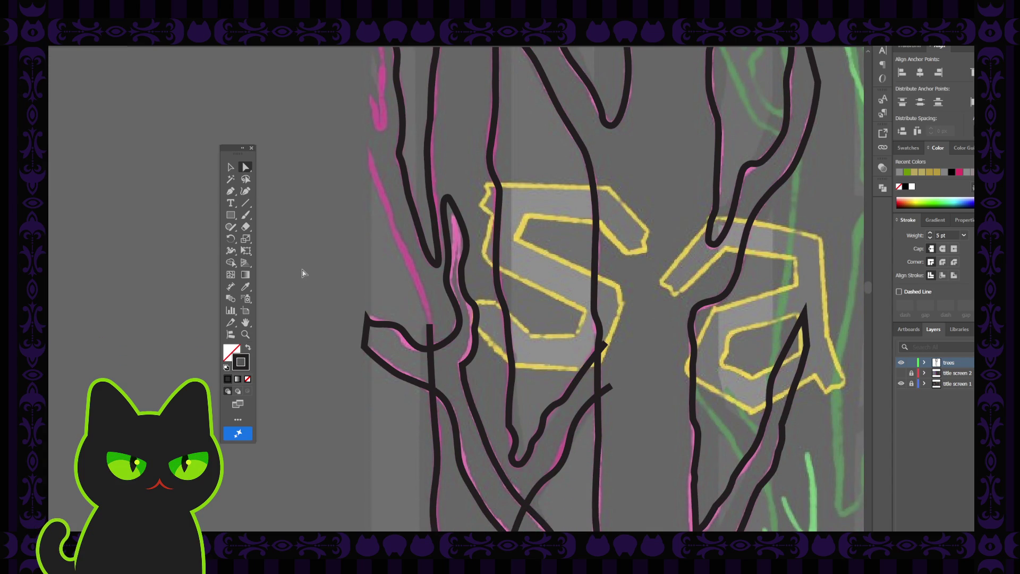
click(231, 190)
click(429, 324)
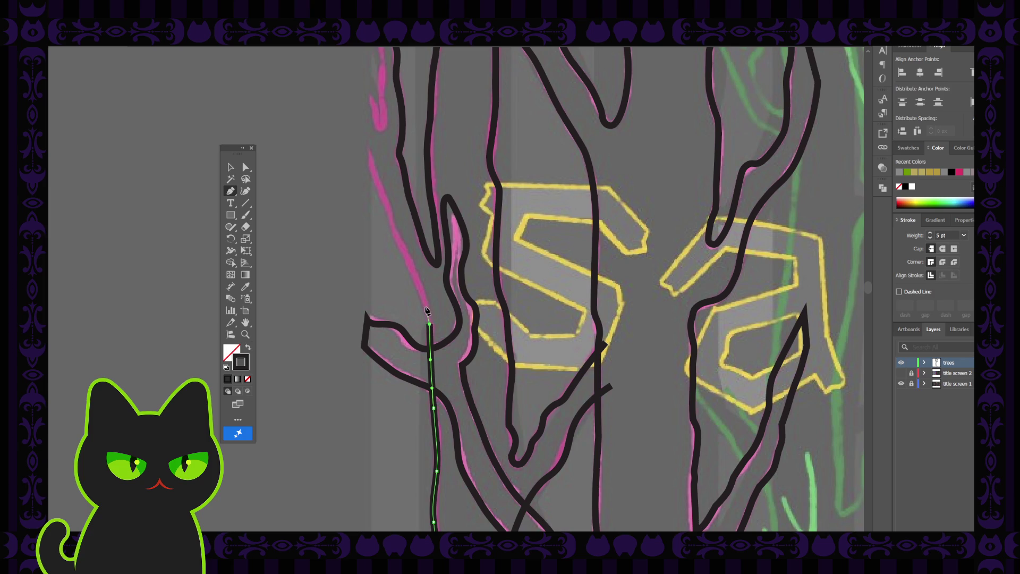
click(426, 308)
scroll(416, 303, up, 2)
Step: Trace a smooth curve up the pink left branch edge to a curled tip
click(246, 191)
click(420, 335)
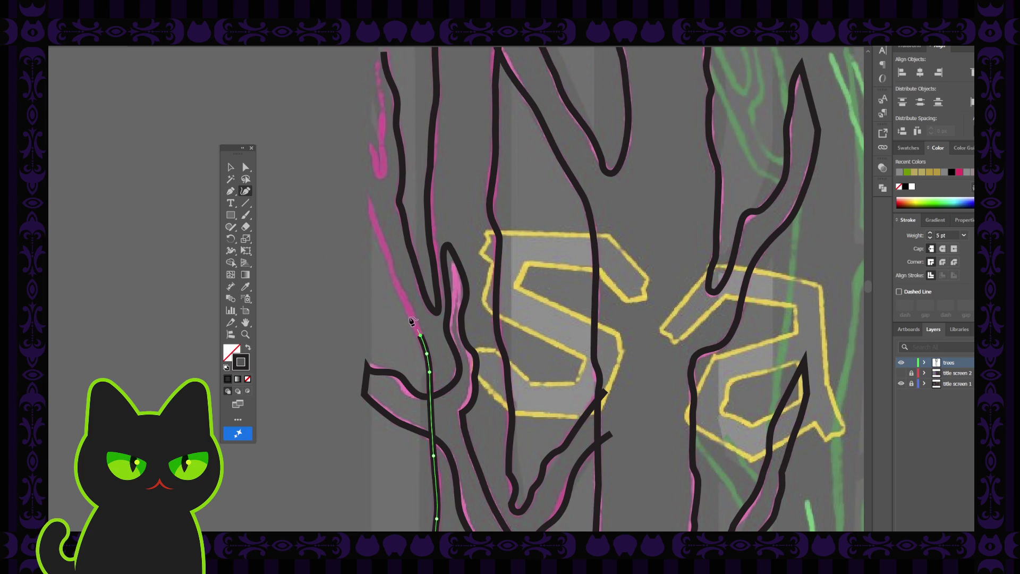
click(408, 308)
click(395, 281)
click(391, 261)
scroll(393, 264, up, 2)
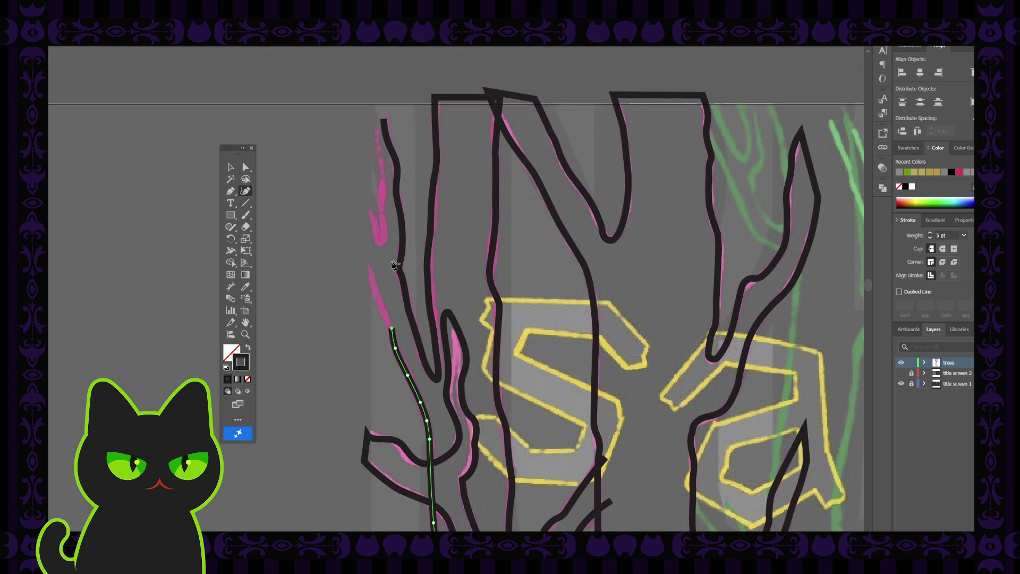
click(381, 306)
click(363, 261)
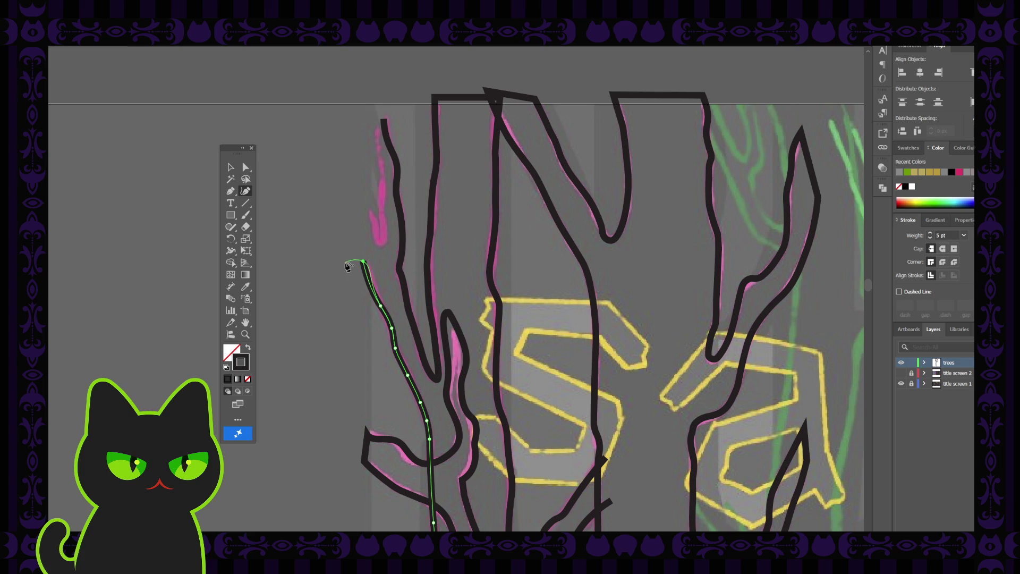
click(233, 168)
click(357, 263)
key(ctrl+minus)
key(ctrl+minus)
key(ctrl+minus)
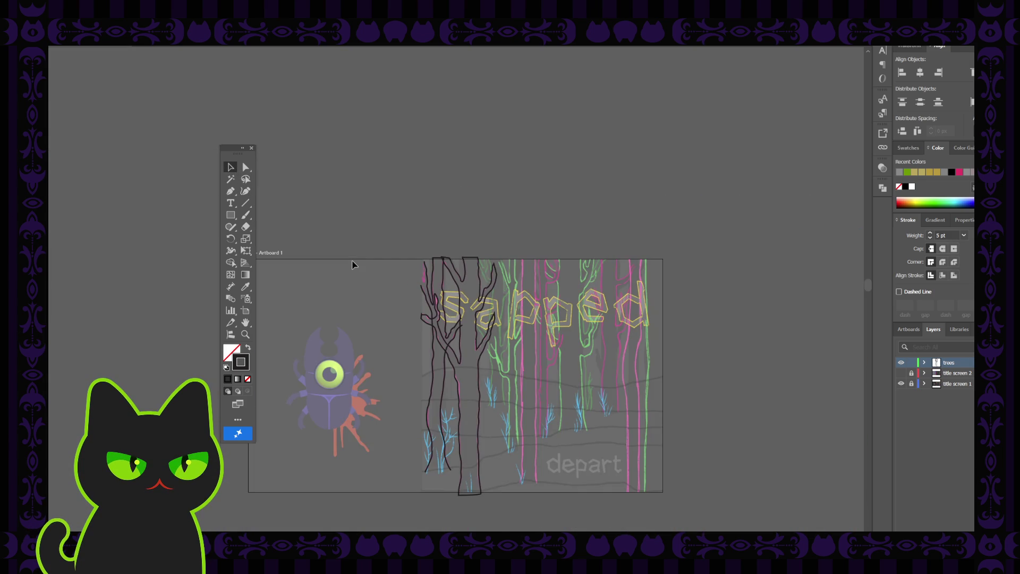
Step: Draw a Pen path from the top of the pink branch sketch down to its base
key(ctrl+plus)
key(ctrl+plus)
key(ctrl+plus)
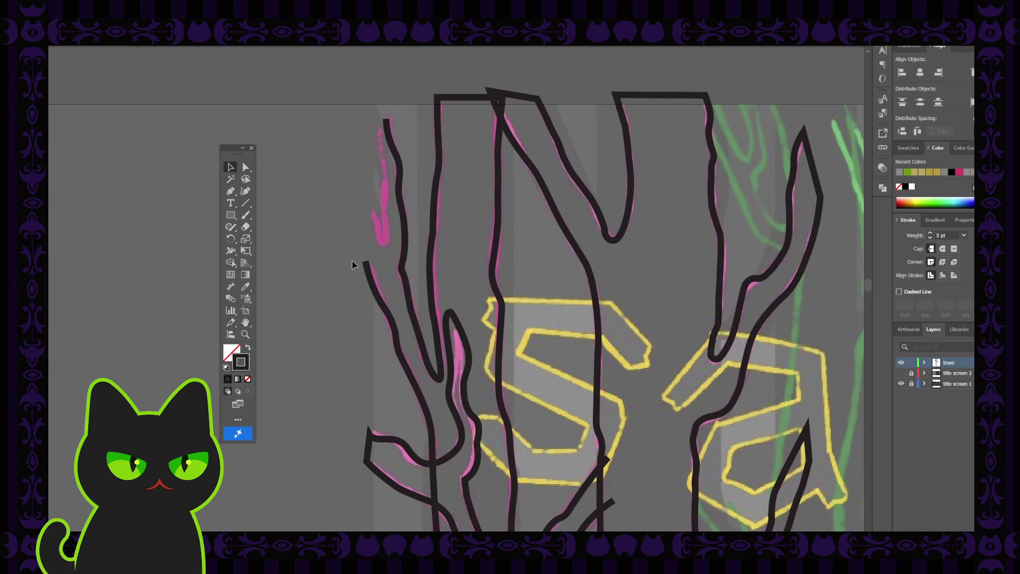
scroll(356, 300, up, 3)
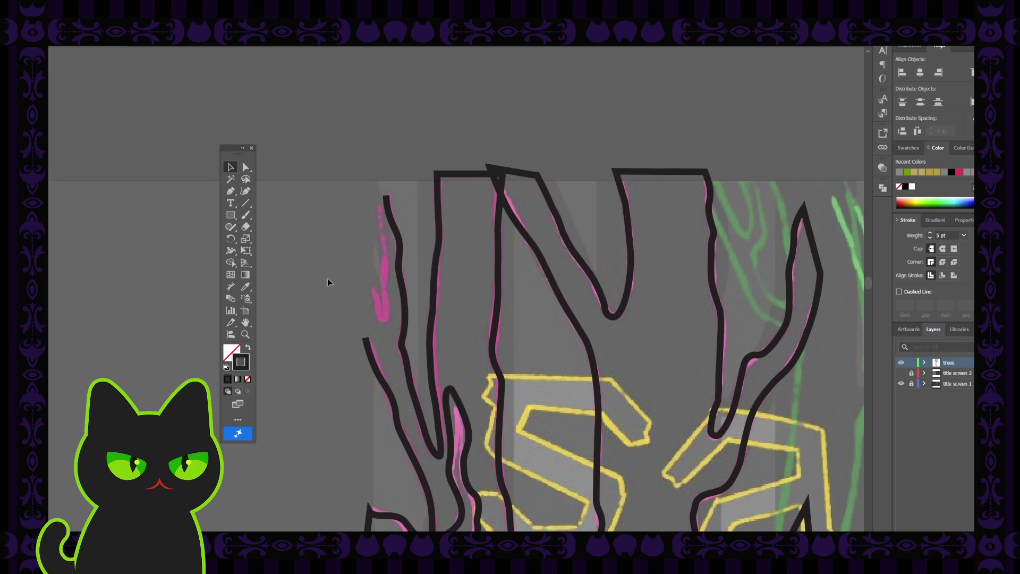
click(230, 193)
click(379, 201)
click(380, 219)
click(382, 235)
click(386, 244)
click(386, 258)
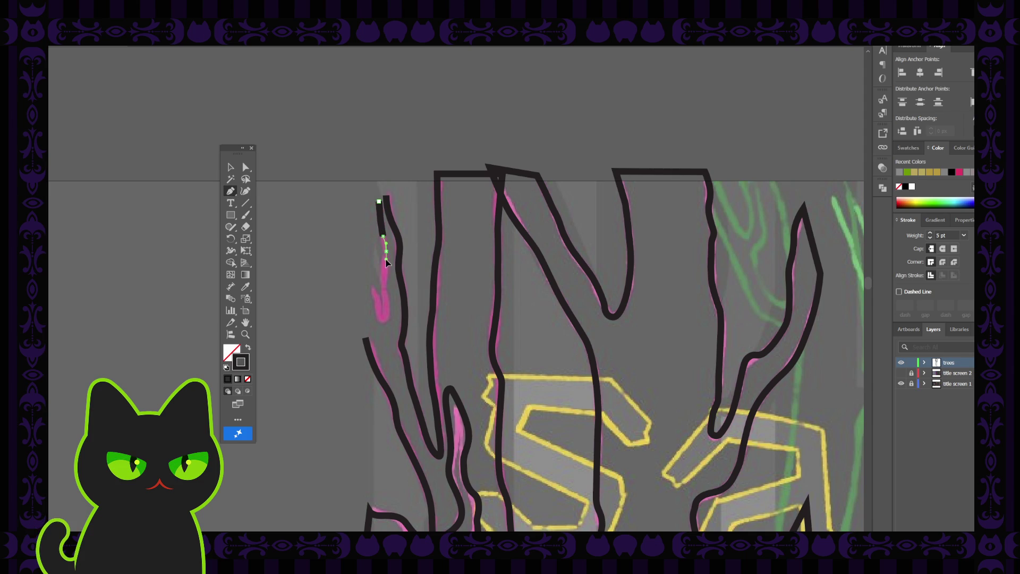
click(384, 277)
click(383, 291)
click(385, 304)
click(389, 319)
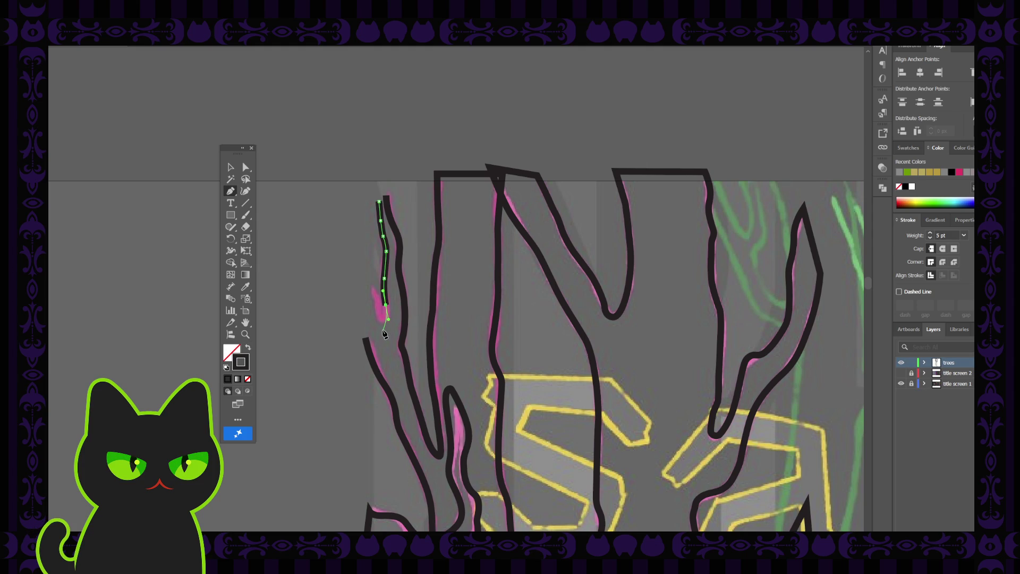
click(384, 326)
Step: Add a forked tip angling up-left and join the path to the long branch below
click(376, 302)
click(363, 281)
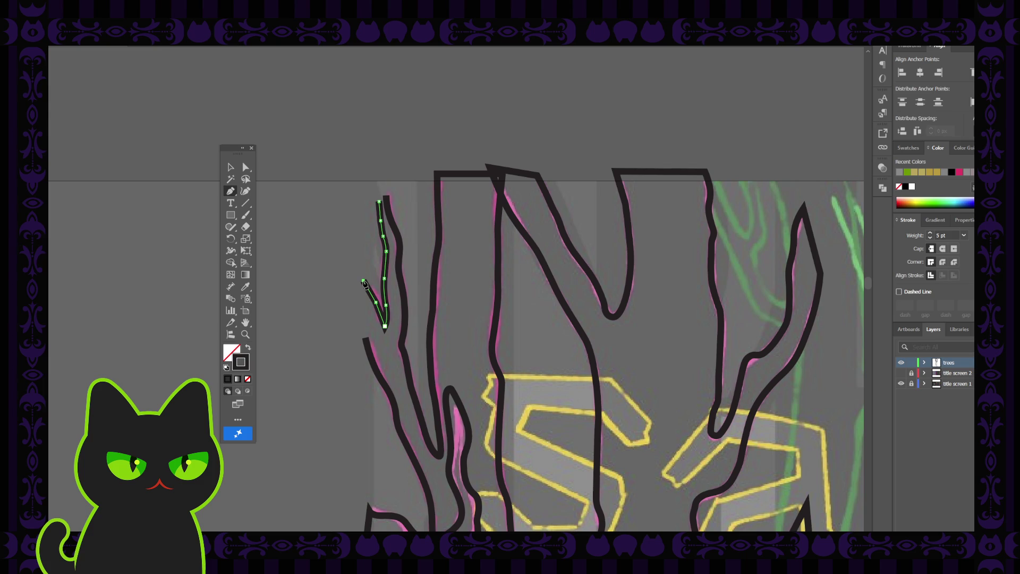
click(365, 338)
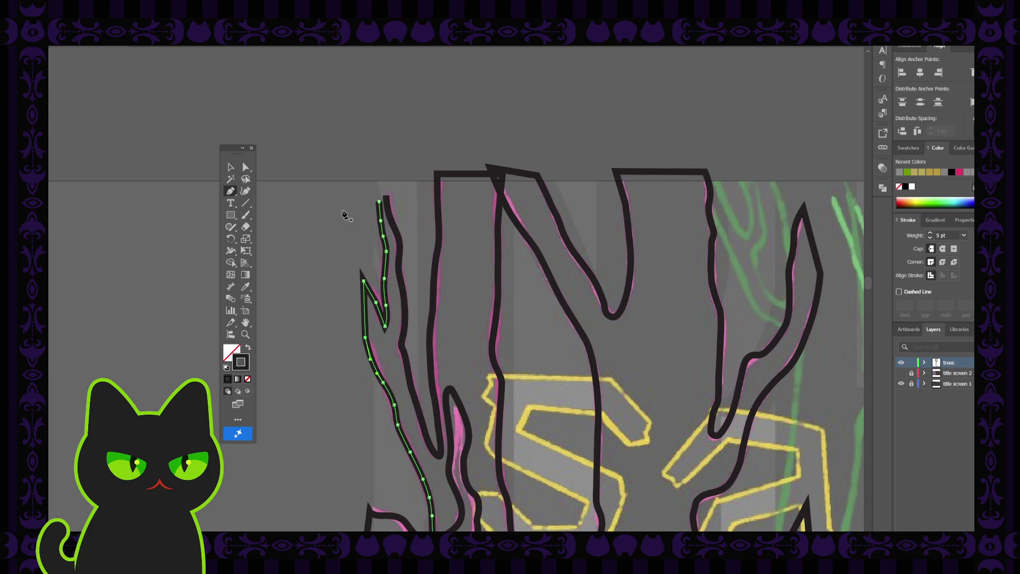
click(379, 200)
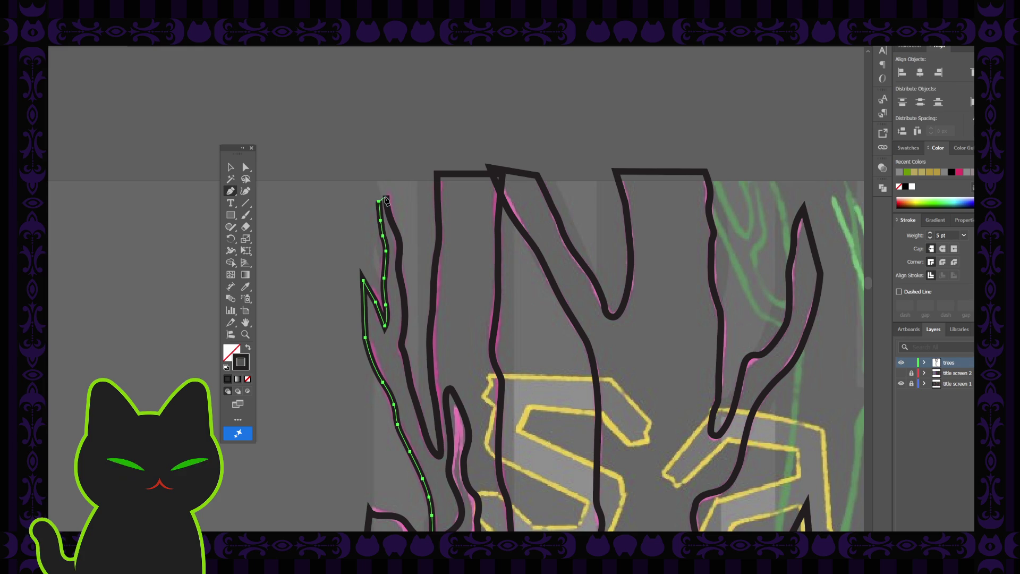
ctrl+click(383, 202)
click(231, 167)
click(286, 226)
key(ctrl+minus)
key(ctrl+minus)
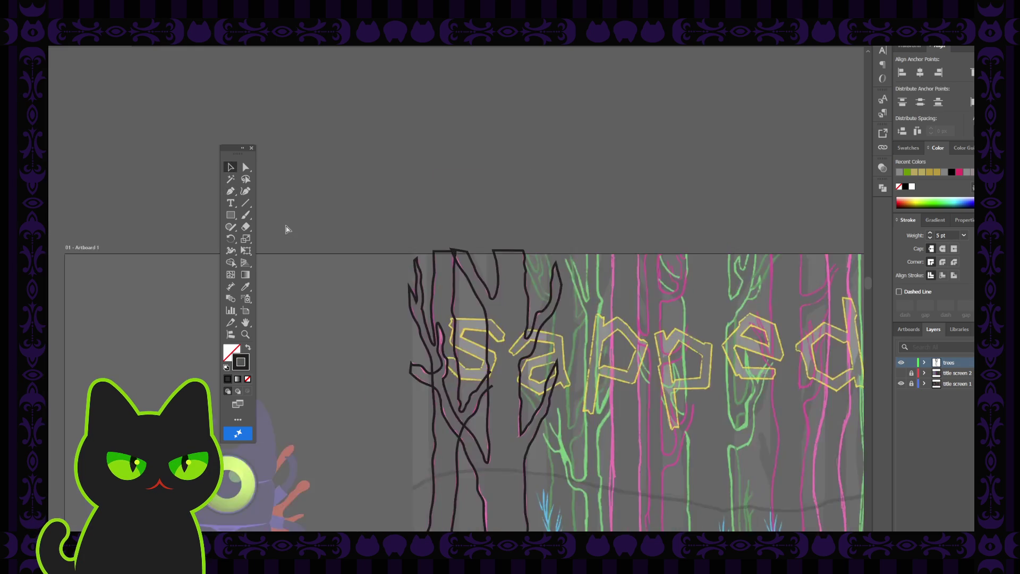
Step: Draw a rectangle over the artboard's left part and give it a black fill
key(ctrl+minus)
key(ctrl+minus)
key(ctrl+minus)
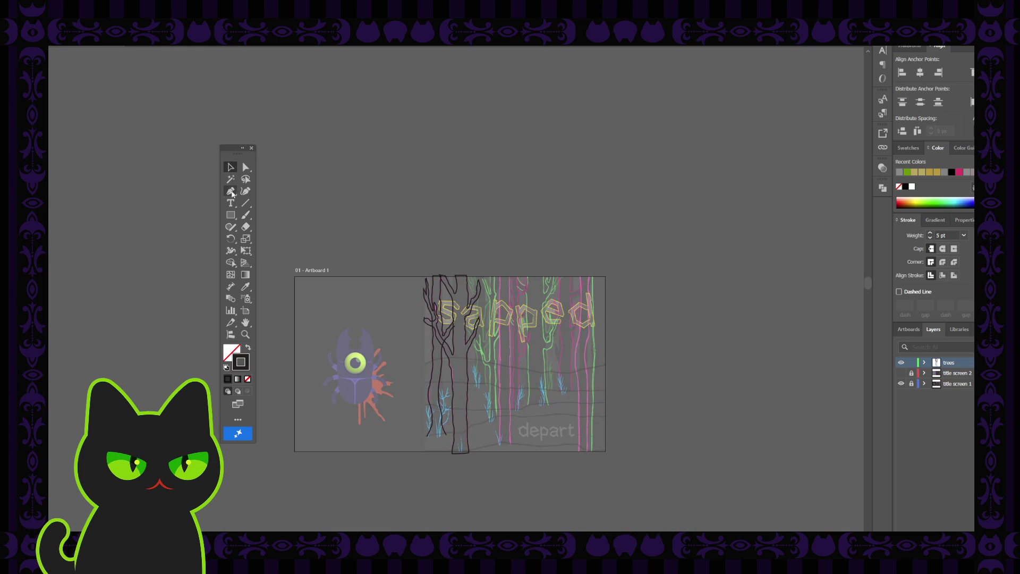
key(m)
mouse_move(282, 255)
mouse_down()
mouse_move(296, 302)
mouse_move(421, 473)
mouse_move(426, 457)
mouse_up()
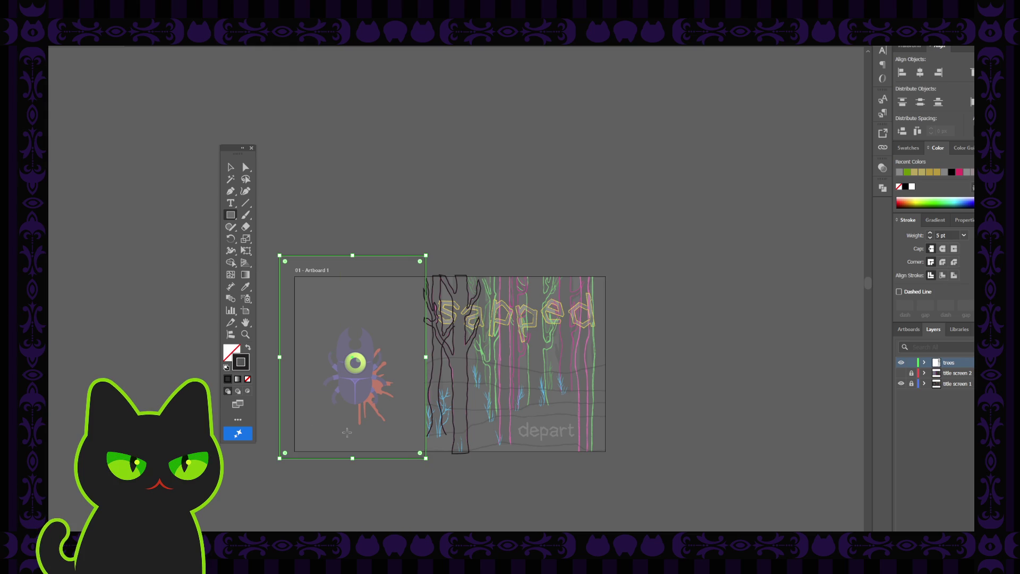
click(248, 347)
click(230, 167)
click(319, 207)
click(377, 340)
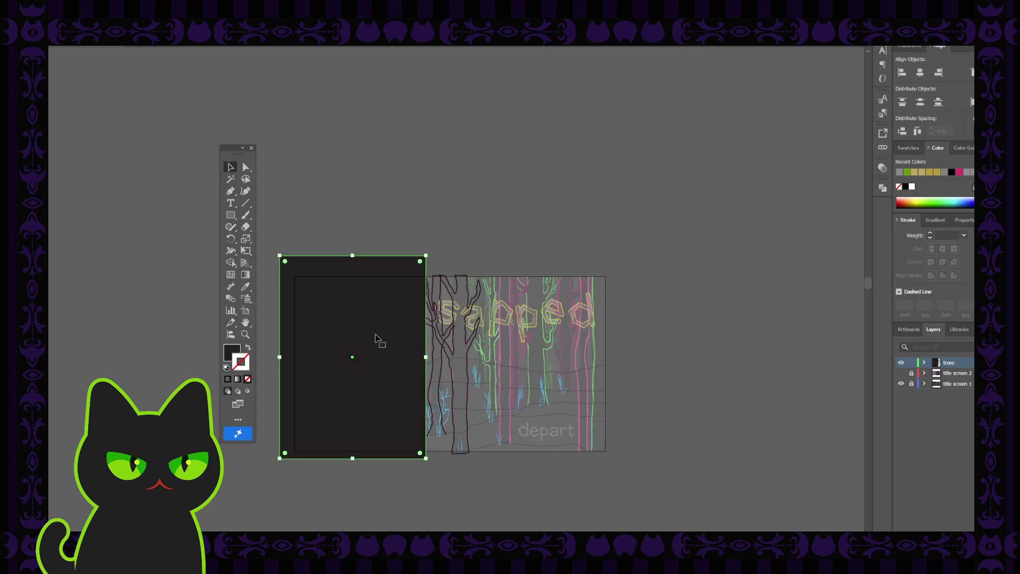
click(231, 351)
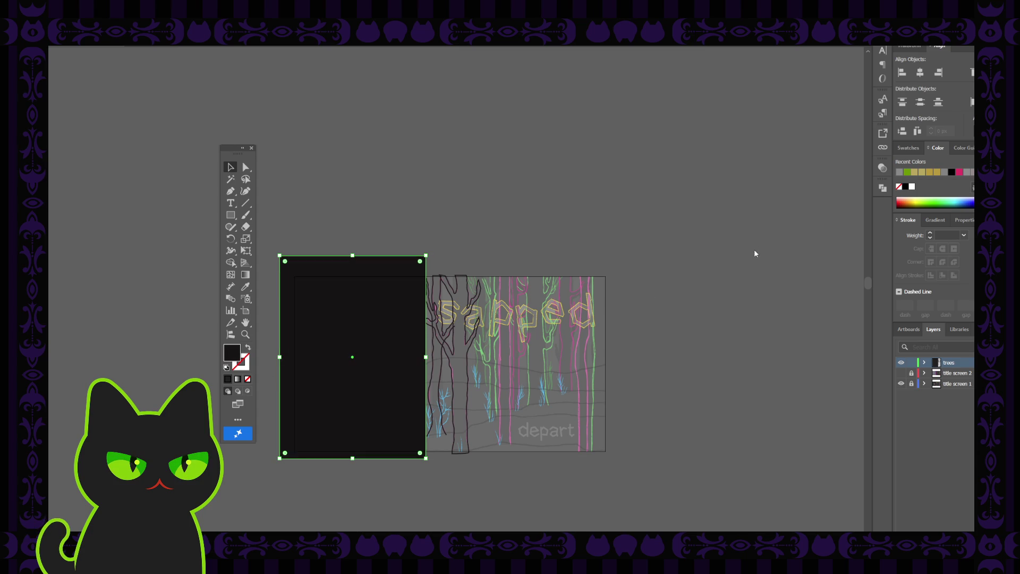
key(ctrl+z)
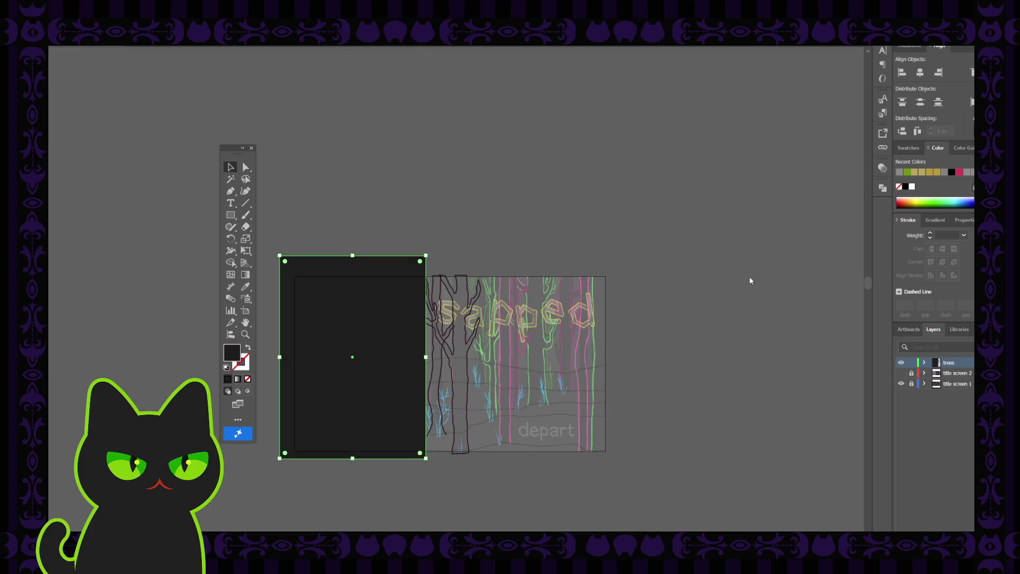
click(444, 237)
click(366, 265)
Step: Snap the rectangle's top, left and bottom edges to the artboard edges
drag(353, 256, 354, 276)
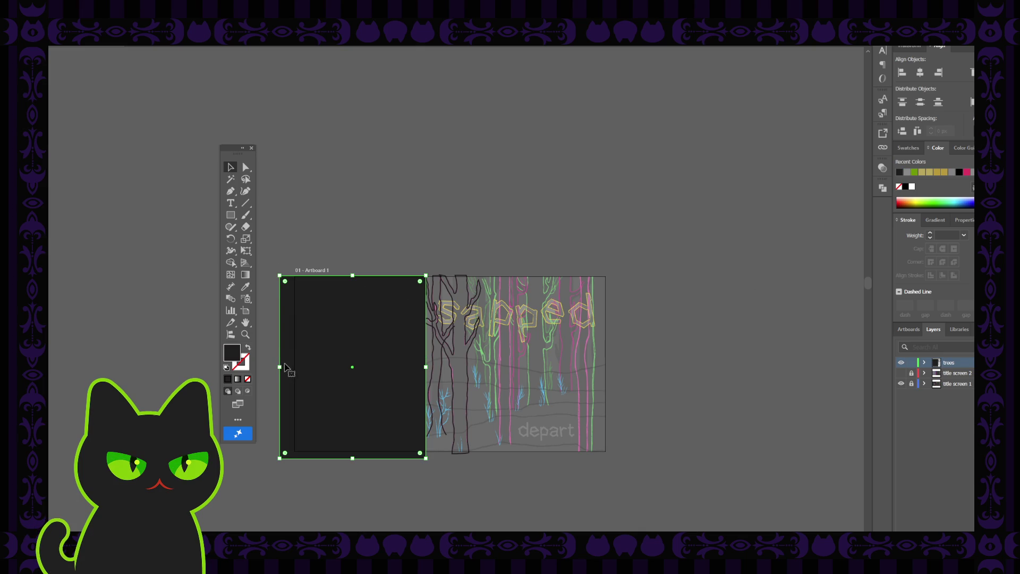
drag(280, 367, 293, 368)
drag(361, 458, 361, 451)
click(446, 502)
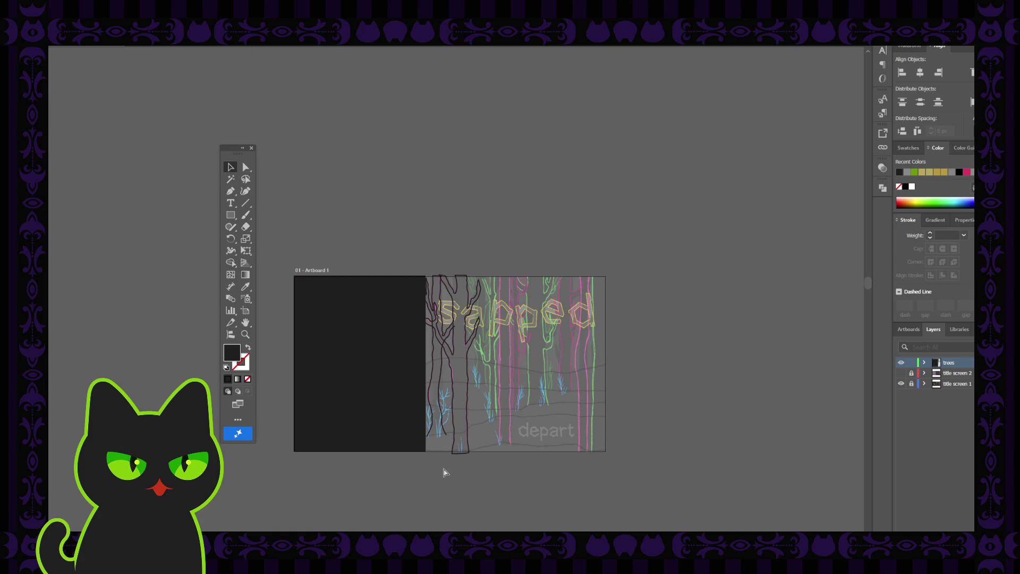
key(ctrl+equal)
key(ctrl+equal)
key(ctrl+equal)
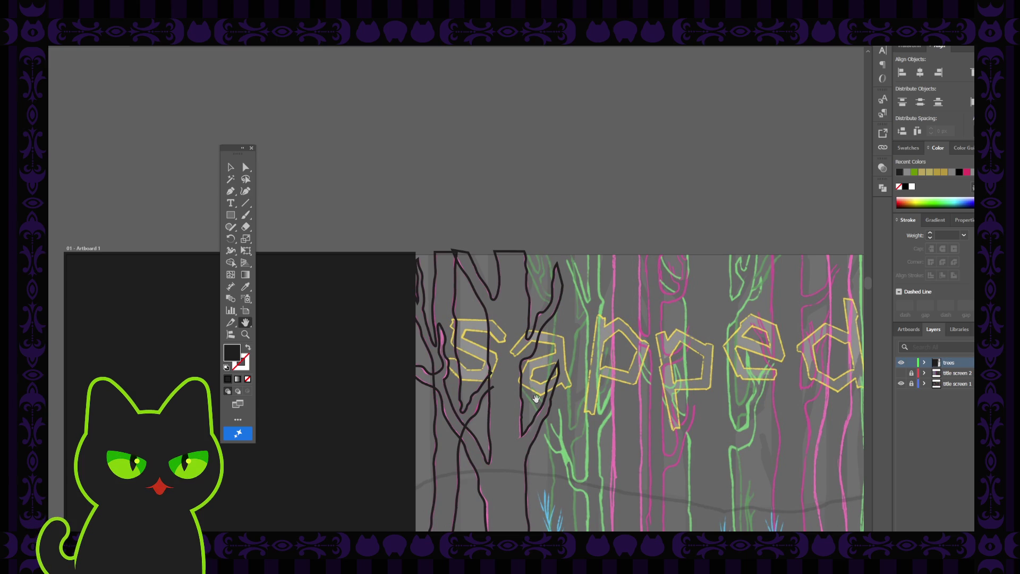
drag(489, 372, 430, 284)
mouse_move(457, 492)
mouse_down()
mouse_move(432, 416)
mouse_move(473, 334)
mouse_move(446, 387)
mouse_move(459, 379)
mouse_up()
click(231, 192)
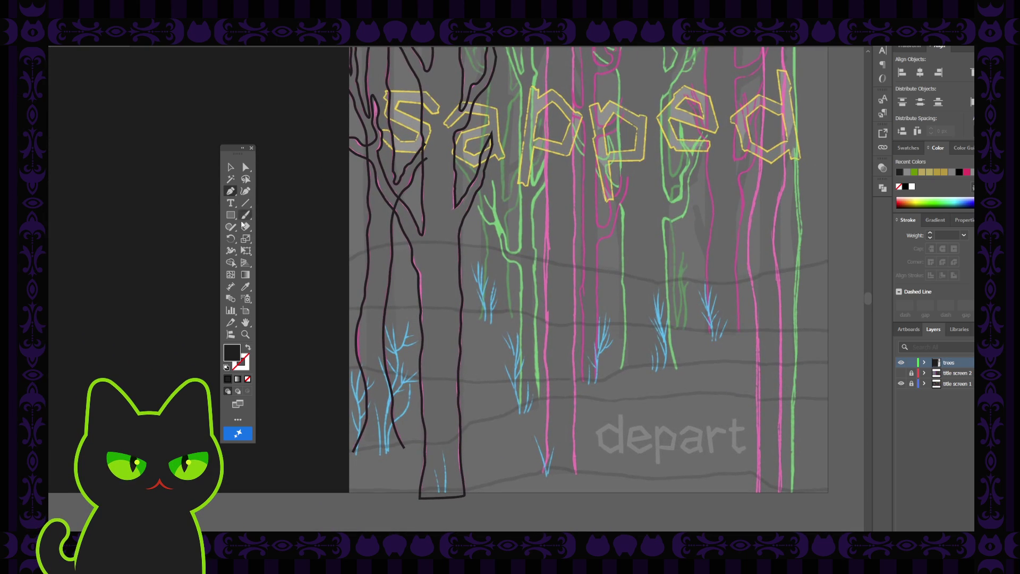
click(353, 452)
click(404, 449)
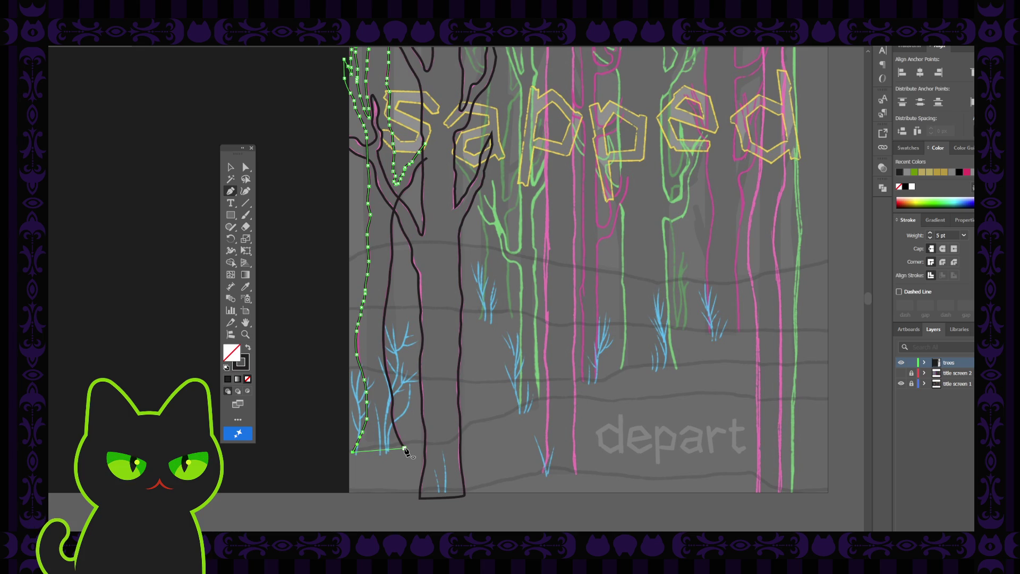
key(v)
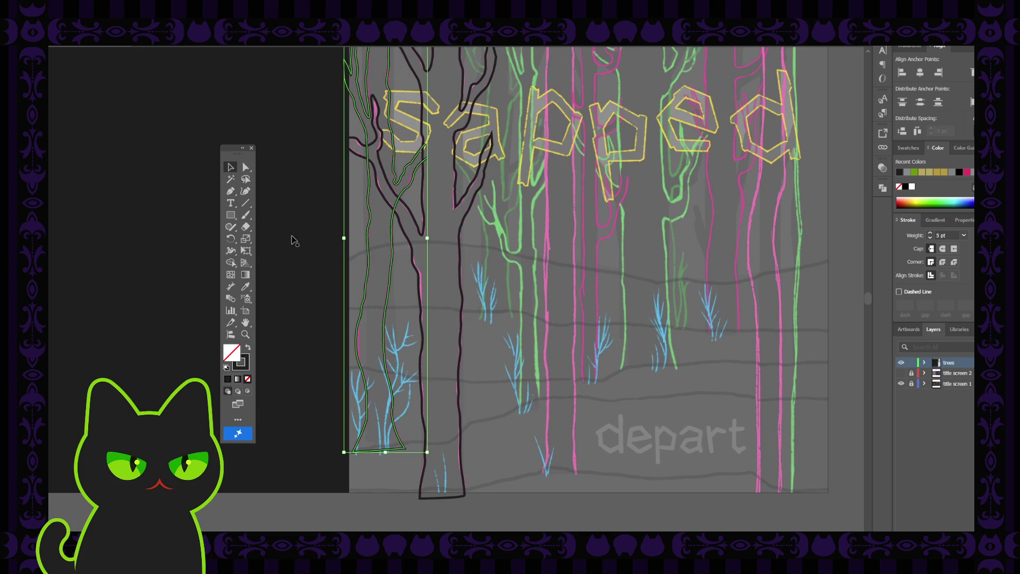
click(291, 239)
click(483, 319)
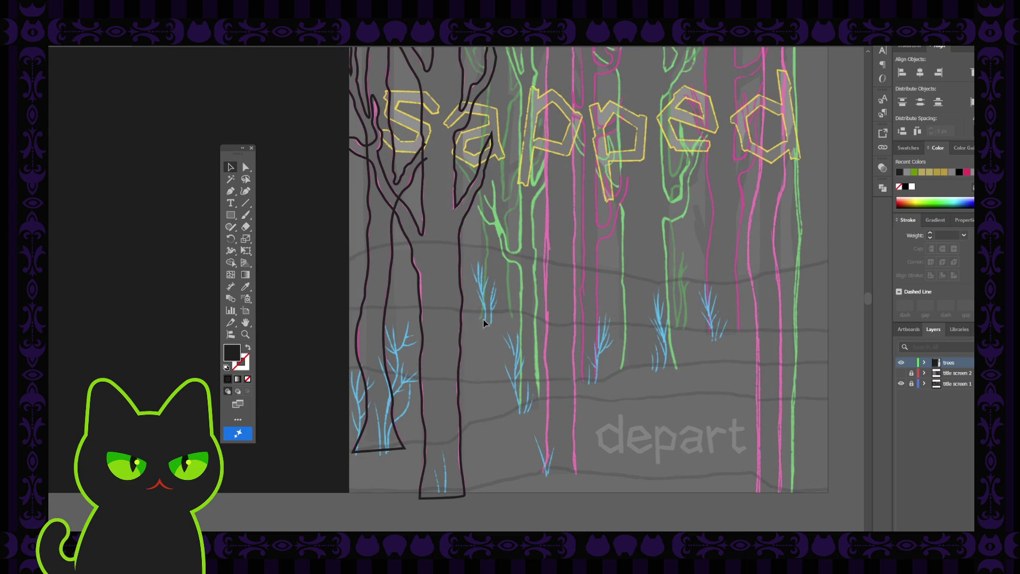
click(246, 167)
click(403, 448)
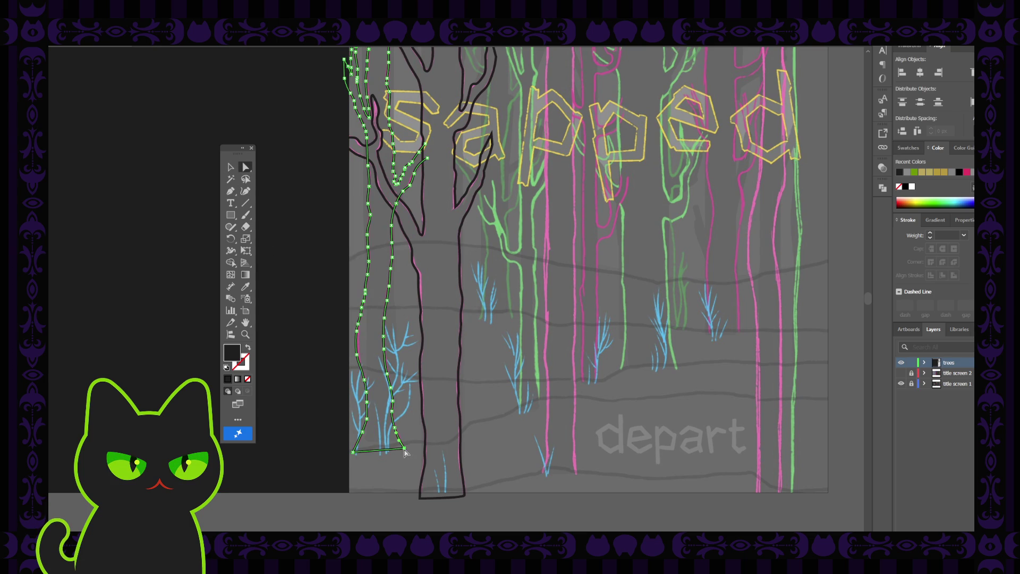
click(404, 449)
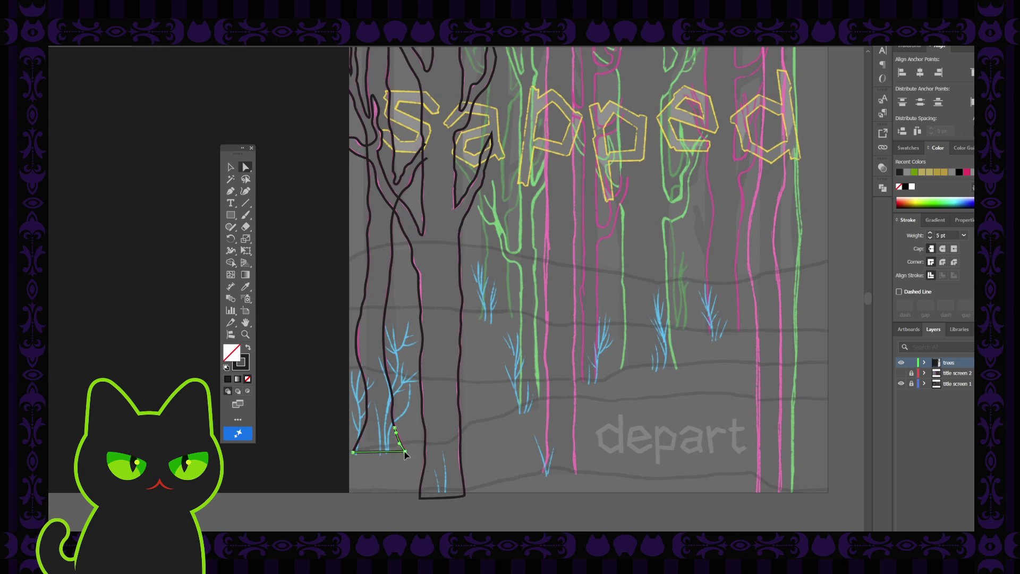
click(404, 451)
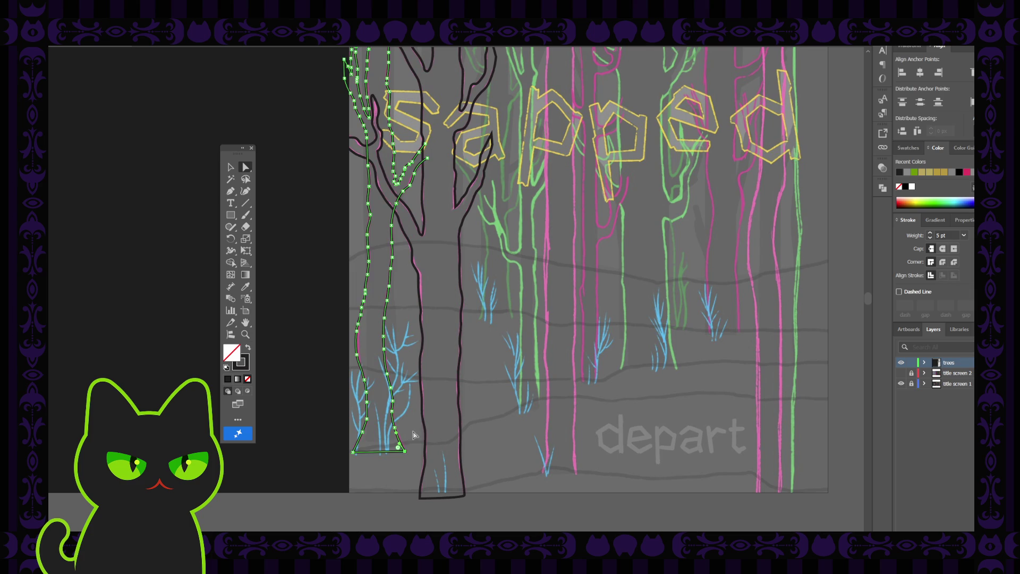
click(483, 428)
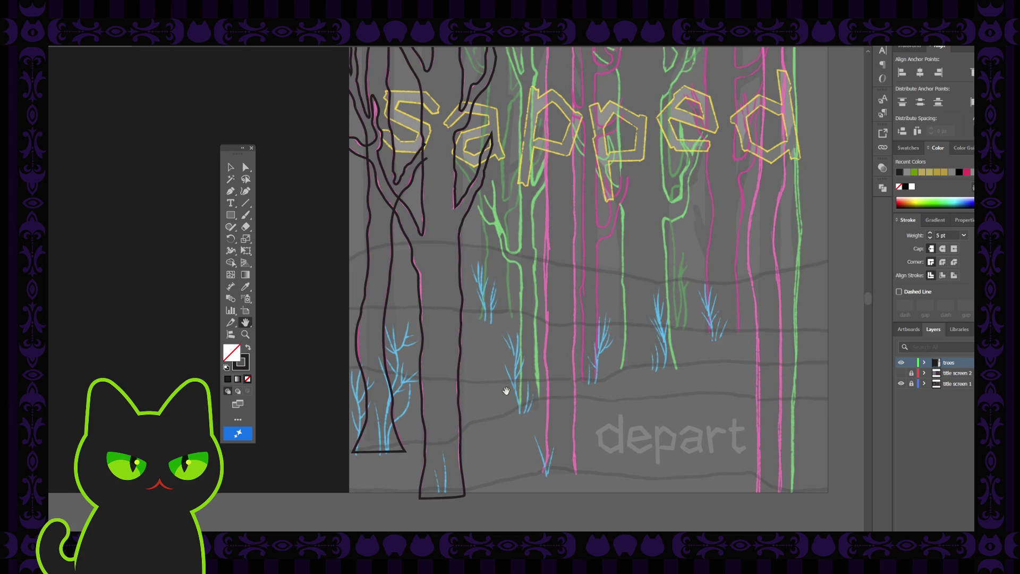
drag(501, 408, 460, 513)
drag(451, 424, 440, 387)
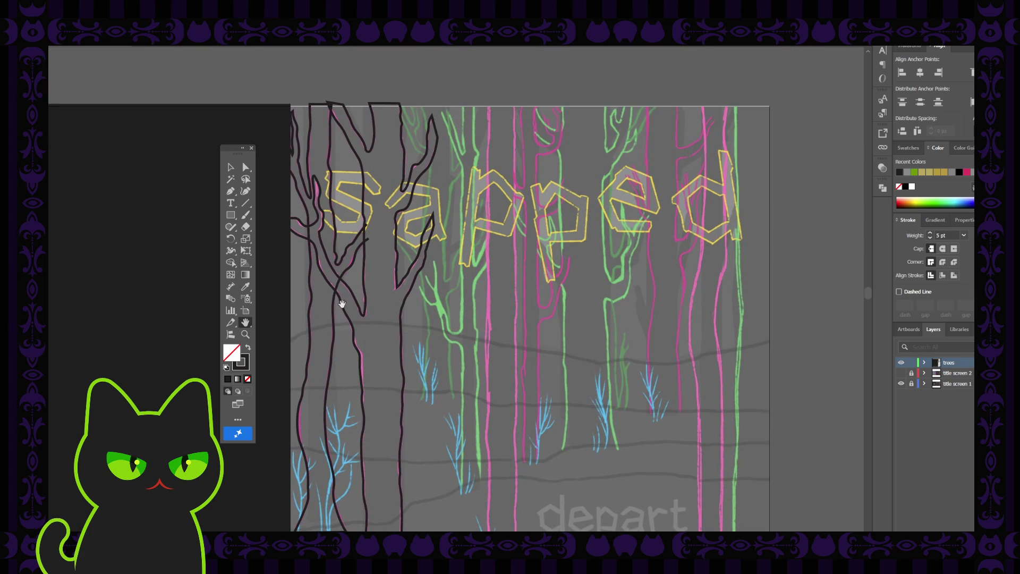
click(230, 190)
click(367, 225)
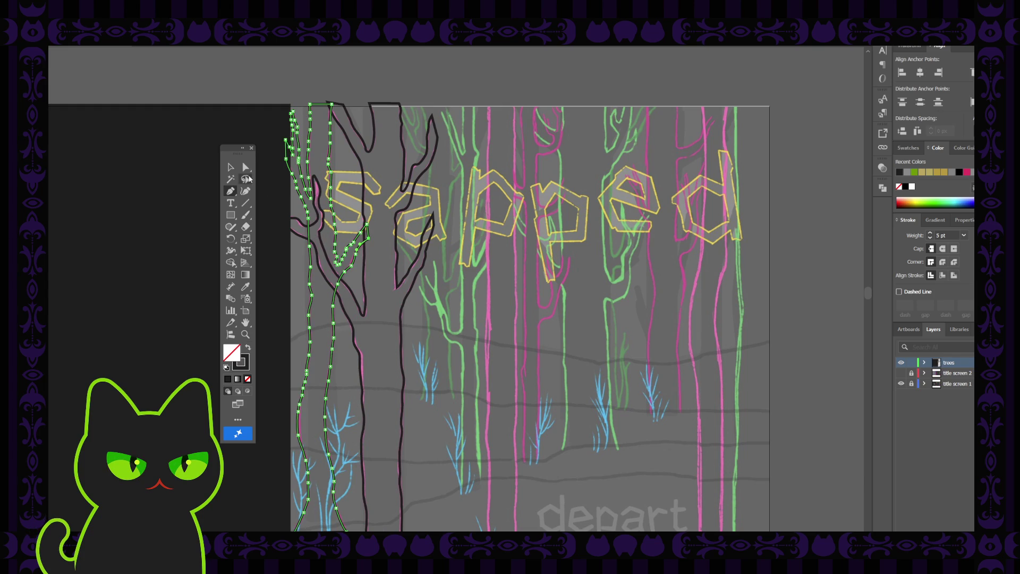
click(230, 167)
click(446, 211)
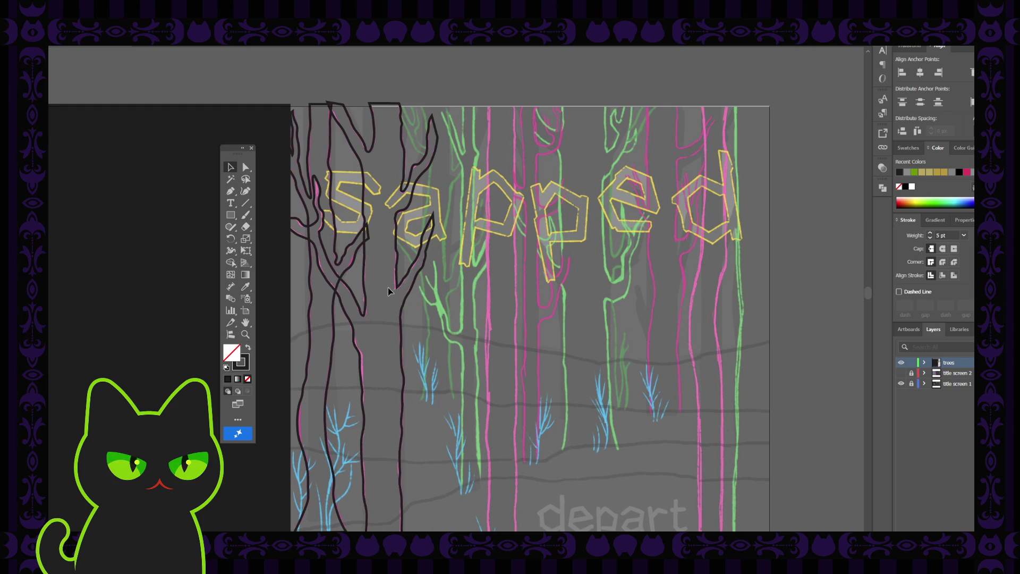
Step: Add a new layer above title screen 2 and lock the old trees layer
click(939, 373)
key(ctrl+l)
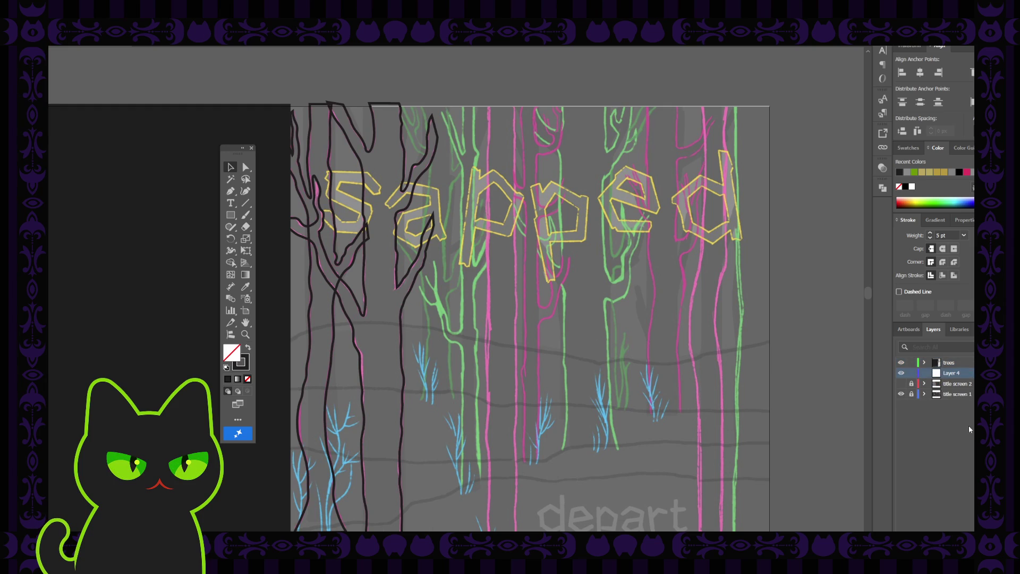
click(146, 253)
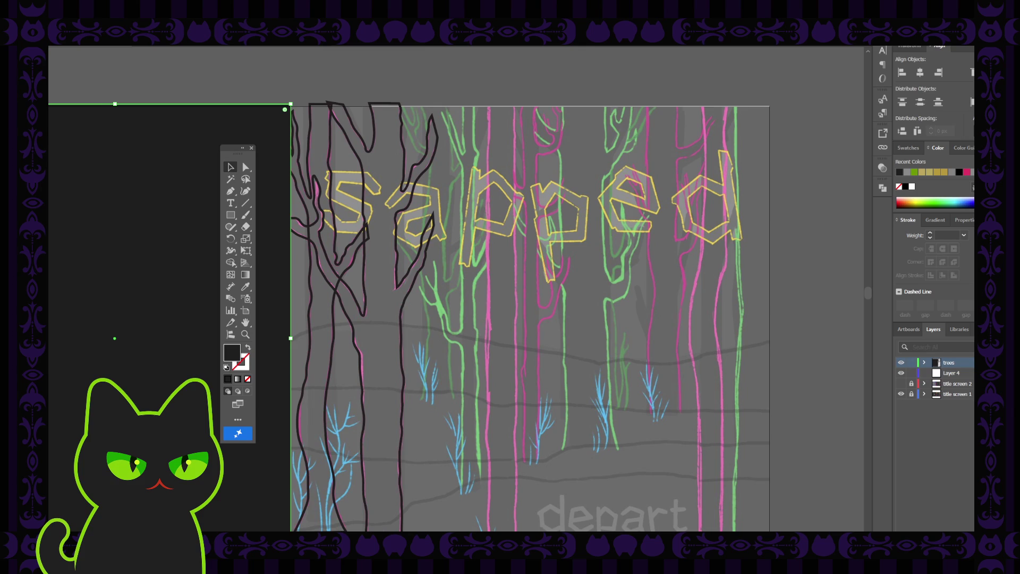
click(951, 372)
click(950, 366)
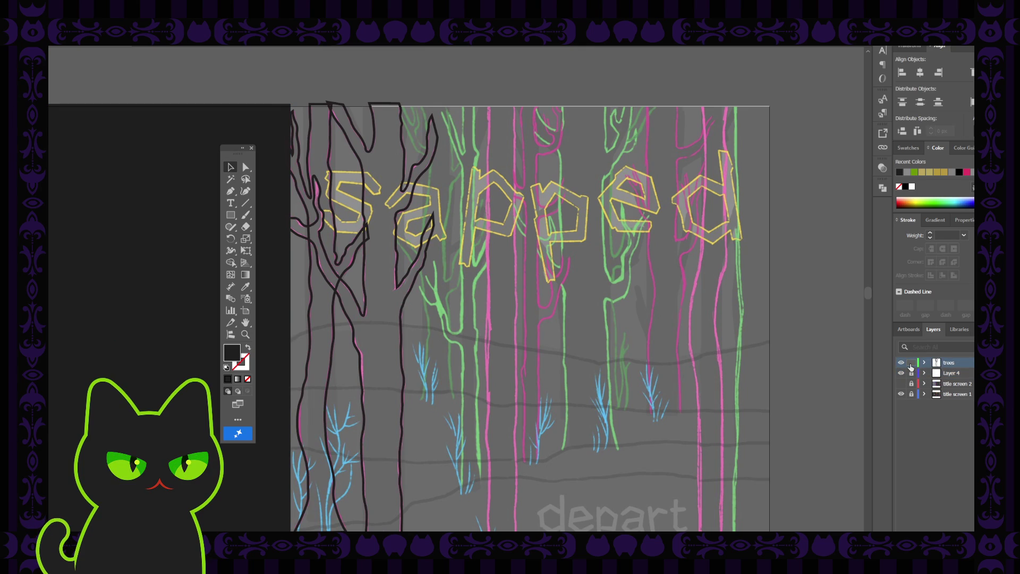
click(911, 363)
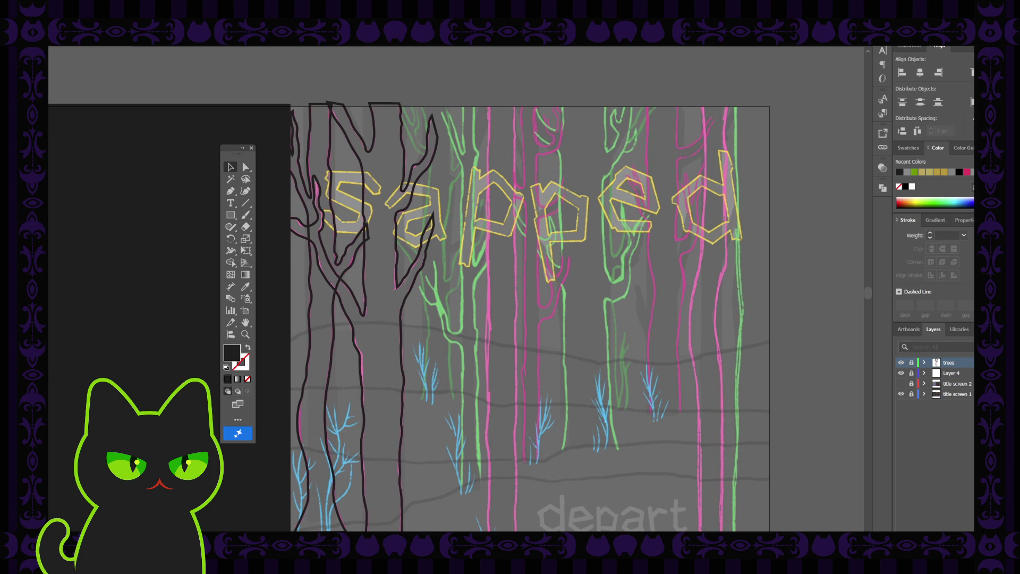
Step: Add a top layer named 'trees' and set drawing to black stroke with no fill
key(ctrl+l)
double_click(955, 363)
text(trees)
key(Return)
click(248, 348)
Step: Hide the old trees layer and start a curved trunk line at its base with a 5 pt stroke
key(p)
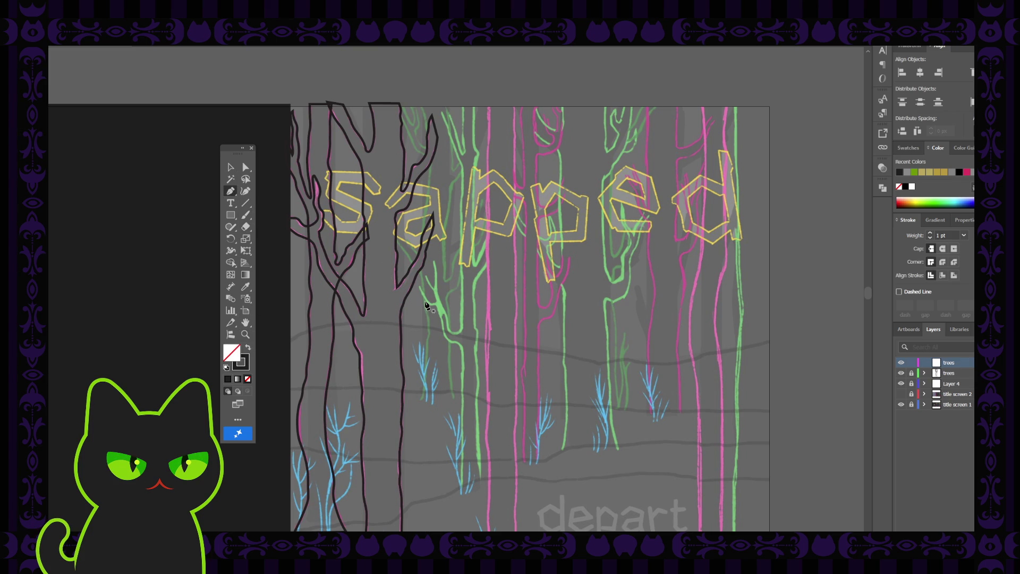
scroll(426, 306, up, 2)
scroll(427, 307, up, 3)
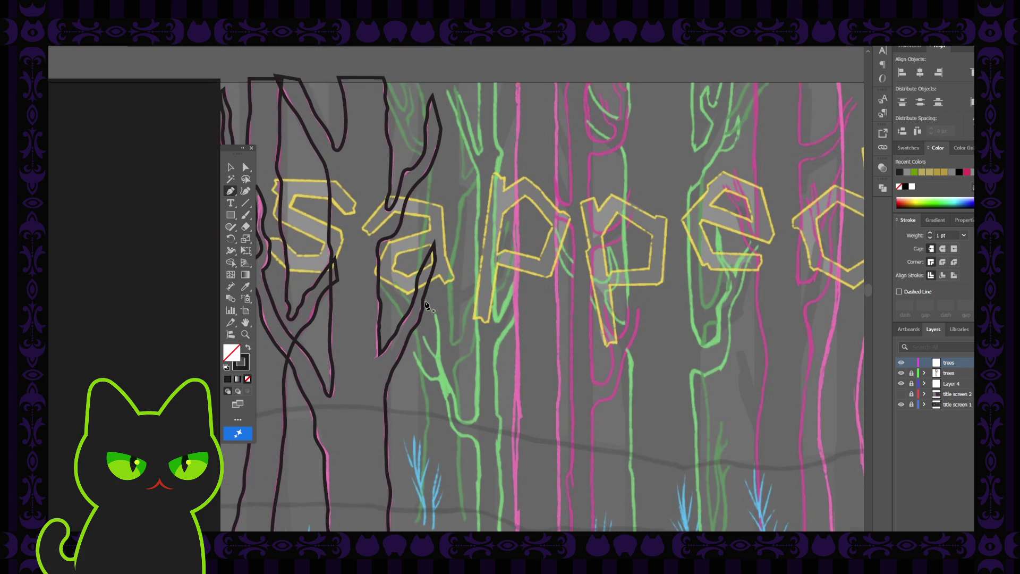
click(901, 373)
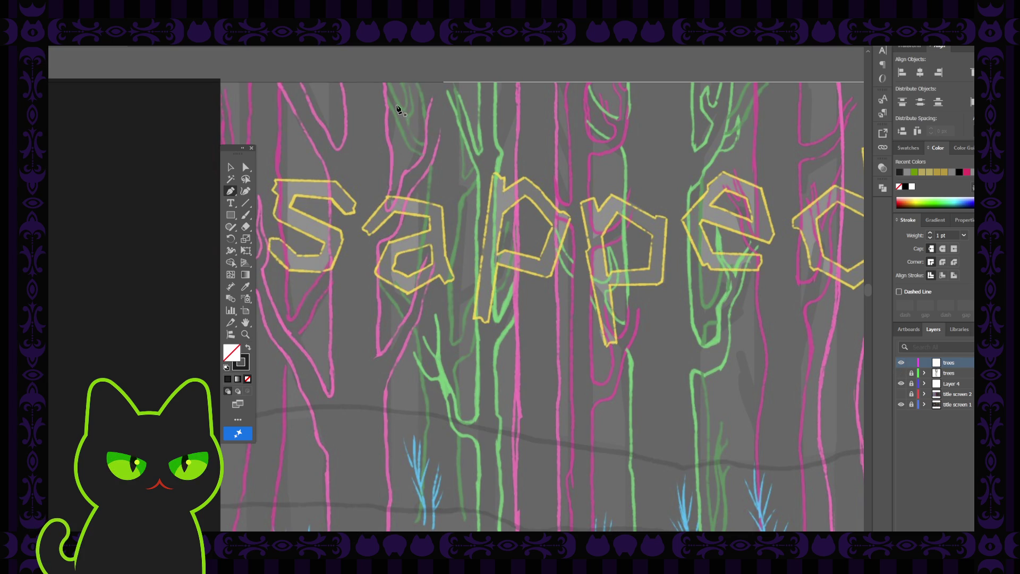
scroll(428, 372, down, 2)
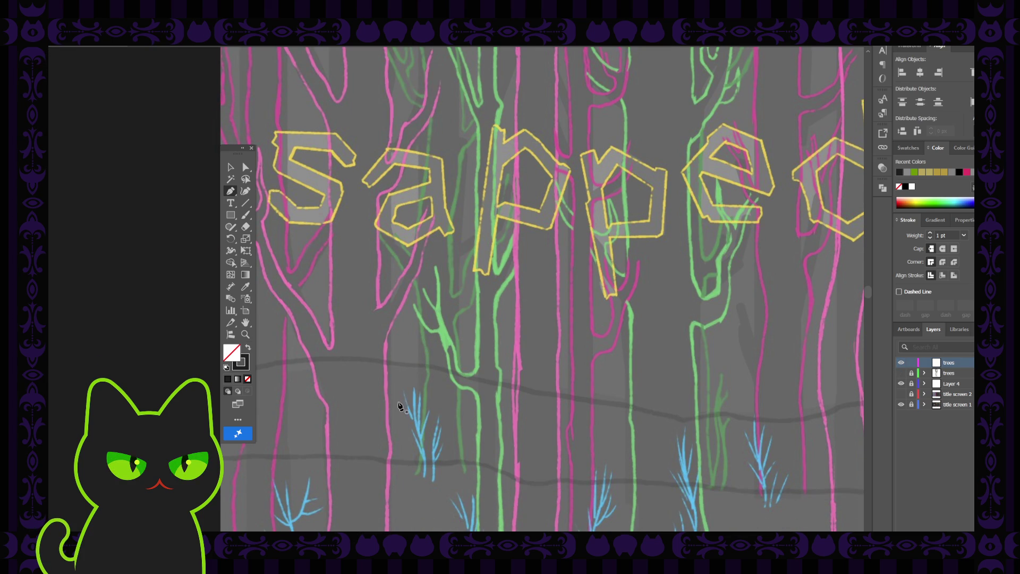
key(shift+grave)
click(416, 474)
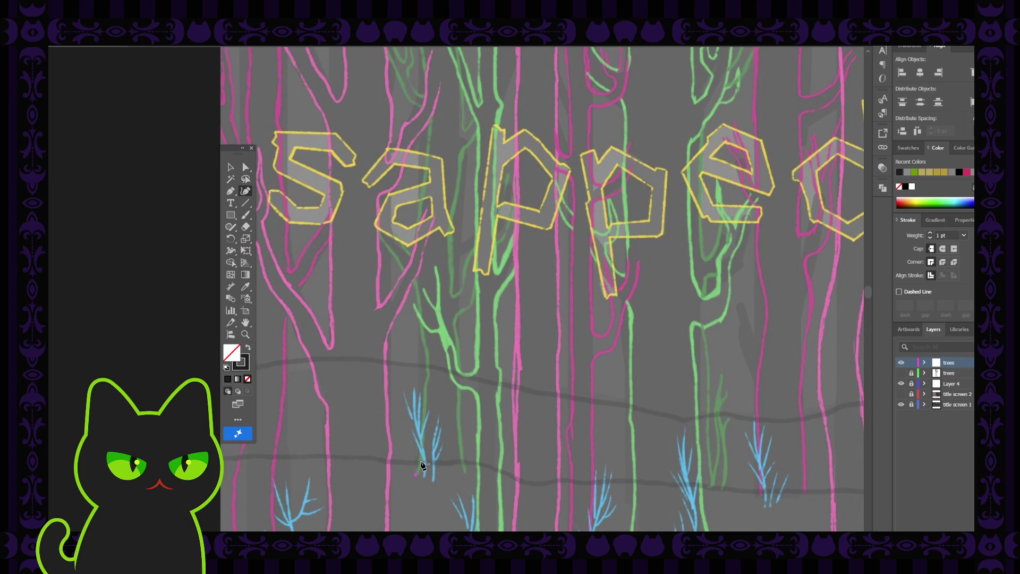
click(422, 460)
click(230, 168)
key(F2)
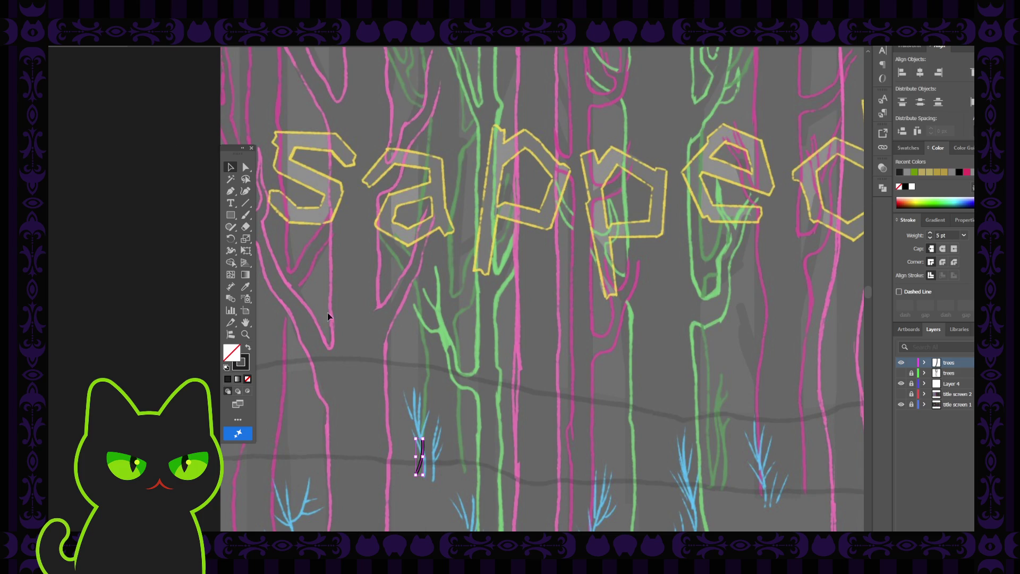
Step: Extend the 5 pt curve up the sketched trunk to just below the lettering
click(246, 191)
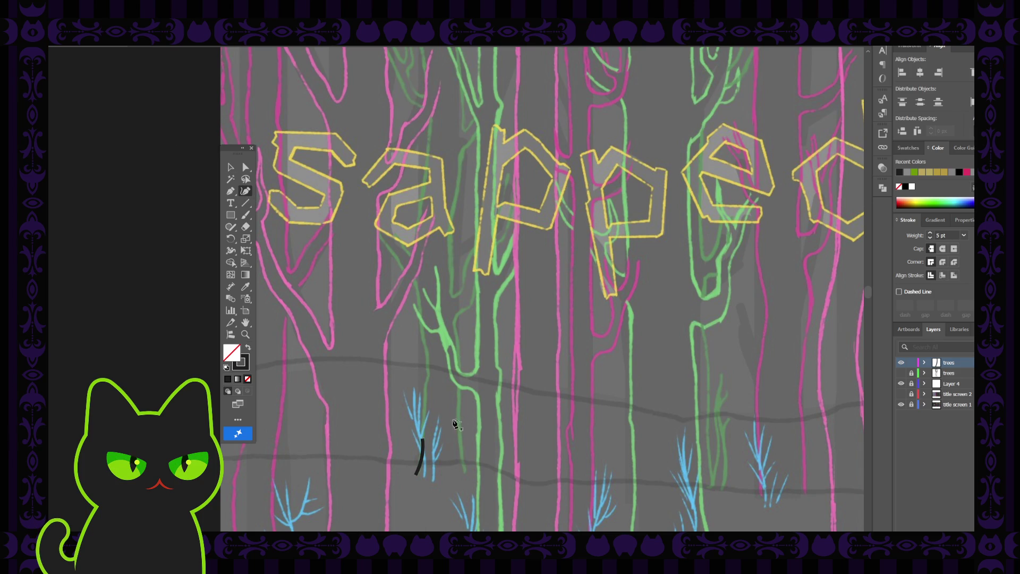
click(423, 438)
click(425, 410)
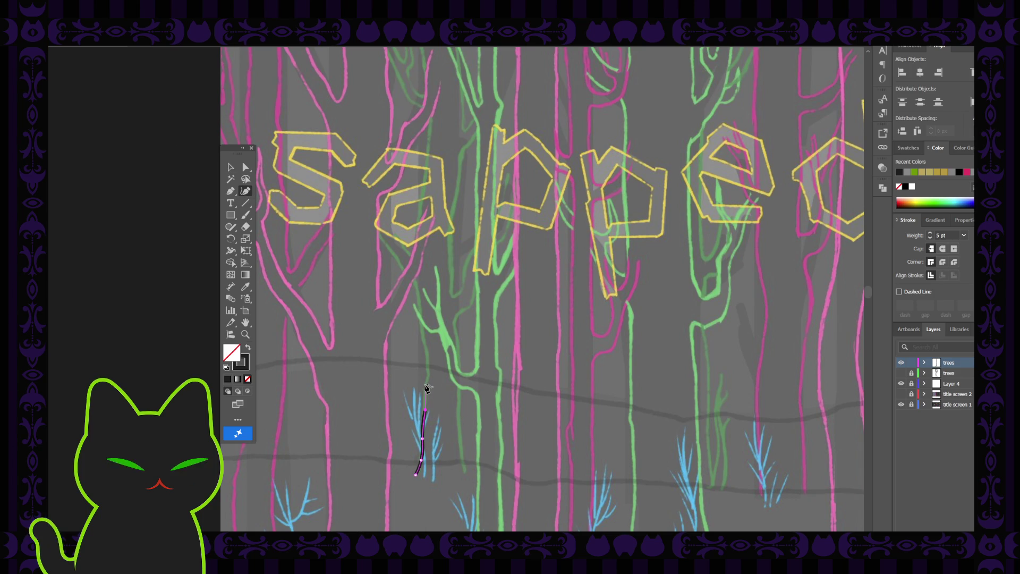
click(426, 384)
click(428, 375)
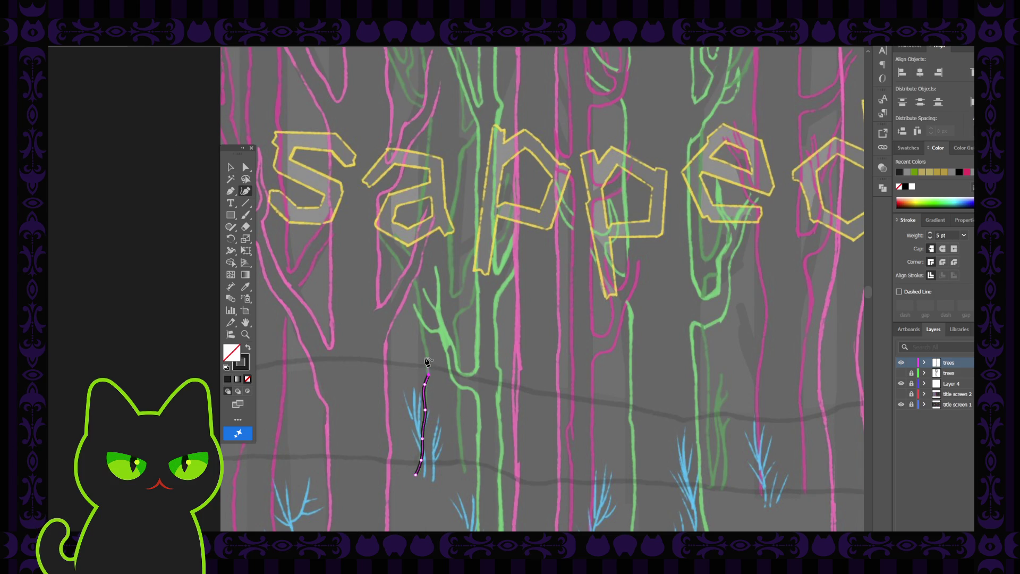
click(428, 359)
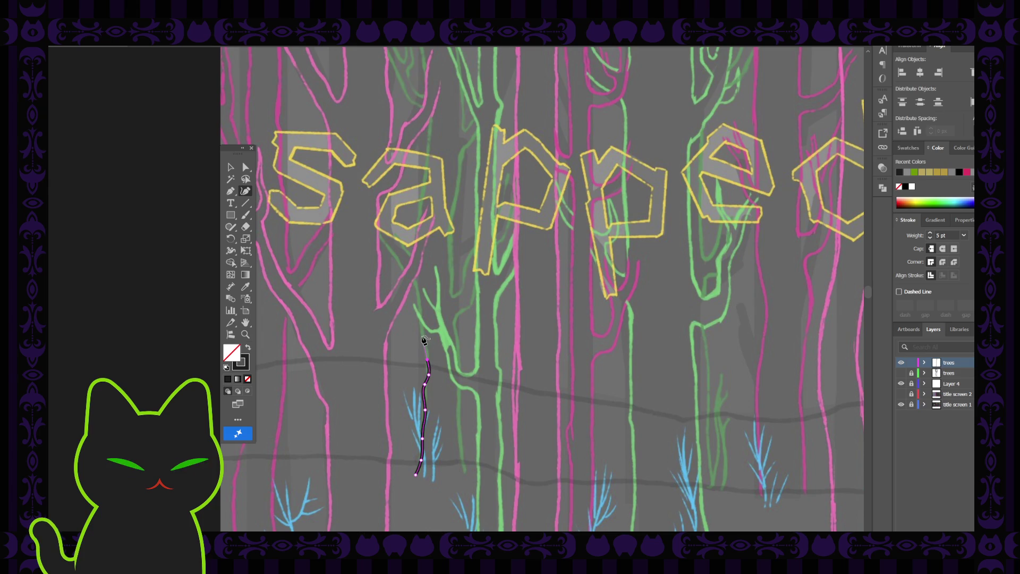
click(422, 333)
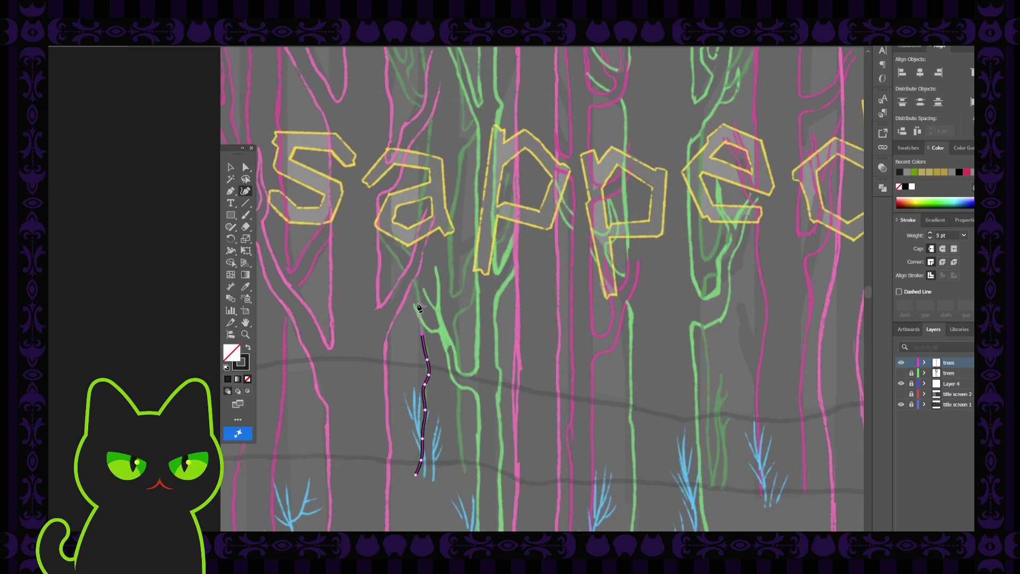
click(413, 285)
click(411, 276)
click(399, 263)
click(393, 252)
click(371, 229)
click(231, 167)
click(325, 227)
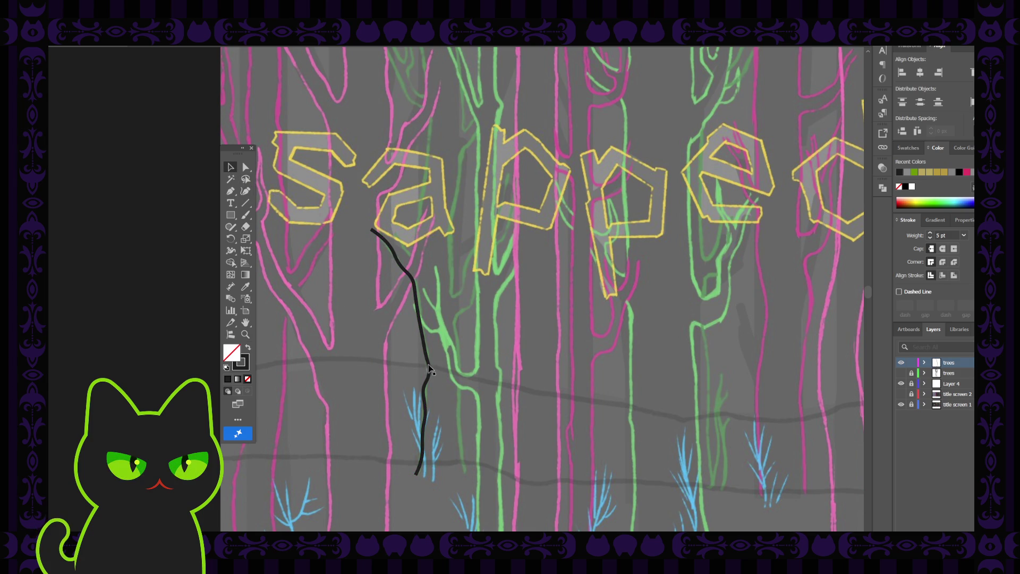
click(426, 384)
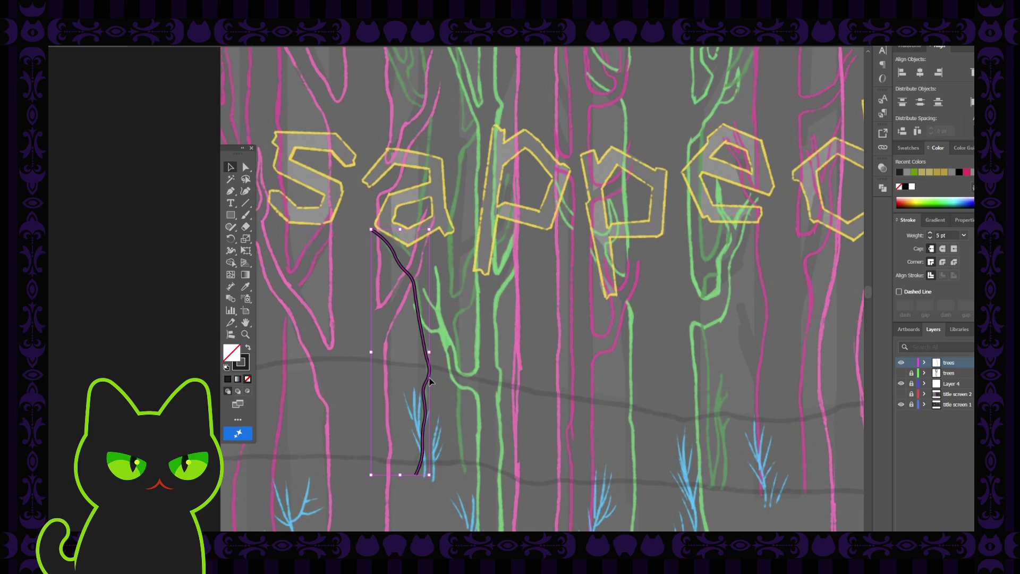
Step: Drag the lower trunk segments and anchors so the bends follow the sketched trunk
key(ctrl+equal)
click(243, 168)
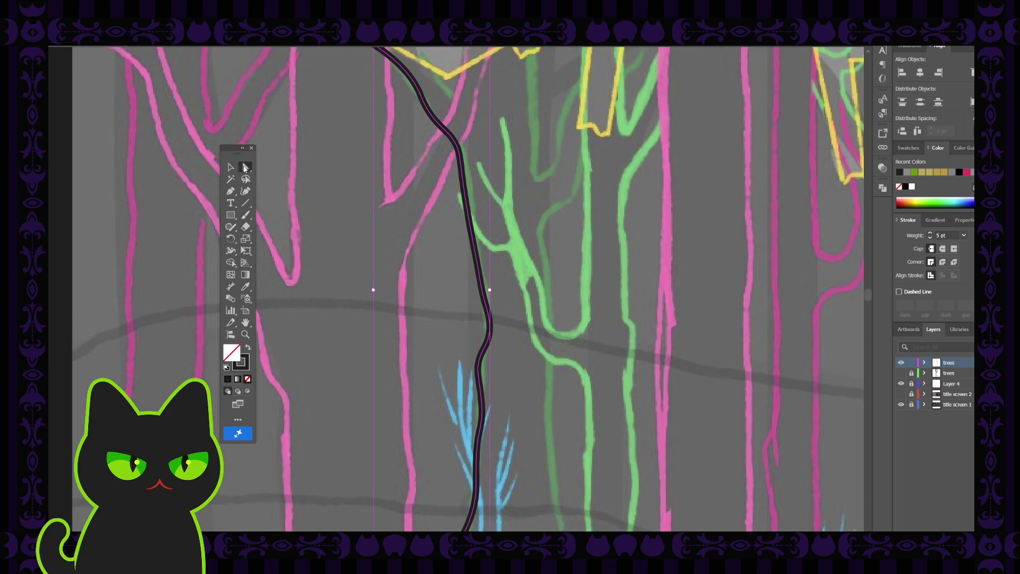
click(481, 366)
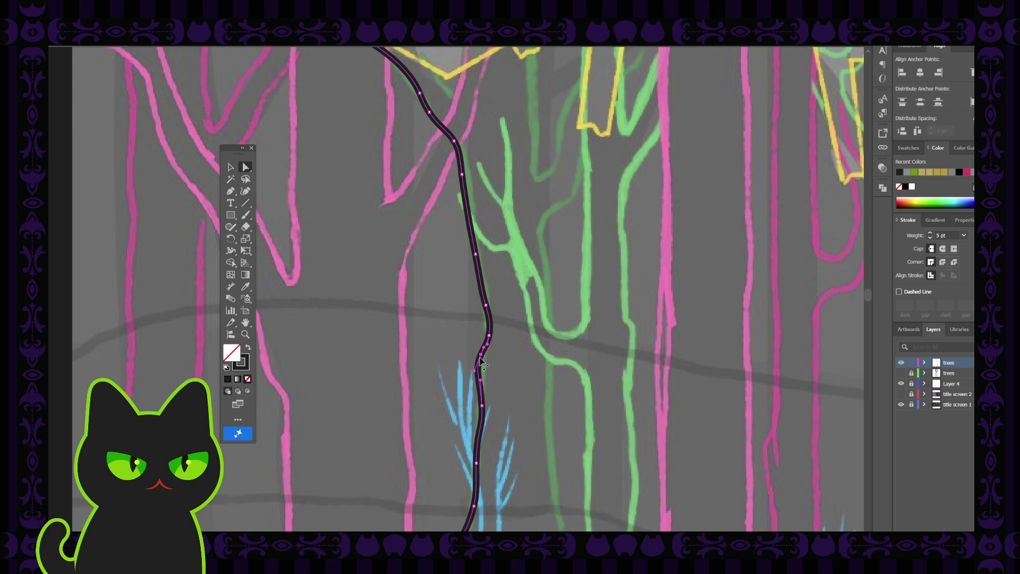
drag(482, 360, 483, 392)
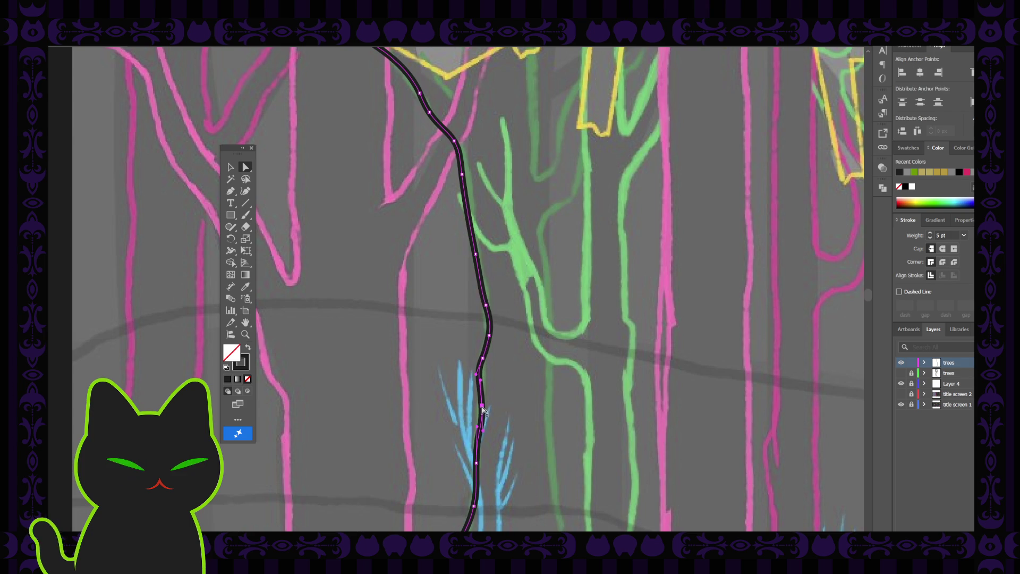
click(485, 409)
drag(483, 412, 480, 411)
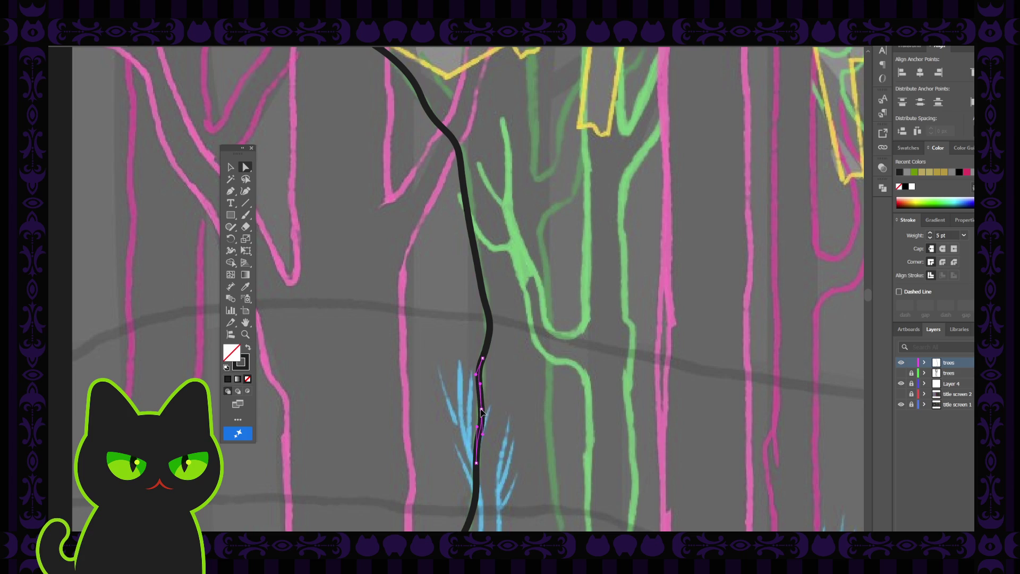
click(482, 411)
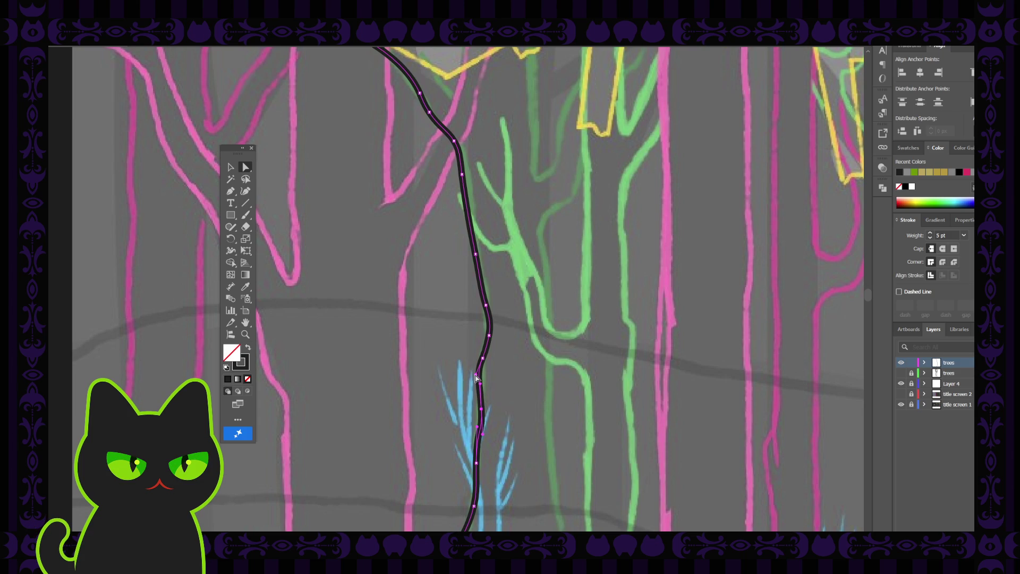
click(476, 377)
click(482, 430)
click(482, 429)
click(480, 441)
click(478, 443)
click(516, 404)
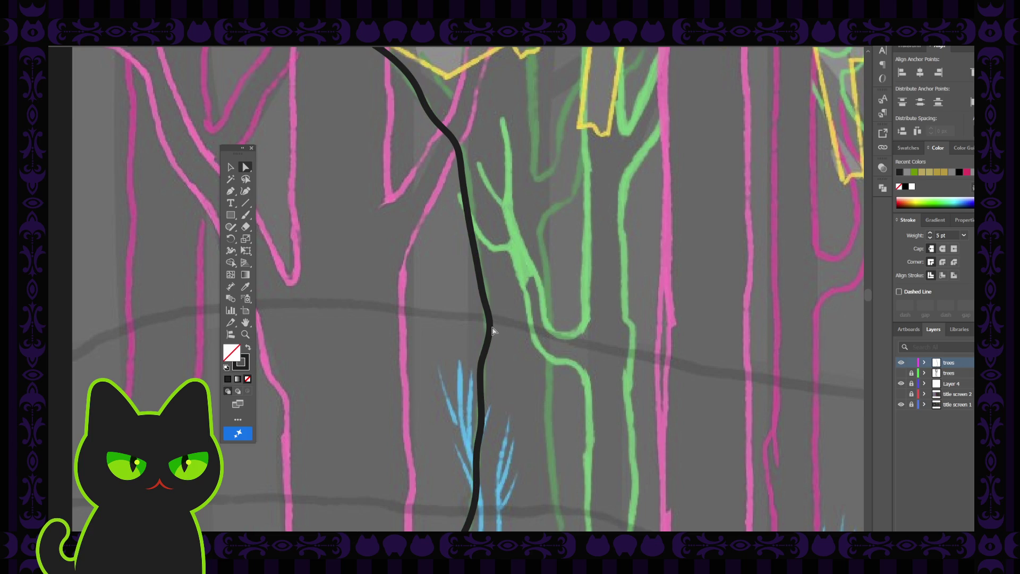
Step: Check the short segment near the upper bend, then bring the trunk's top into view
click(489, 326)
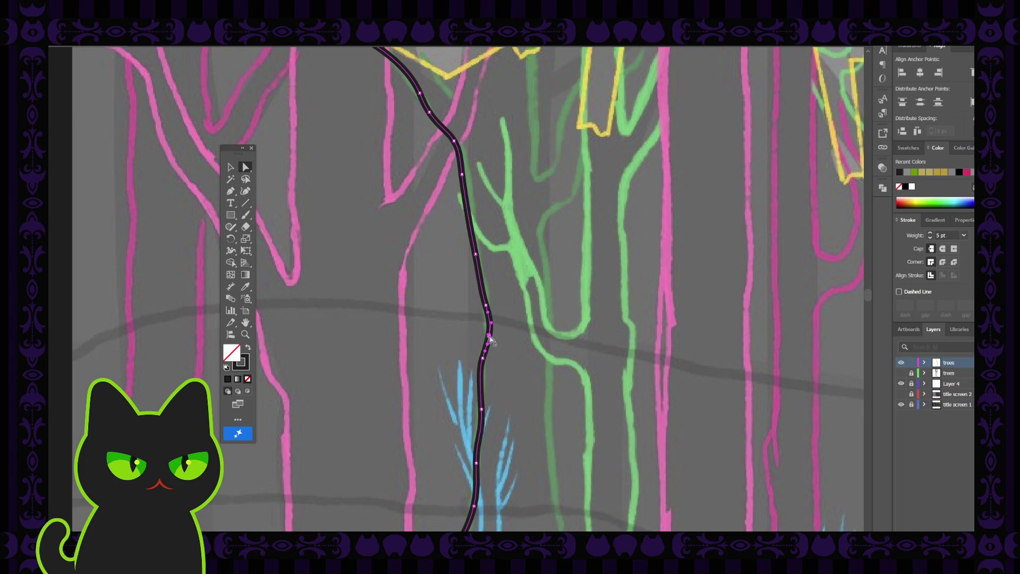
click(489, 336)
click(486, 307)
click(485, 308)
click(483, 308)
click(531, 315)
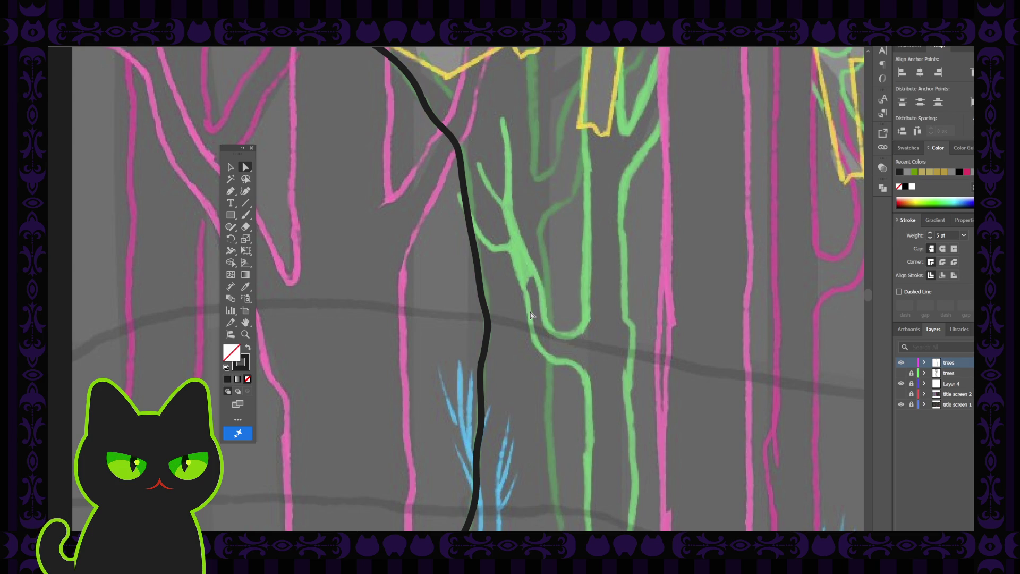
drag(413, 177, 415, 289)
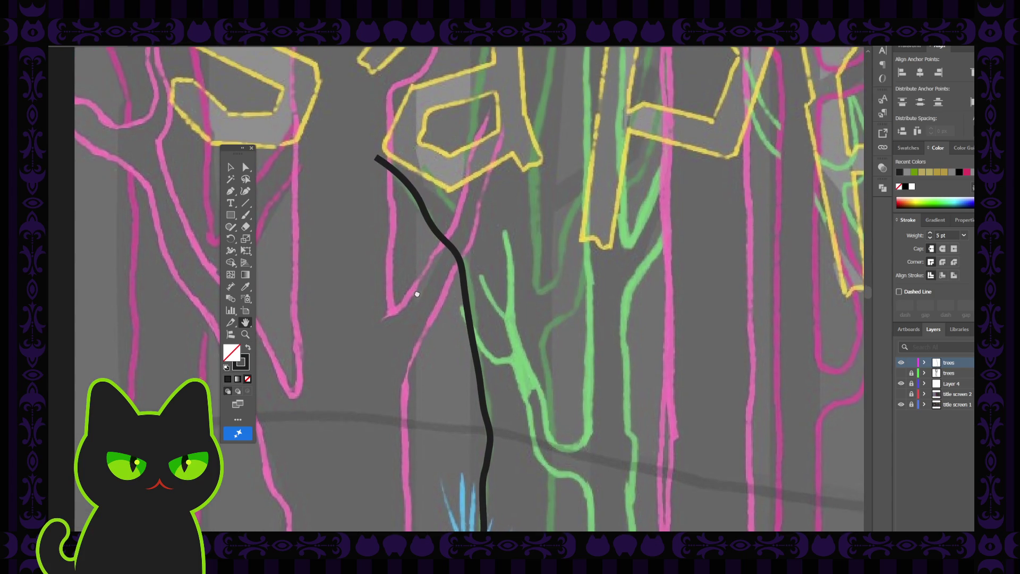
Step: Nudge a segment of the first black trunk line slightly left with Direct Selection
drag(379, 328, 391, 191)
mouse_move(396, 264)
mouse_down()
mouse_move(382, 245)
mouse_move(359, 278)
mouse_up()
click(244, 167)
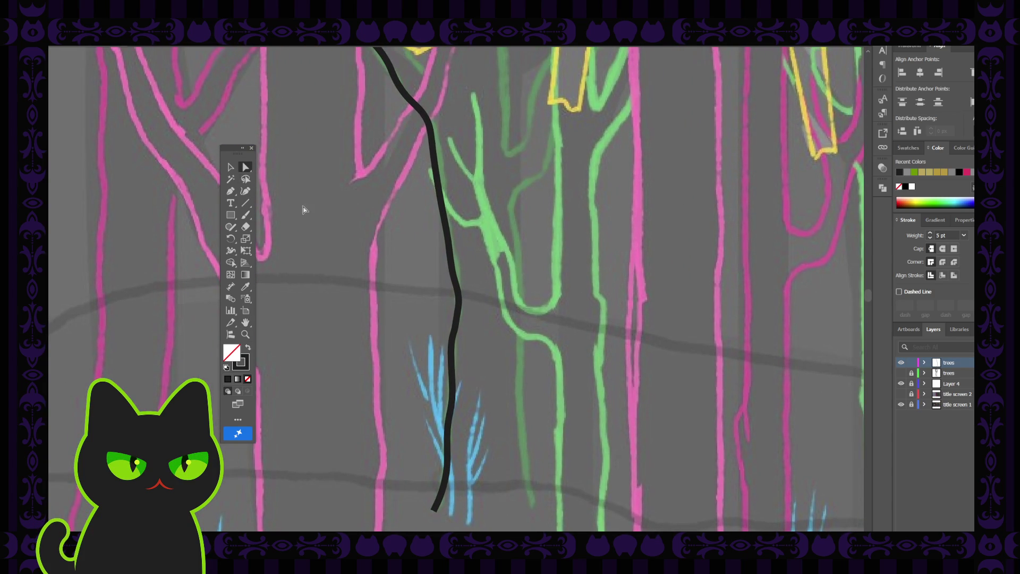
click(460, 313)
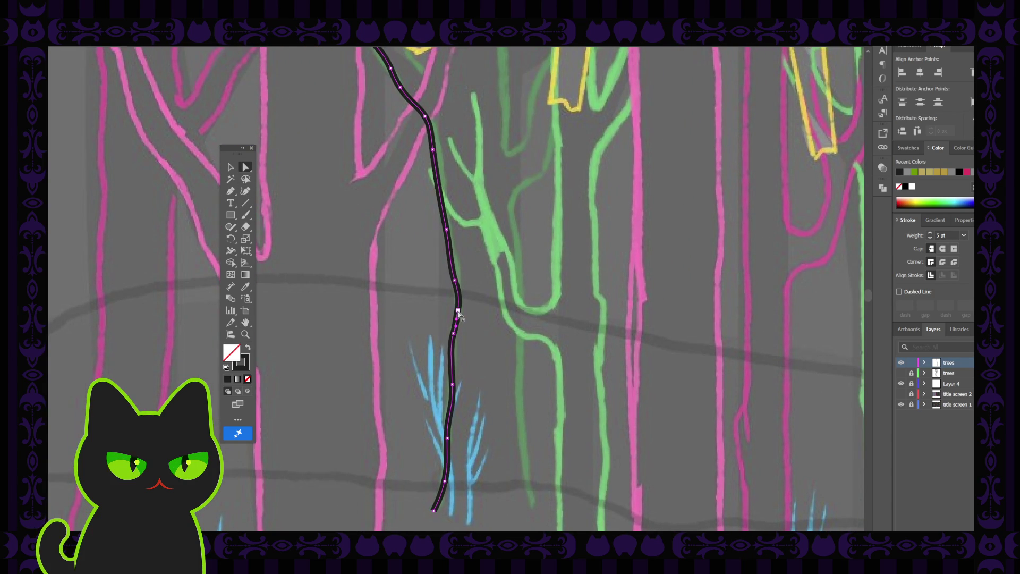
drag(460, 313, 457, 312)
click(422, 285)
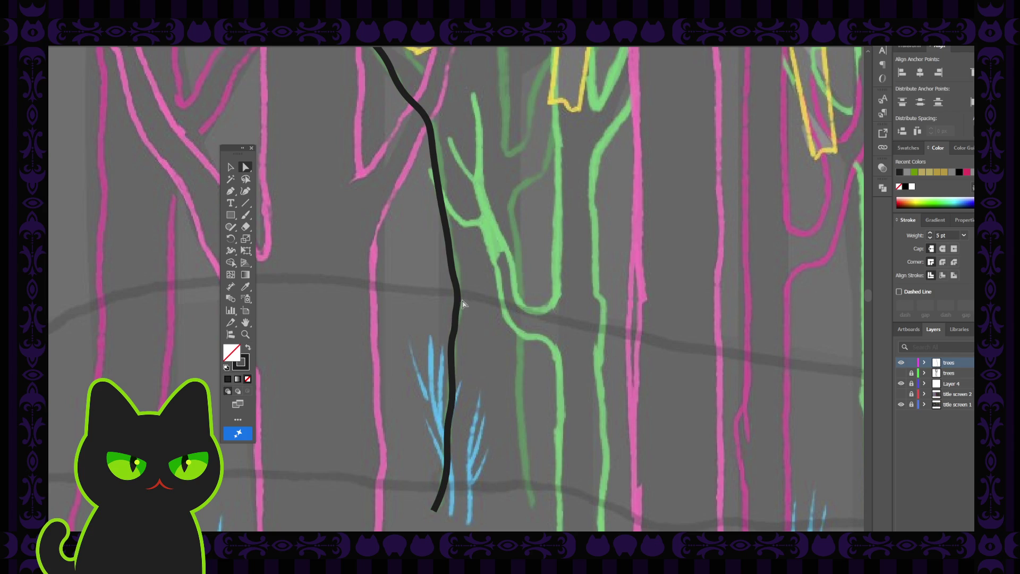
Step: Adjust the trunk's middle and lower anchors so the kink becomes a smooth curve
scroll(457, 326, up, 3)
scroll(460, 326, up, 5)
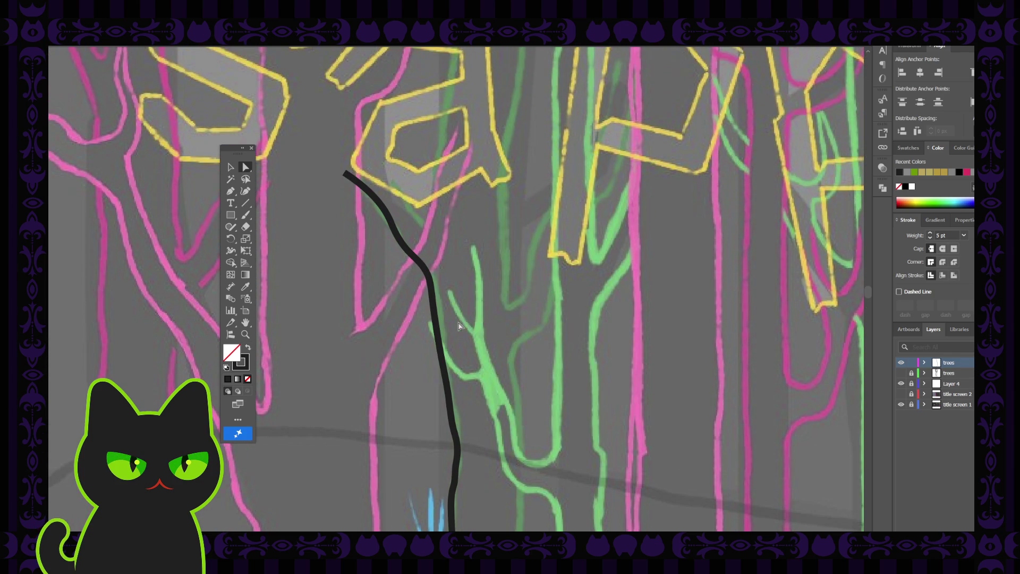
click(379, 220)
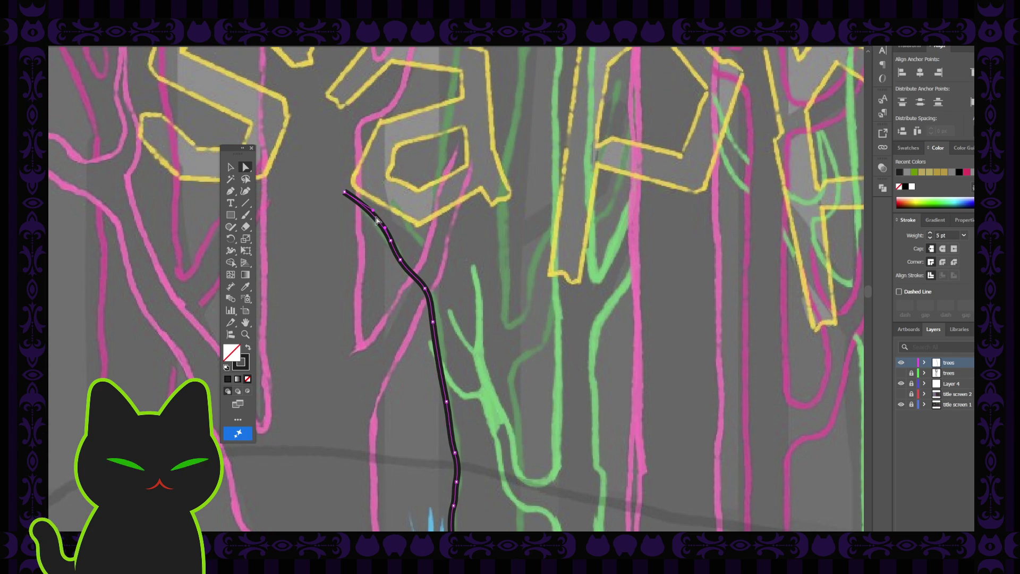
click(400, 259)
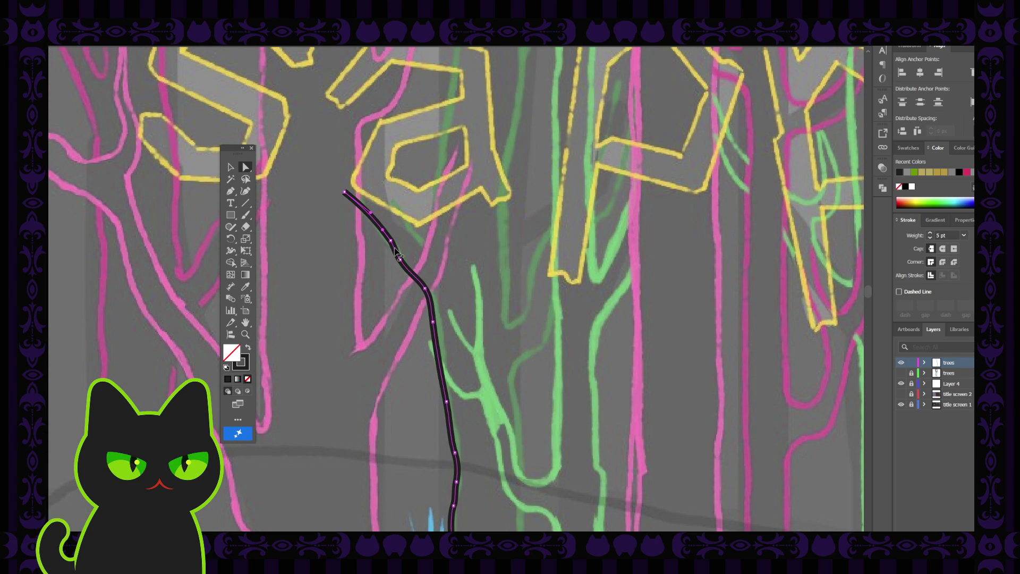
click(401, 263)
click(403, 264)
click(425, 290)
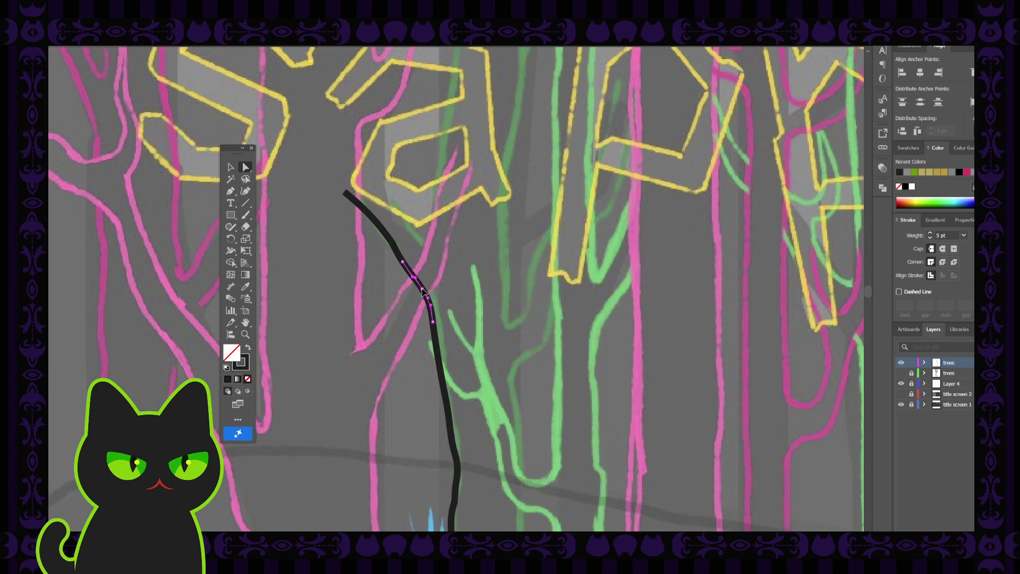
click(433, 322)
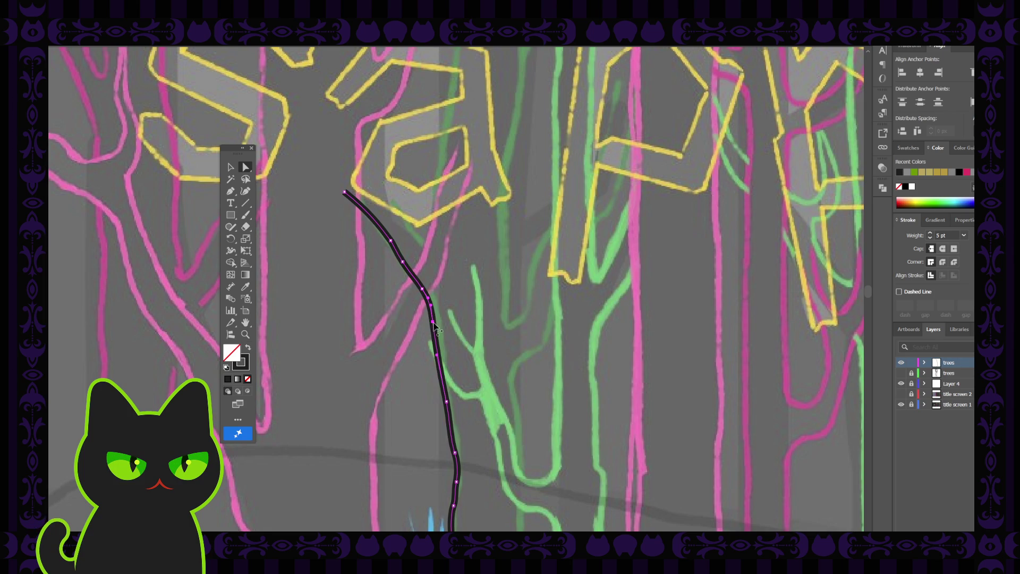
click(433, 325)
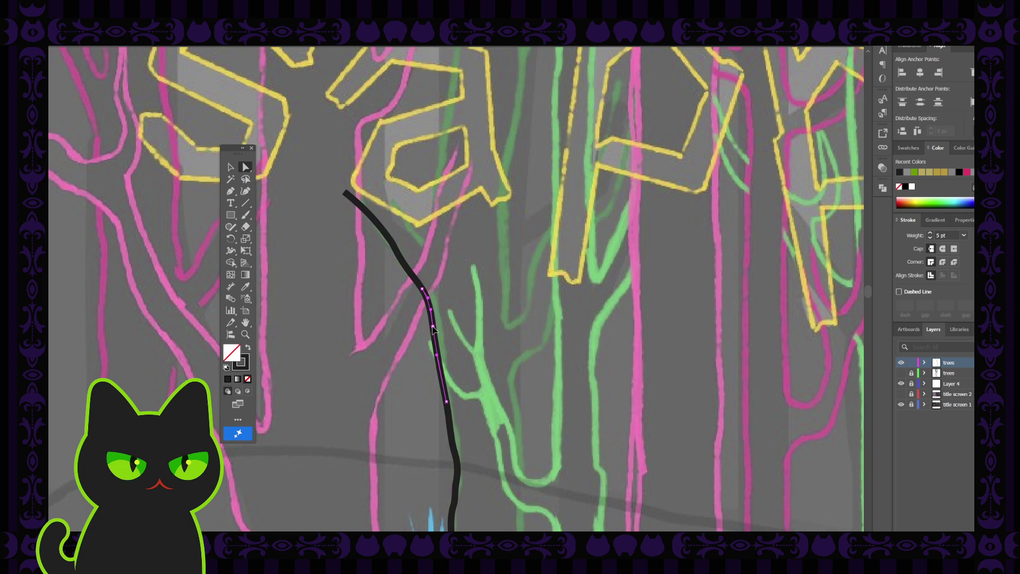
click(453, 322)
scroll(452, 322, down, 3)
scroll(453, 322, up, 2)
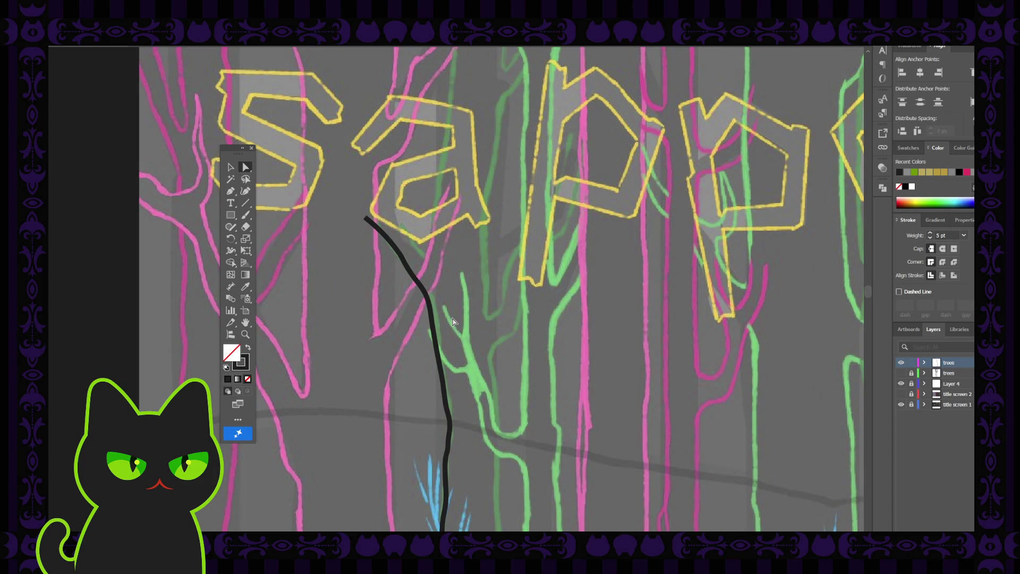
scroll(437, 352, down, 3)
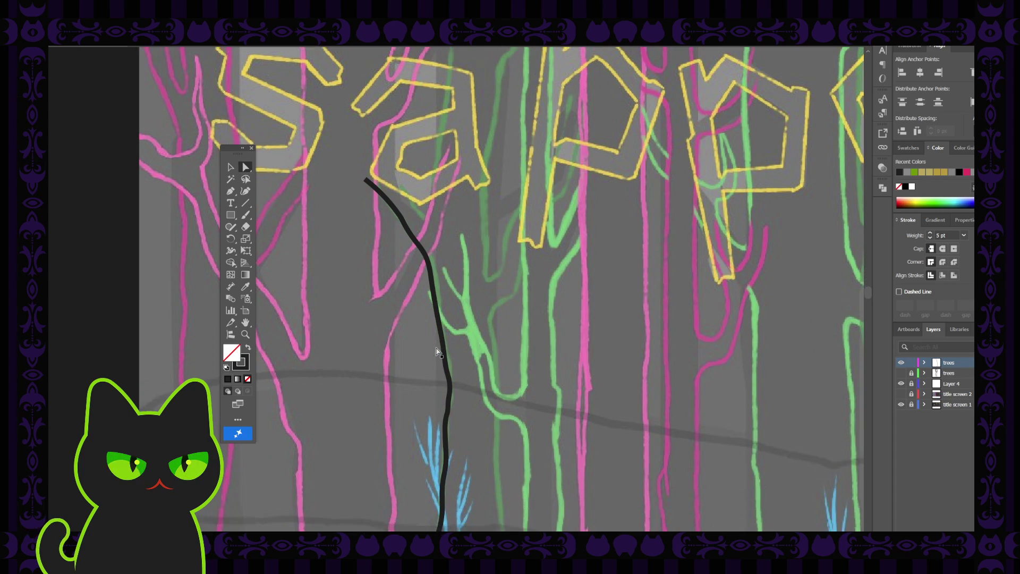
scroll(437, 352, down, 1)
click(245, 191)
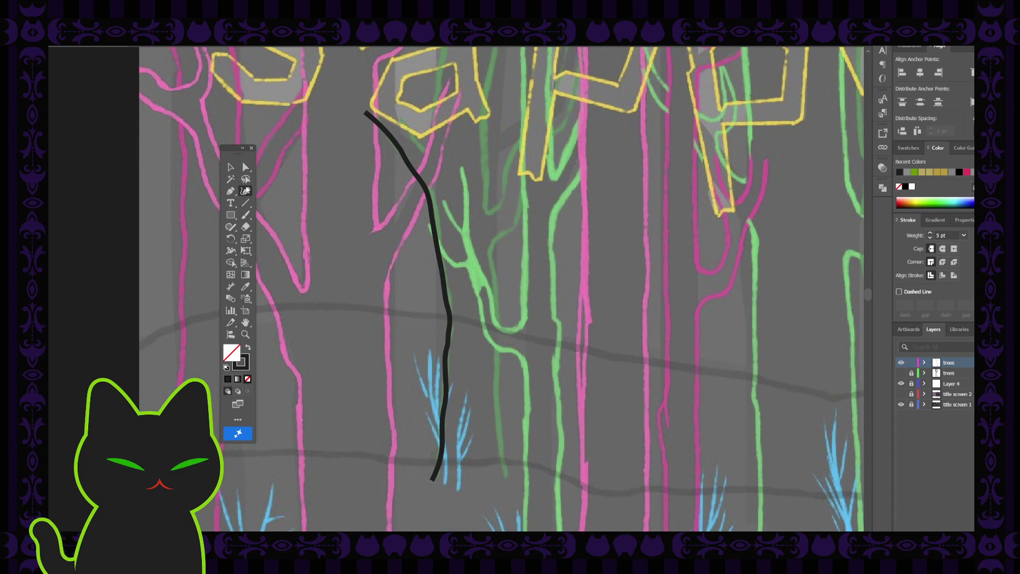
Step: Start a second black trunk at the green tree's base, placing Curvature points upward
click(505, 472)
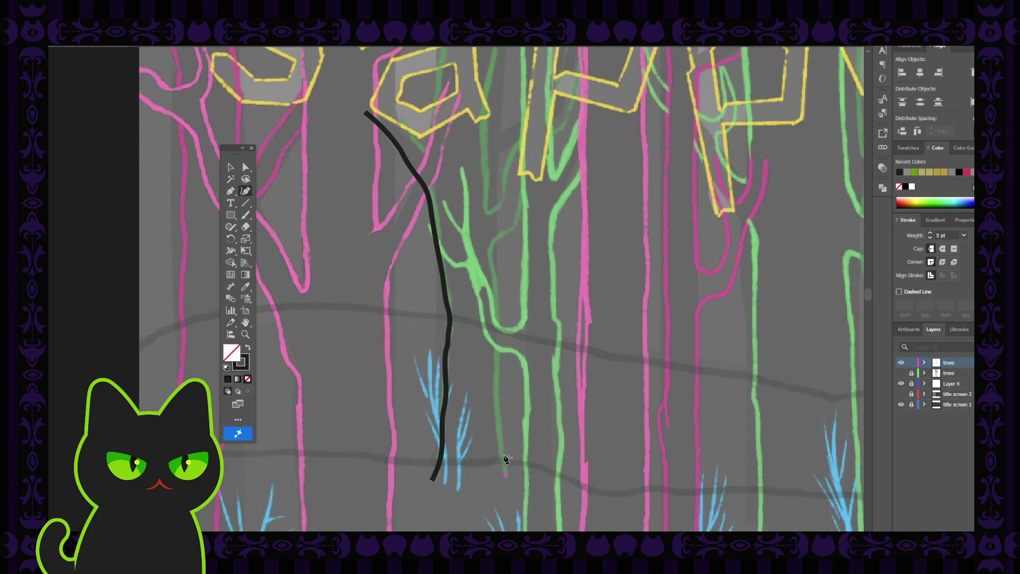
click(502, 455)
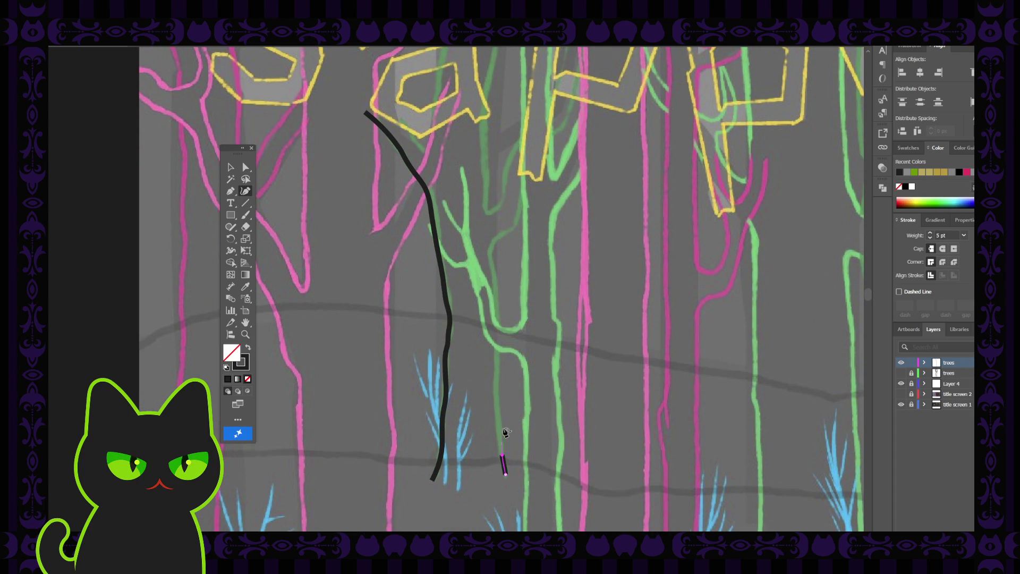
click(496, 403)
click(497, 367)
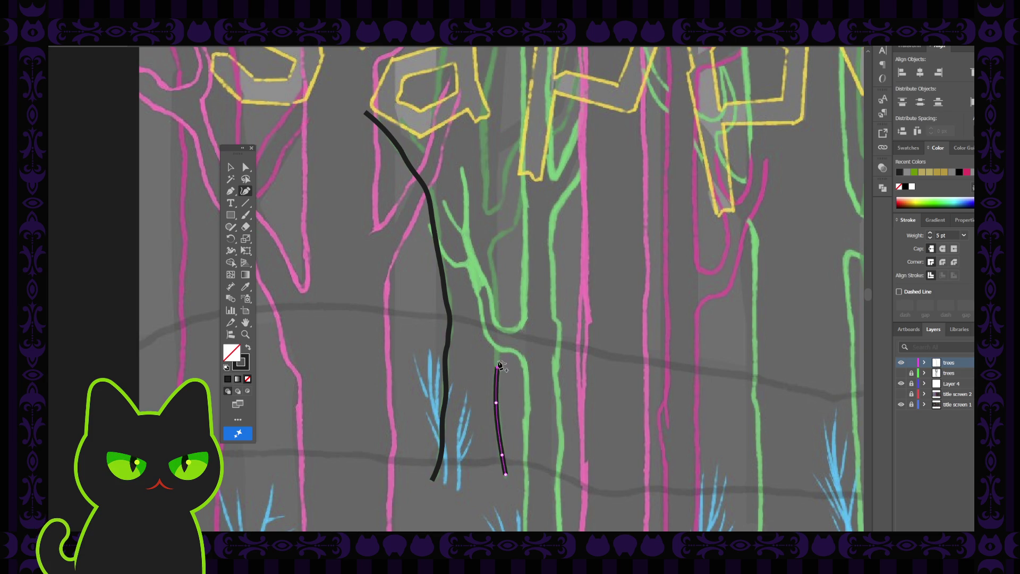
click(498, 336)
click(497, 312)
click(495, 284)
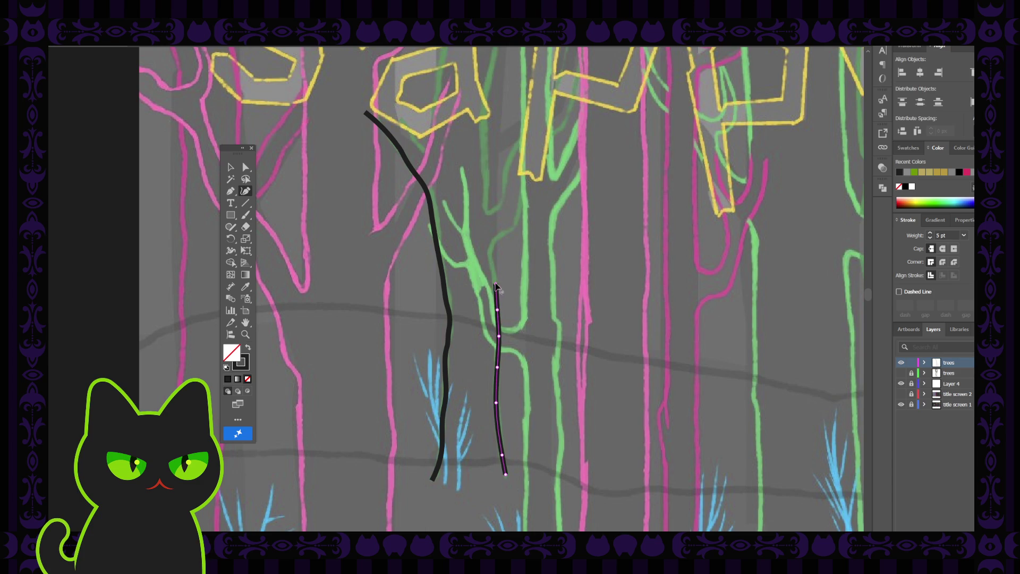
scroll(491, 259, up, 3)
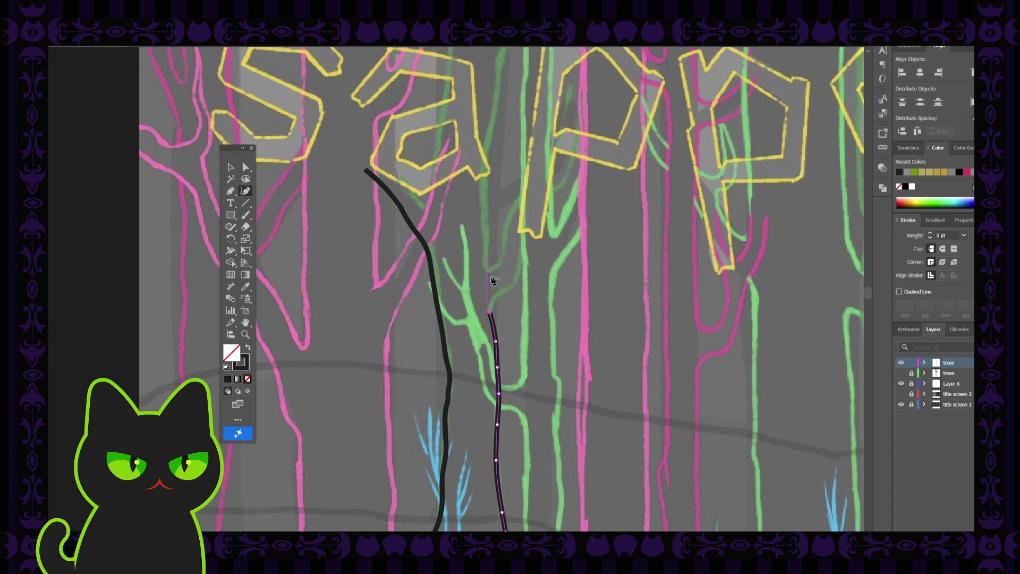
Step: Curve the second trunk up and right, ending it at the yellow letter's base
click(493, 319)
click(503, 310)
click(513, 303)
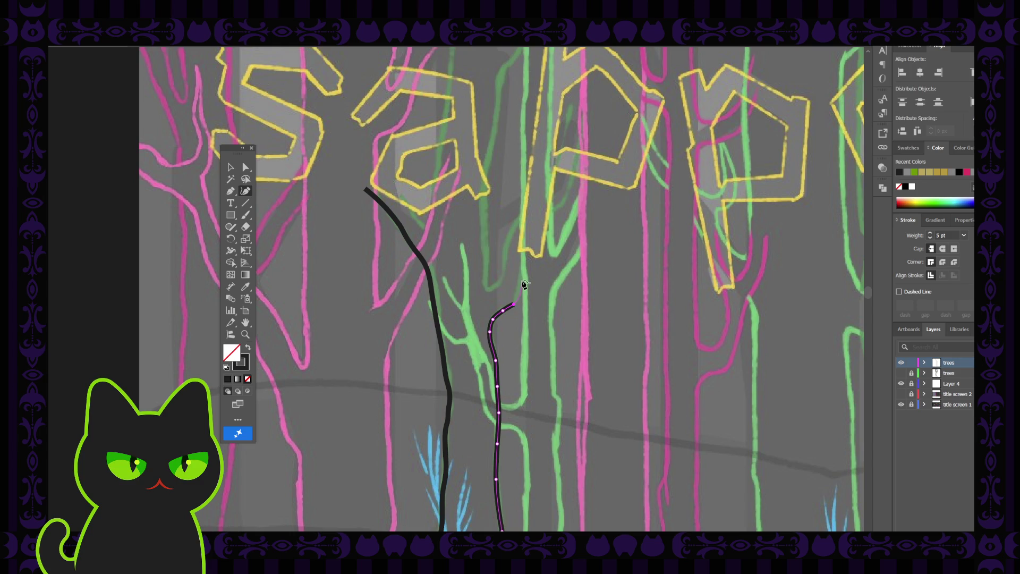
click(519, 291)
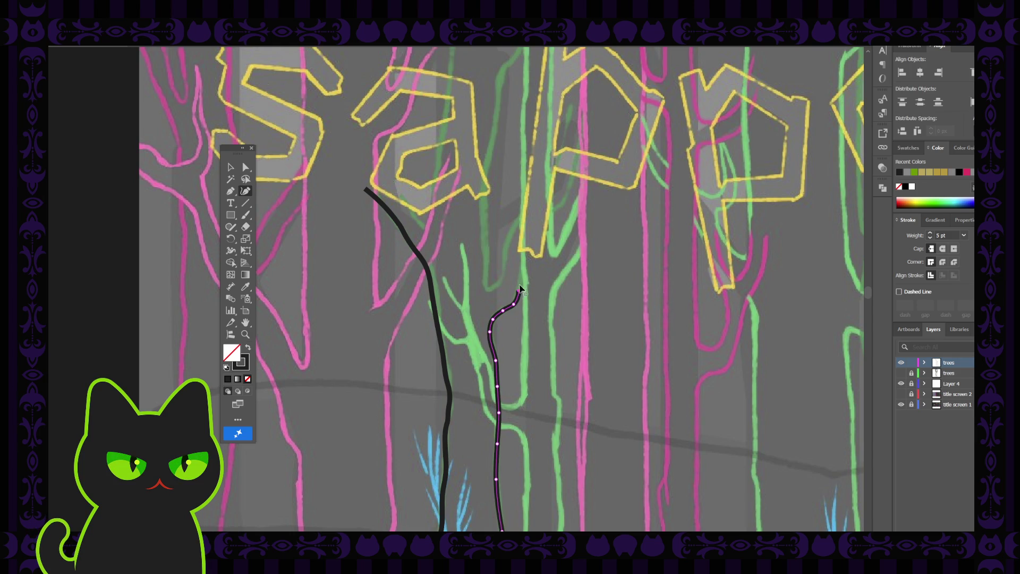
click(527, 254)
scroll(526, 271, up, 2)
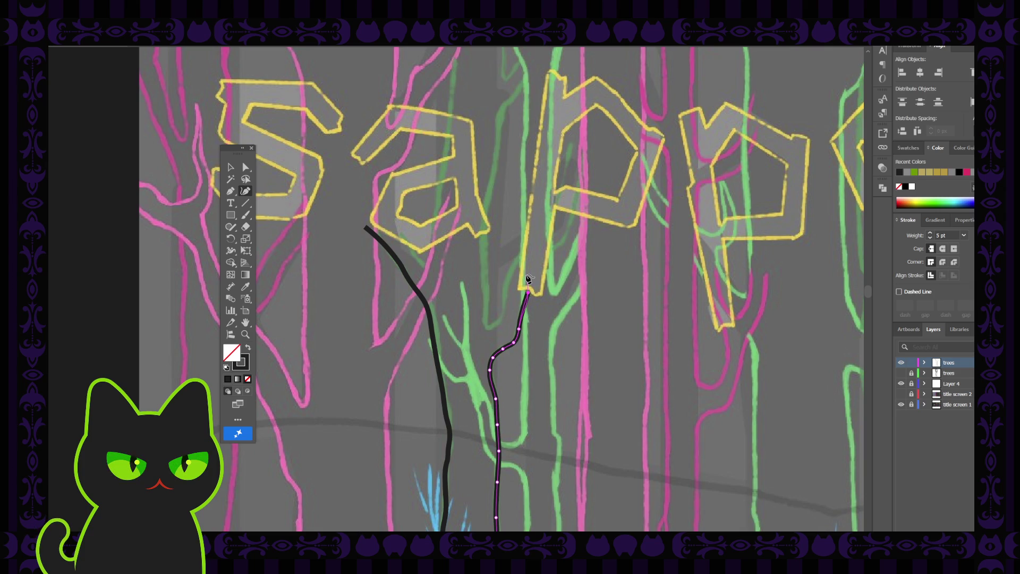
Step: Hide the title screen 1 layer, show title screen 2, and make trees active again
click(230, 168)
click(358, 183)
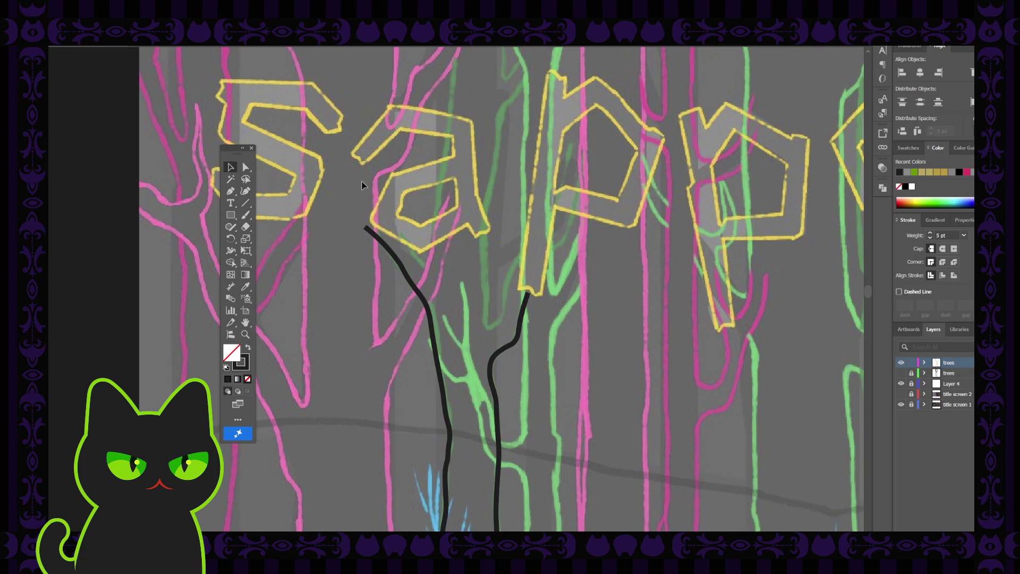
click(900, 405)
click(901, 394)
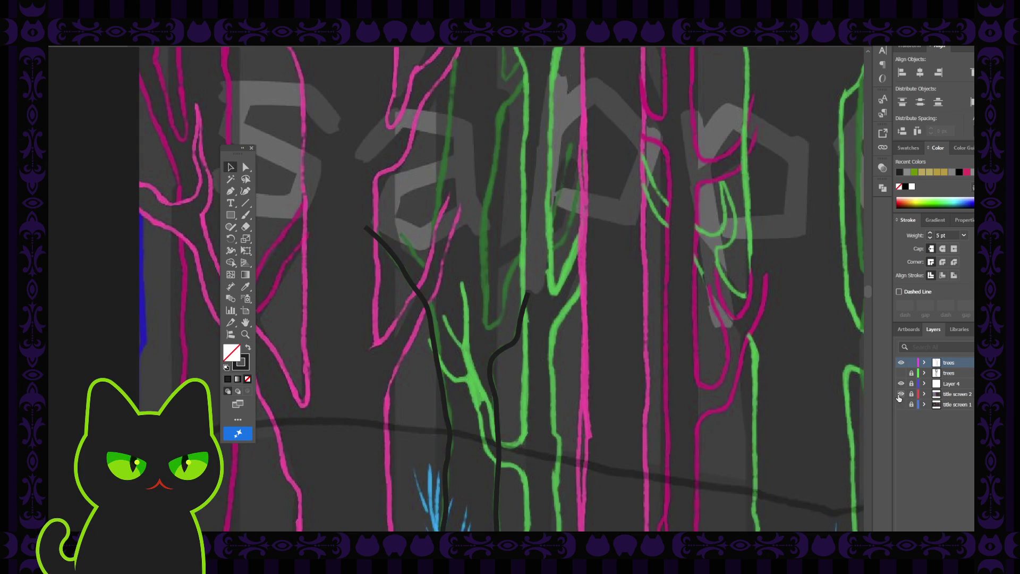
click(962, 396)
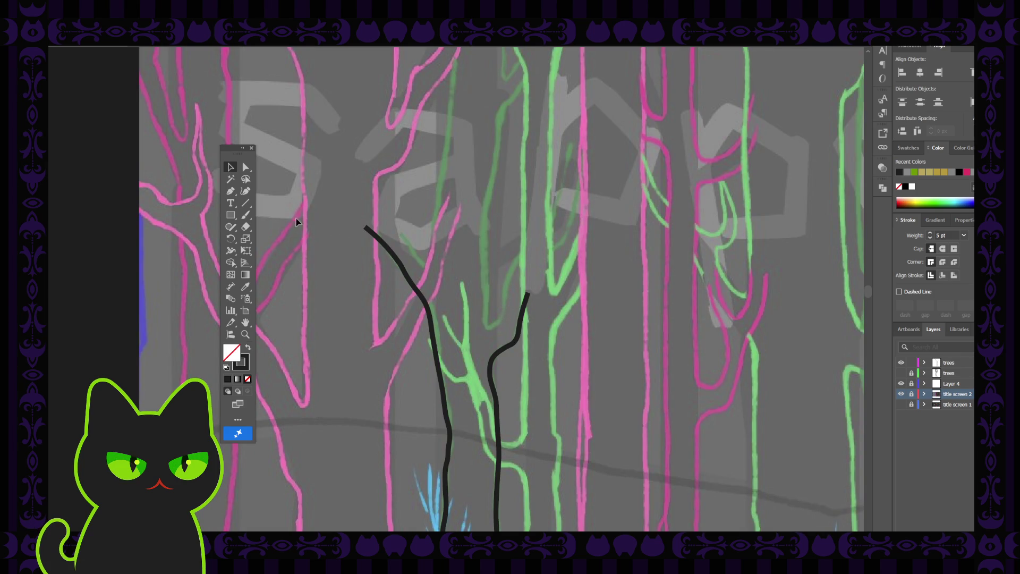
click(245, 191)
click(945, 363)
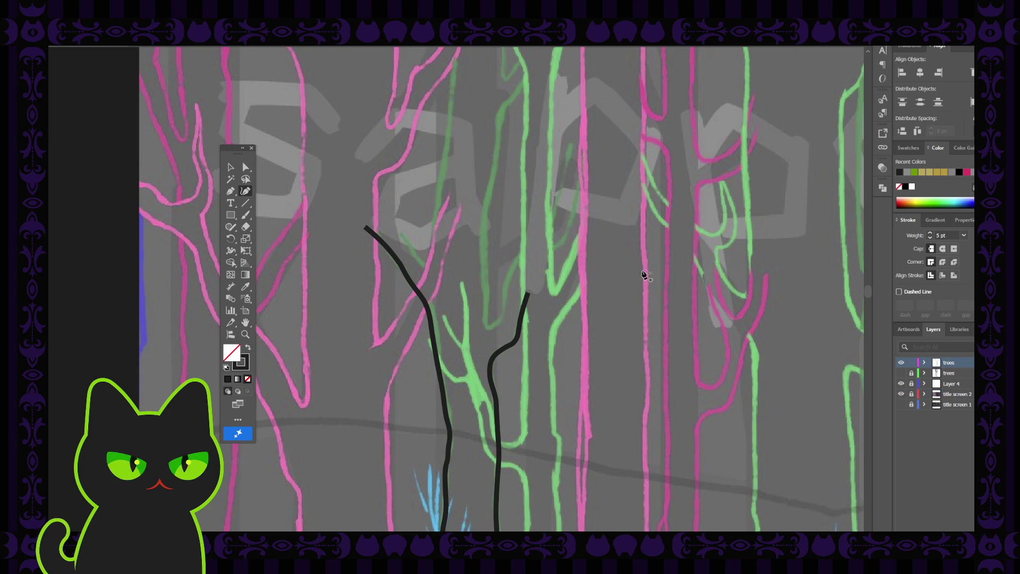
Step: Sketch a hooked branch with the Pencil and extend its lower end upward with the Pen
drag(551, 230, 535, 239)
mouse_move(516, 262)
mouse_down()
mouse_move(505, 317)
mouse_move(483, 317)
mouse_up()
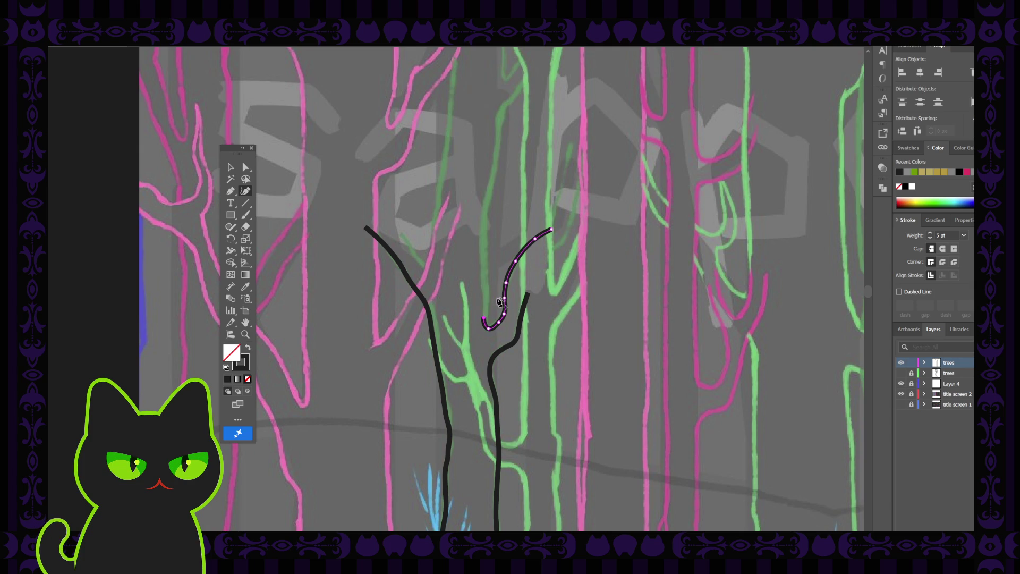
click(230, 191)
click(484, 317)
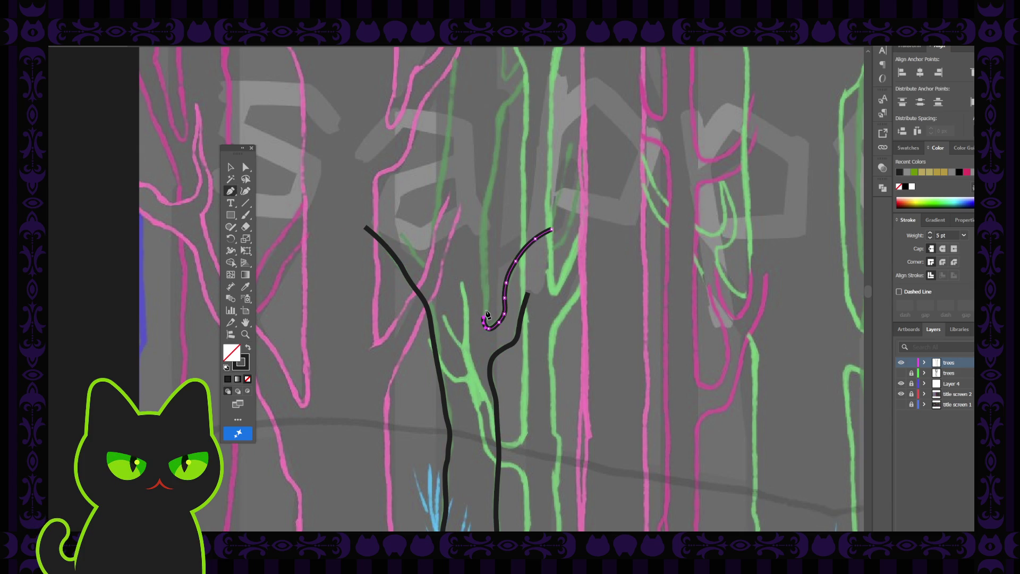
drag(489, 296, 487, 289)
click(484, 268)
scroll(486, 255, up, 3)
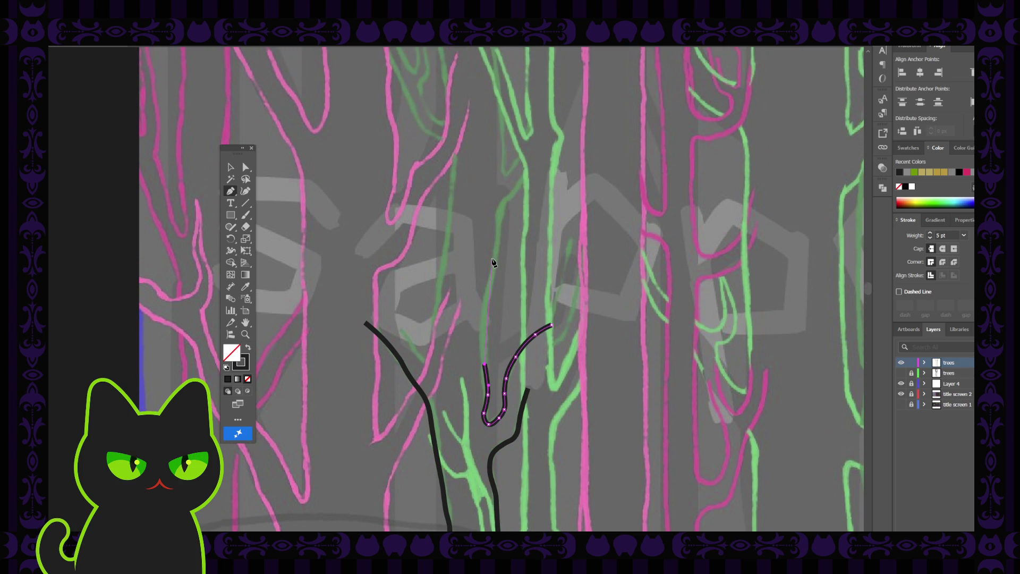
Step: Extend the branch's left arm with Pen points high up the green tree toward the lettering
click(484, 343)
click(482, 325)
click(487, 297)
click(496, 253)
scroll(500, 248, up, 1)
scroll(500, 248, up, 2)
click(499, 241)
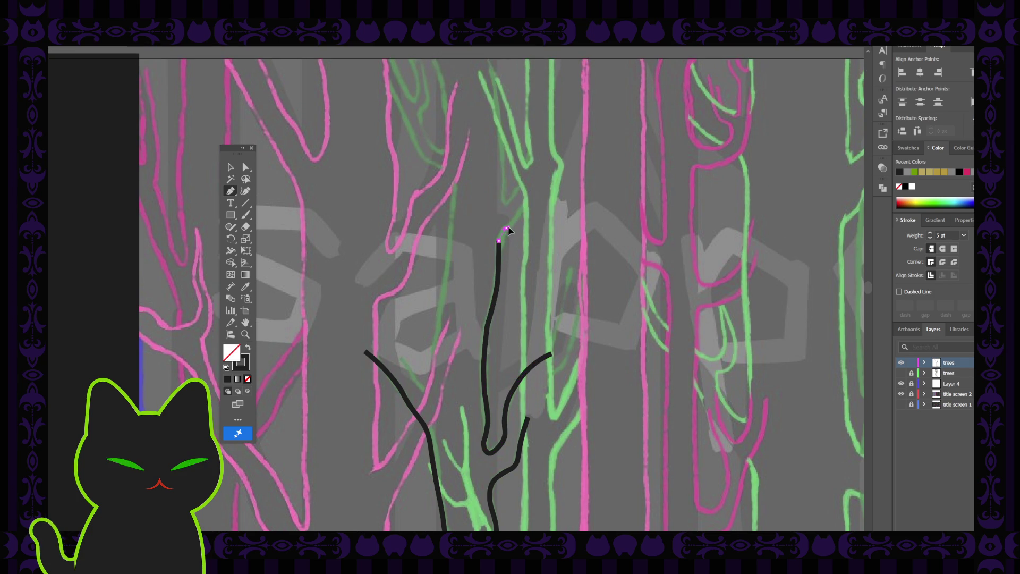
click(503, 229)
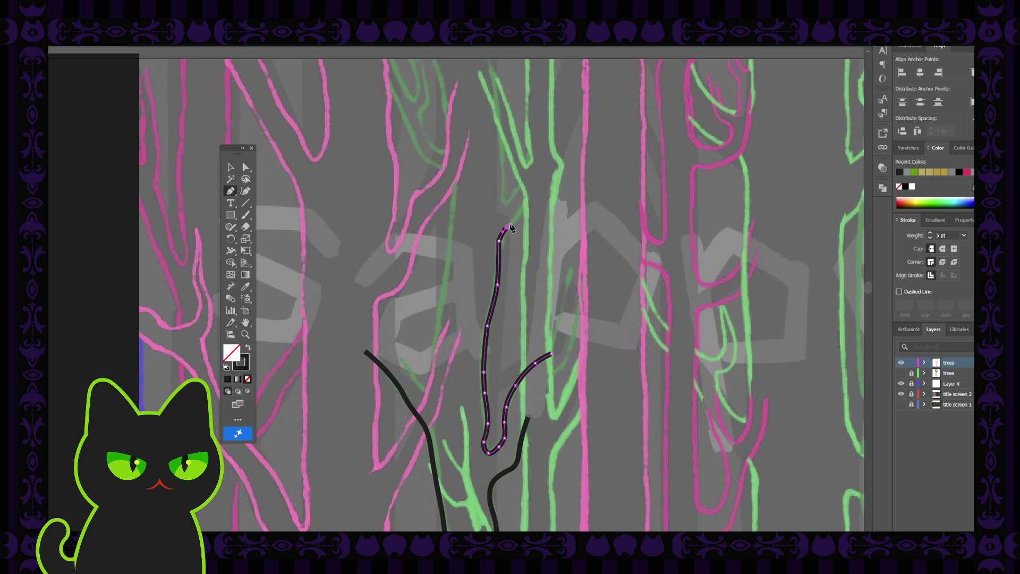
click(531, 205)
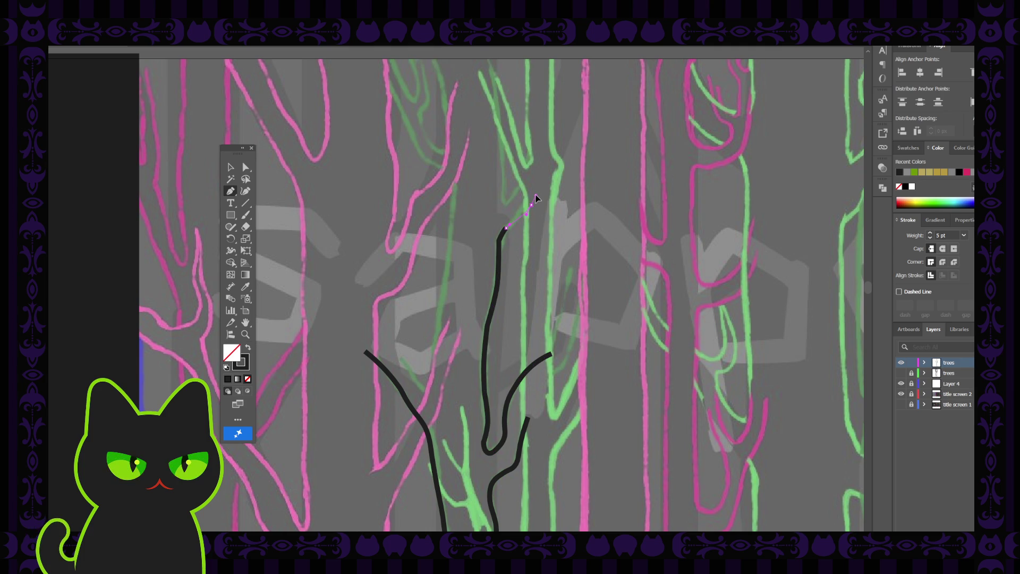
click(536, 198)
Step: Remove the unwanted extra extension at the top of the branch
click(245, 166)
click(499, 240)
key(ctrl+z)
click(450, 245)
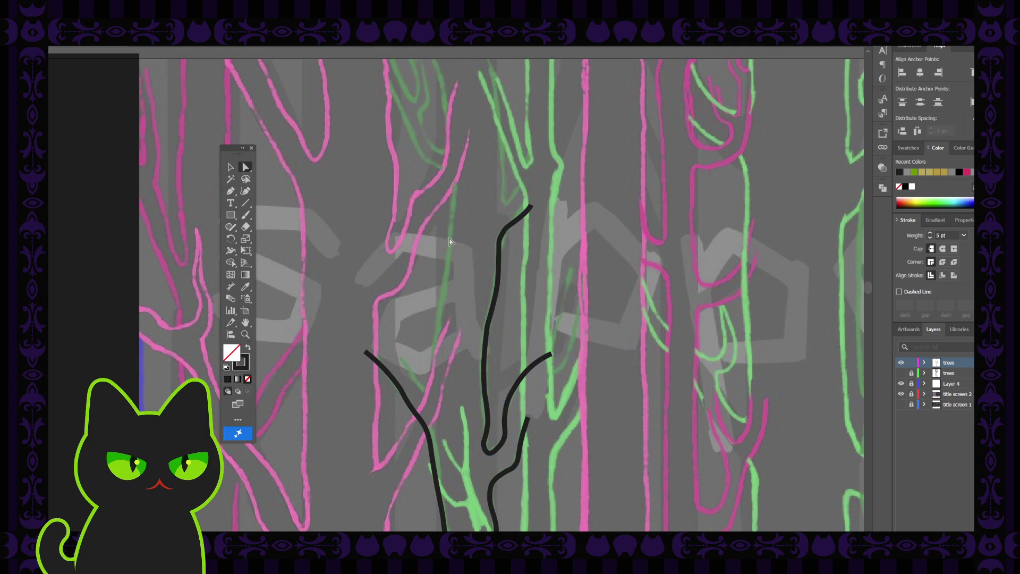
alt+scroll(448, 244, down, 1)
Step: Draw a short Pencil stroke above the branch tip on the central tree
alt+scroll(447, 244, up, 4)
key(space)
drag(532, 280, 467, 254)
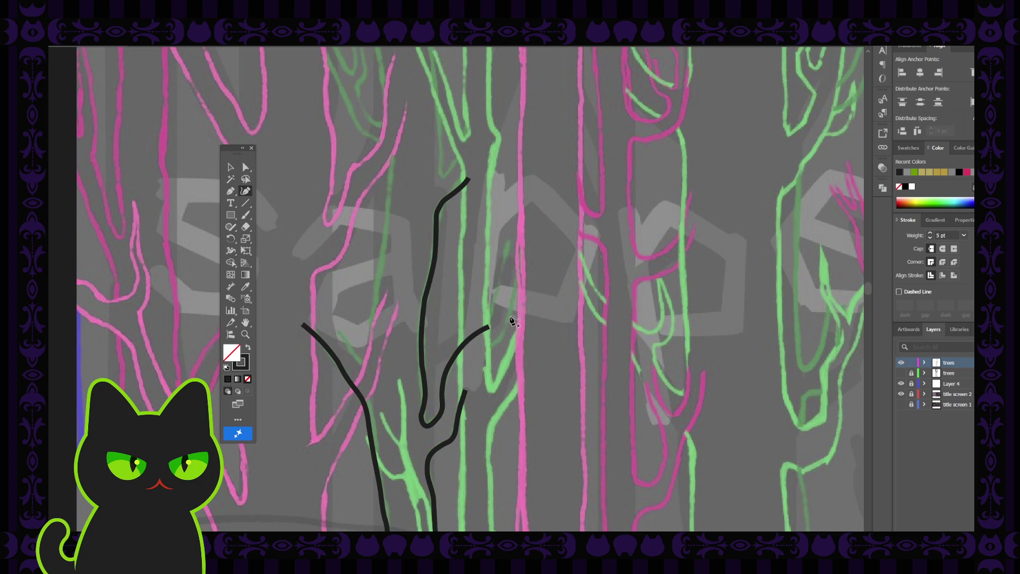
drag(509, 315, 502, 334)
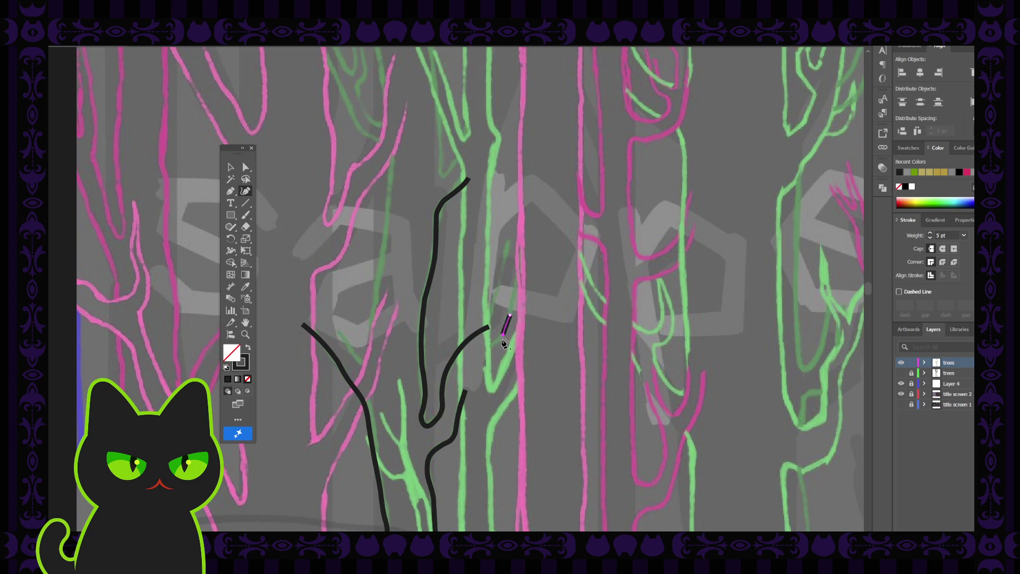
mouse_move(502, 336)
mouse_down()
mouse_move(469, 379)
mouse_move(471, 368)
mouse_move(469, 388)
mouse_move(229, 168)
mouse_up()
Step: Join the lower trunk stroke's end to the new branch stroke with the Pen
click(230, 190)
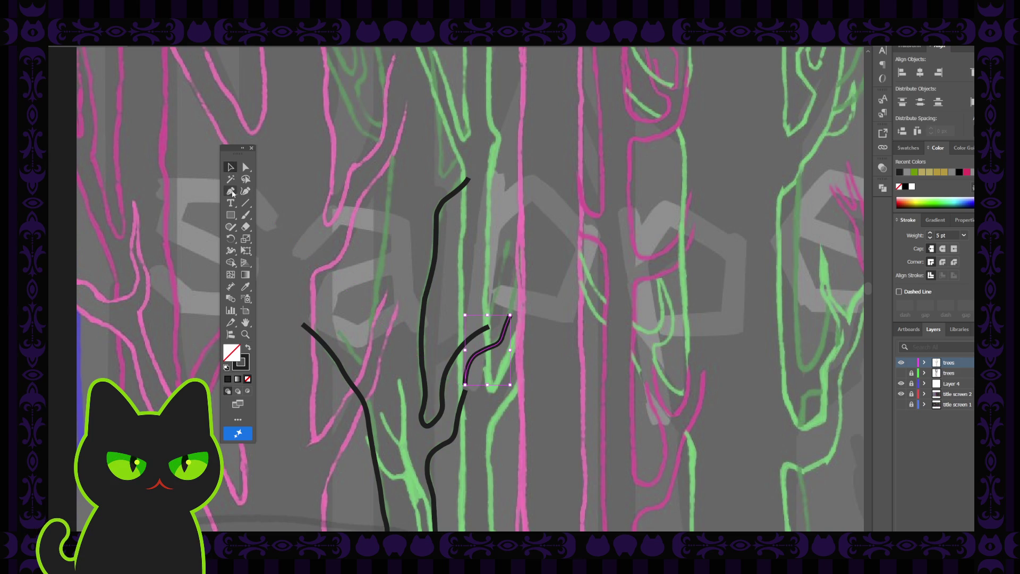
click(466, 386)
click(466, 389)
click(465, 391)
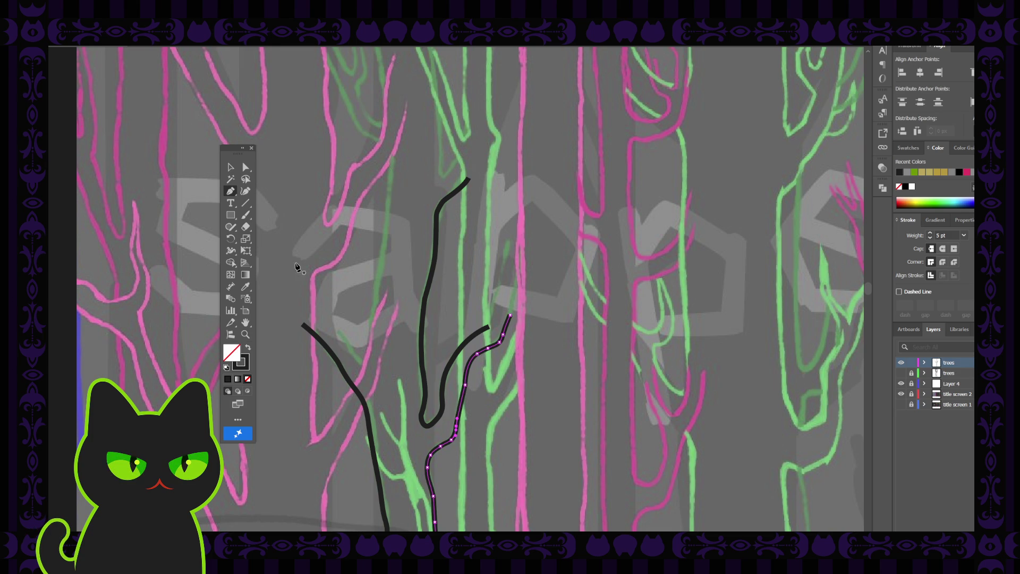
click(246, 167)
click(389, 309)
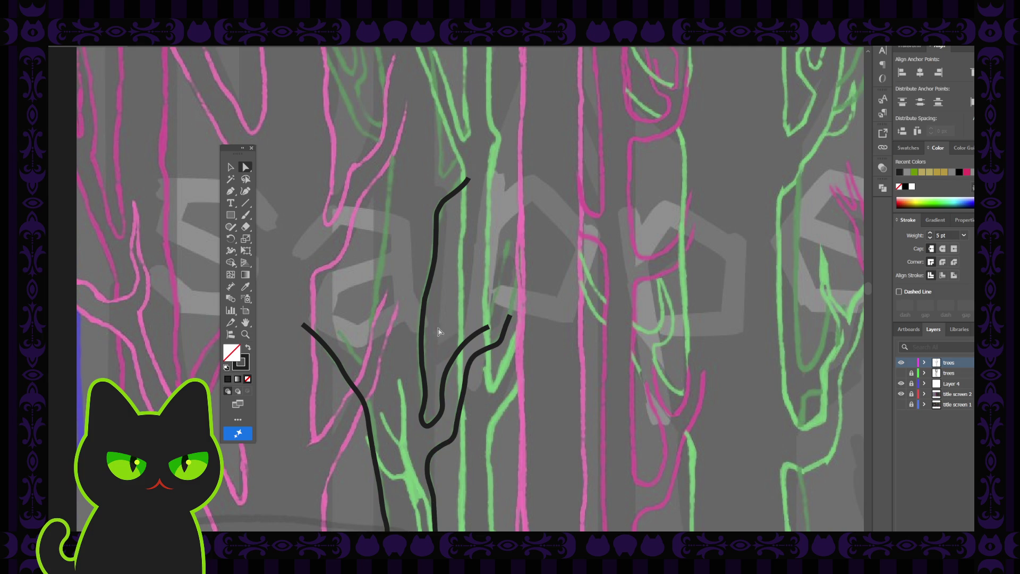
Step: Extend the right branch upward along the pink trunk to its top end point
key(p)
click(489, 328)
ctrl+click(492, 307)
click(493, 295)
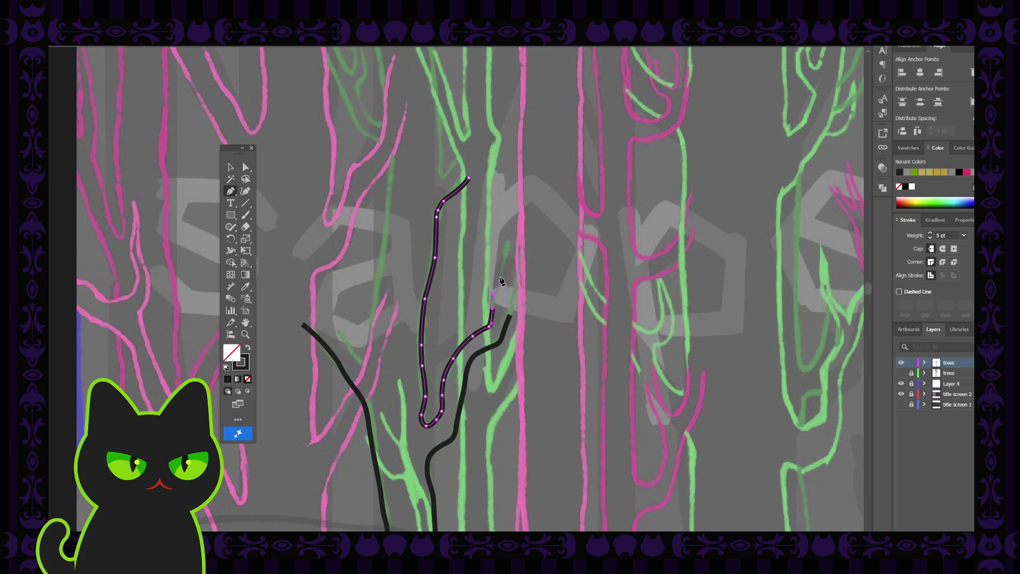
click(501, 268)
key(ctrl+z)
click(508, 242)
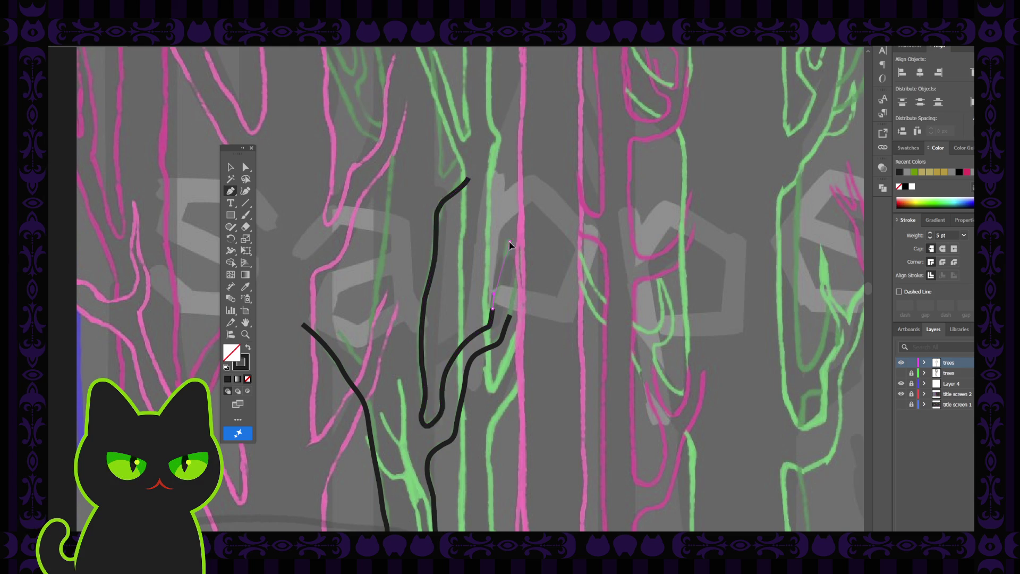
click(525, 220)
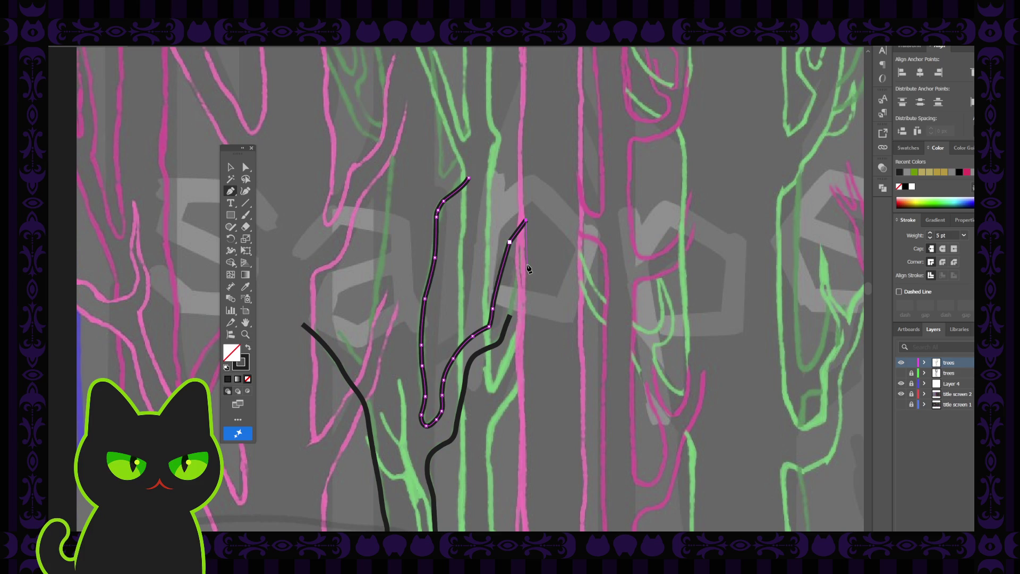
Step: Reshape the curve around the branch's upper bend point with Direct Selection
click(245, 167)
click(509, 242)
drag(535, 255, 547, 260)
click(484, 322)
click(550, 322)
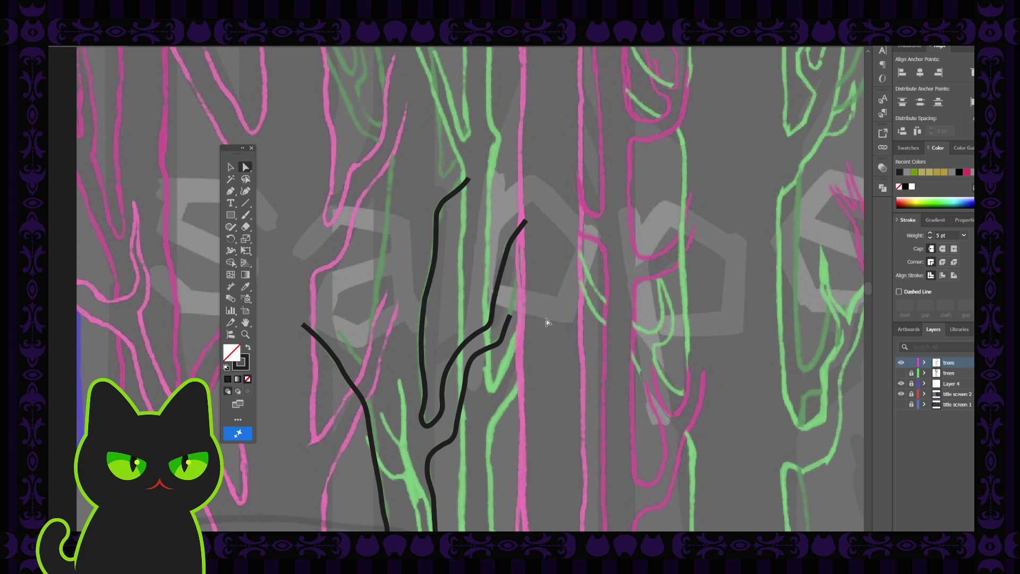
click(229, 194)
Step: Add Pen anchors up from the short right stub and join it to the tall branch's tip
click(509, 317)
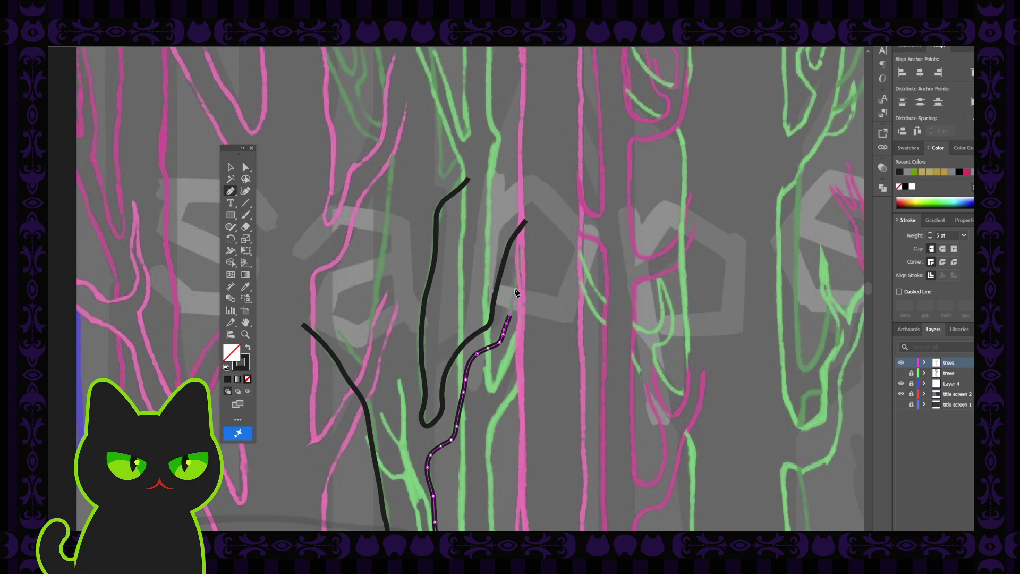
ctrl+click(514, 294)
click(518, 279)
click(528, 261)
click(530, 253)
click(525, 220)
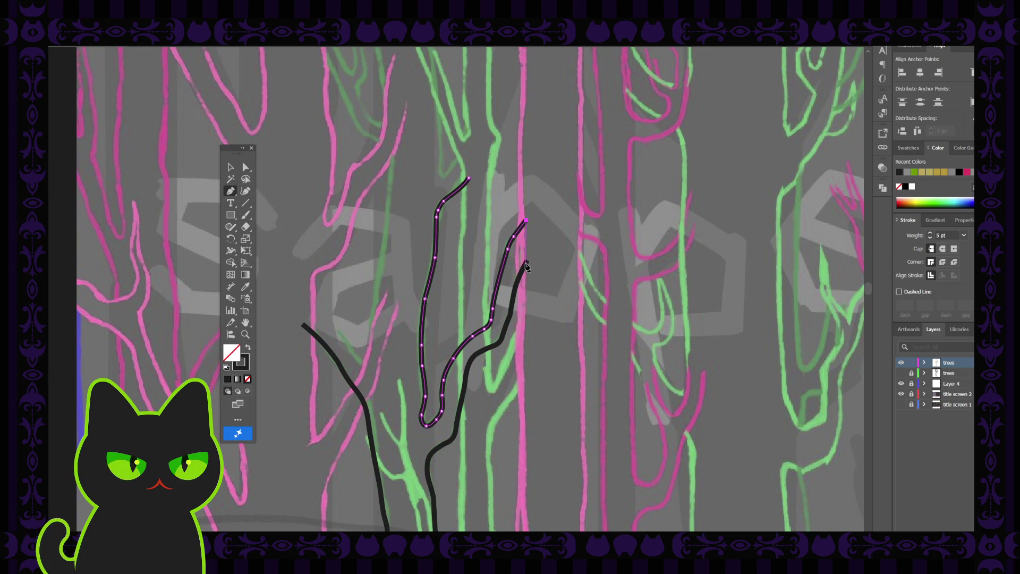
click(527, 261)
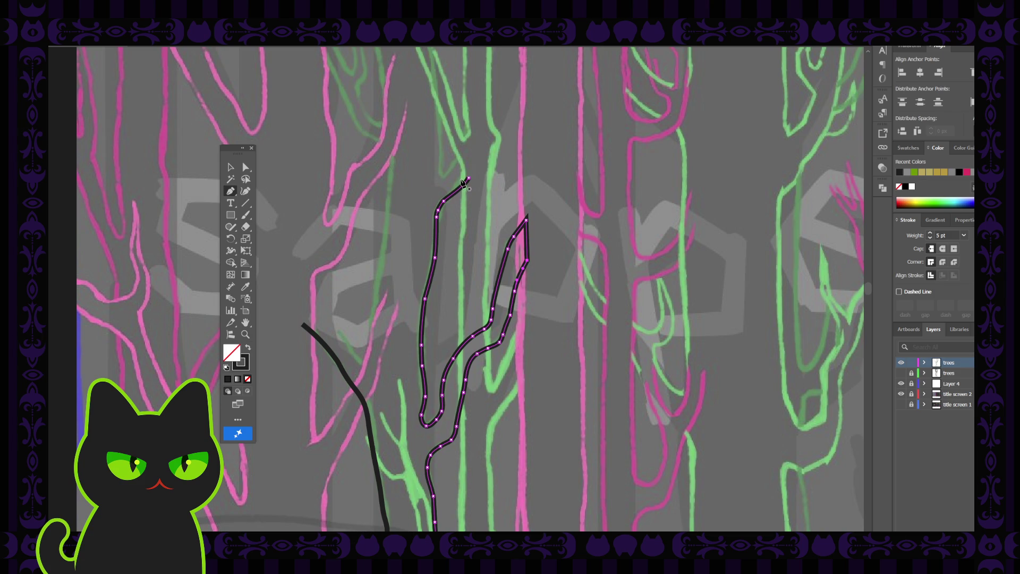
scroll(431, 243, up, 3)
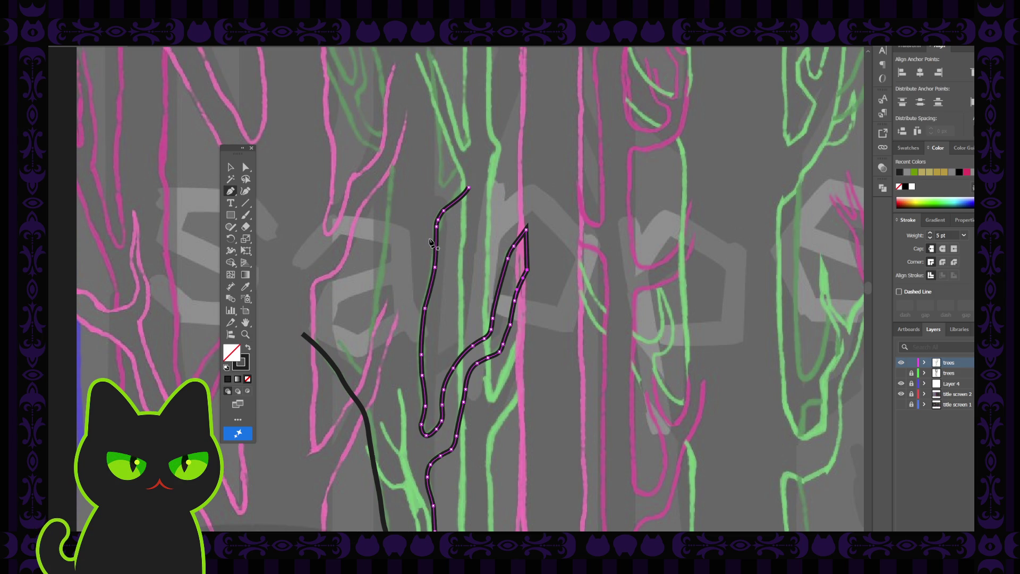
scroll(432, 243, down, 1)
scroll(404, 259, down, 3)
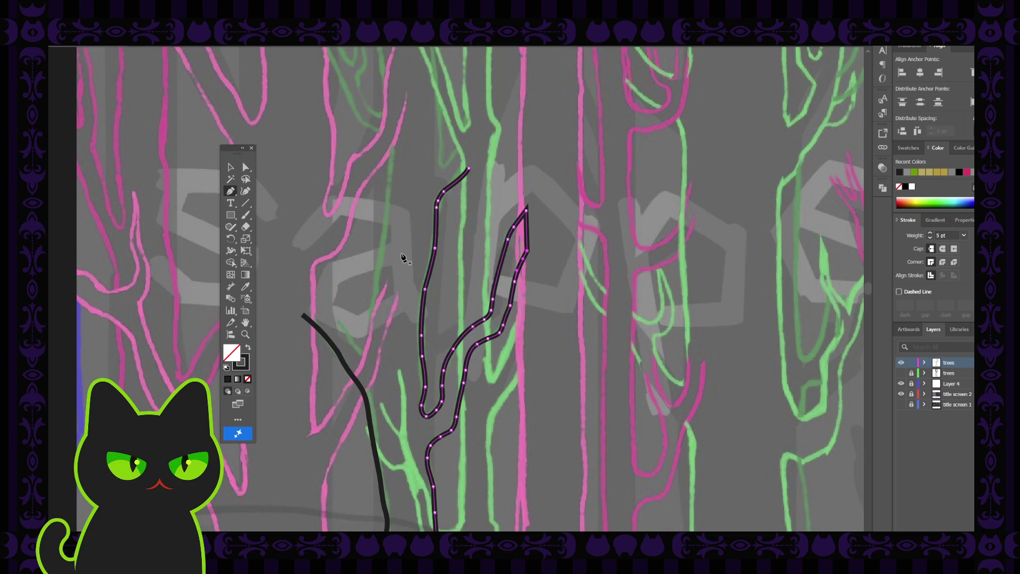
scroll(332, 280, up, 1)
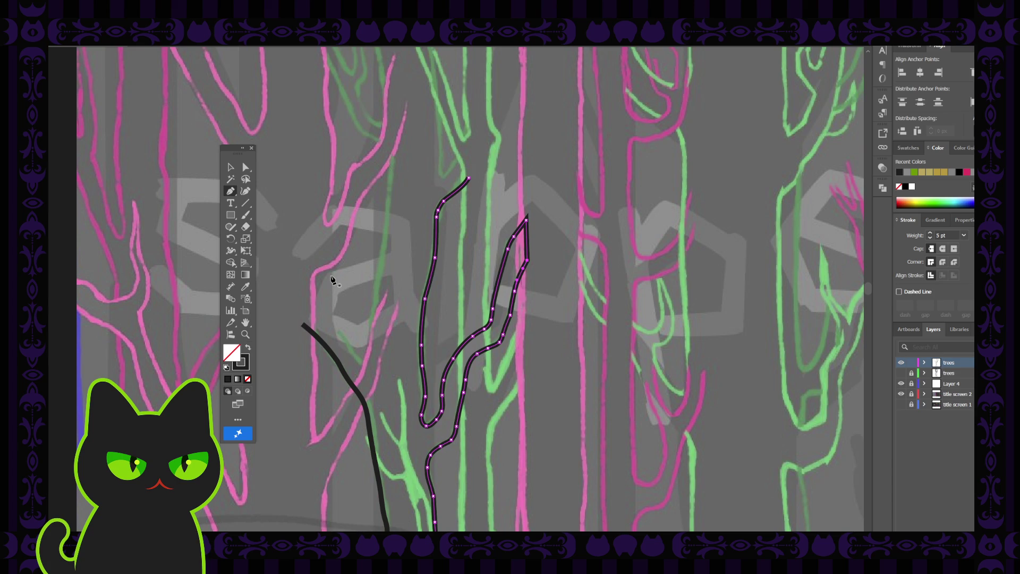
click(245, 192)
Step: Trace a tall branch with Curvature points from its top down to the left trunk
key(v)
click(277, 179)
click(246, 191)
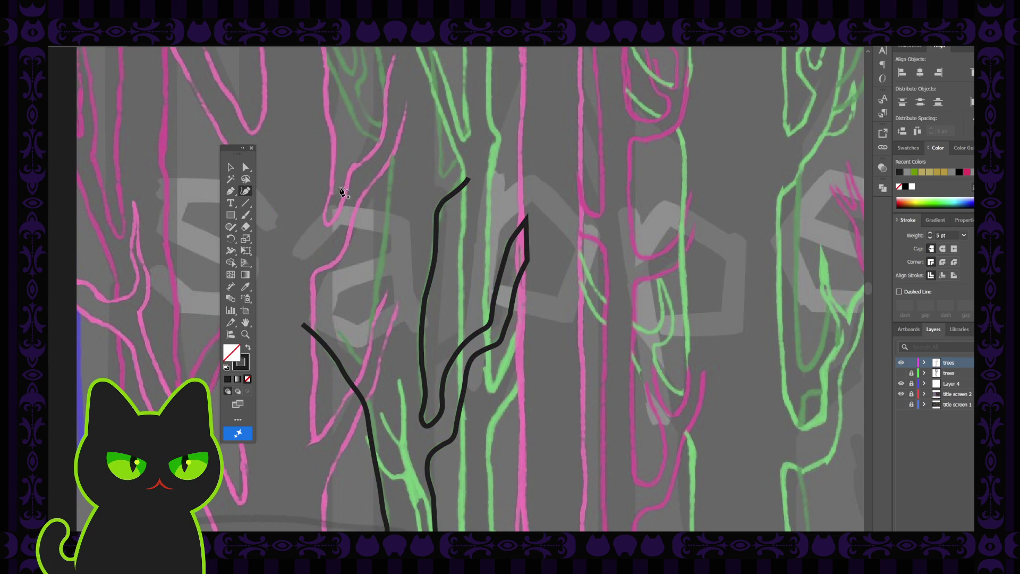
click(390, 149)
click(392, 174)
click(388, 202)
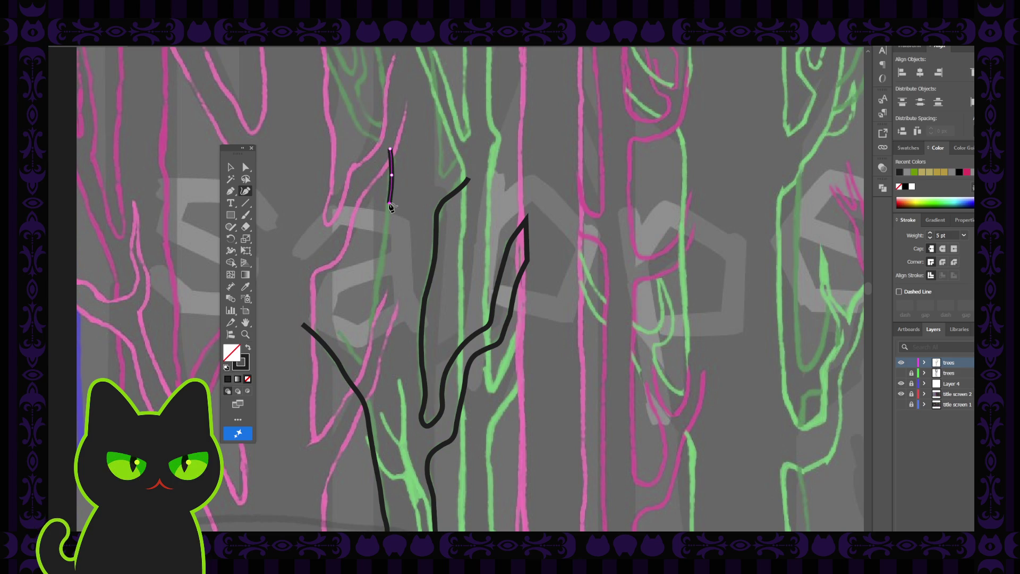
click(386, 237)
click(380, 271)
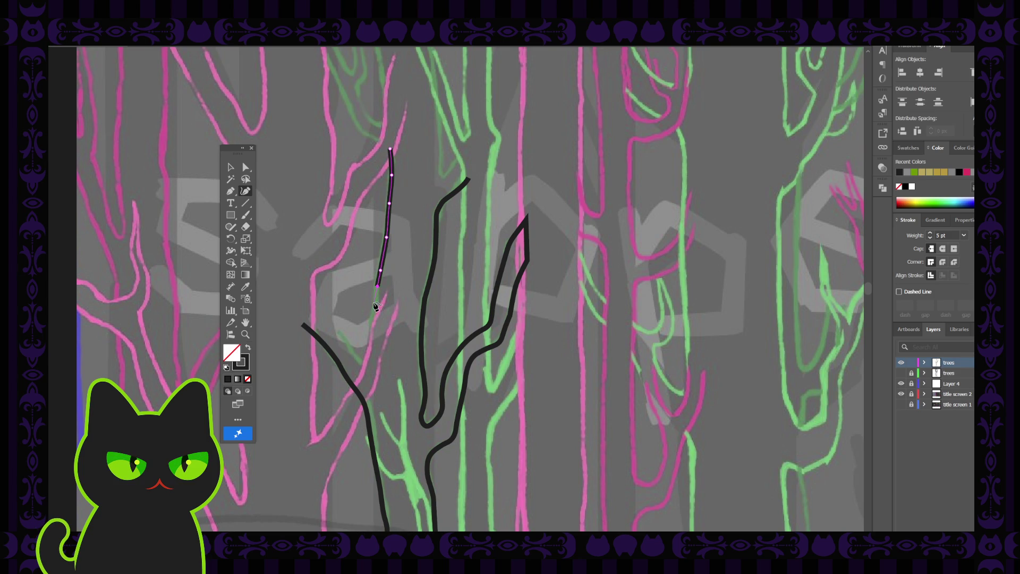
click(377, 286)
click(373, 317)
click(372, 364)
Step: Extend the branch end with the Pen and add a short twig angling up-left
click(232, 192)
click(373, 366)
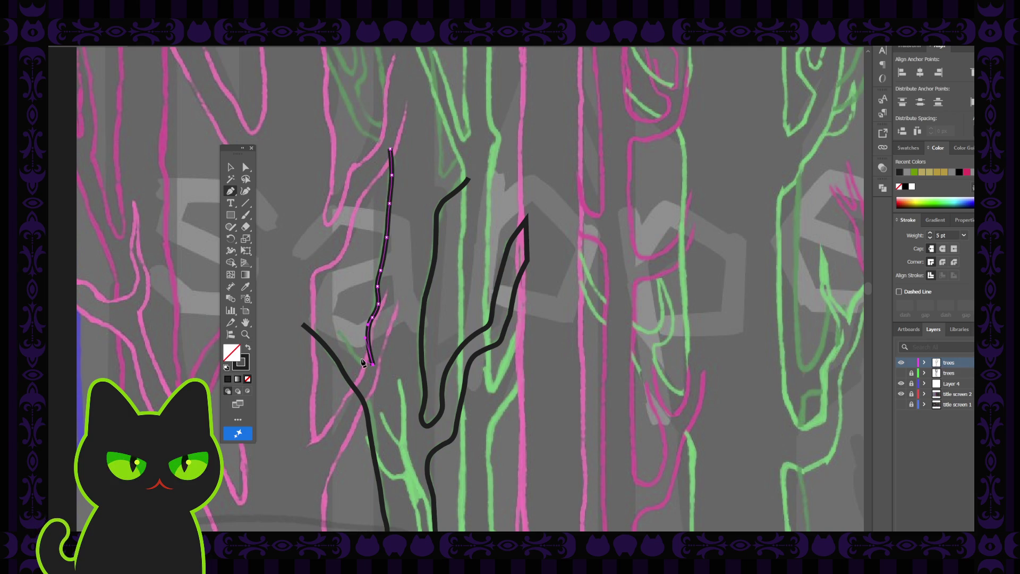
click(362, 359)
click(245, 193)
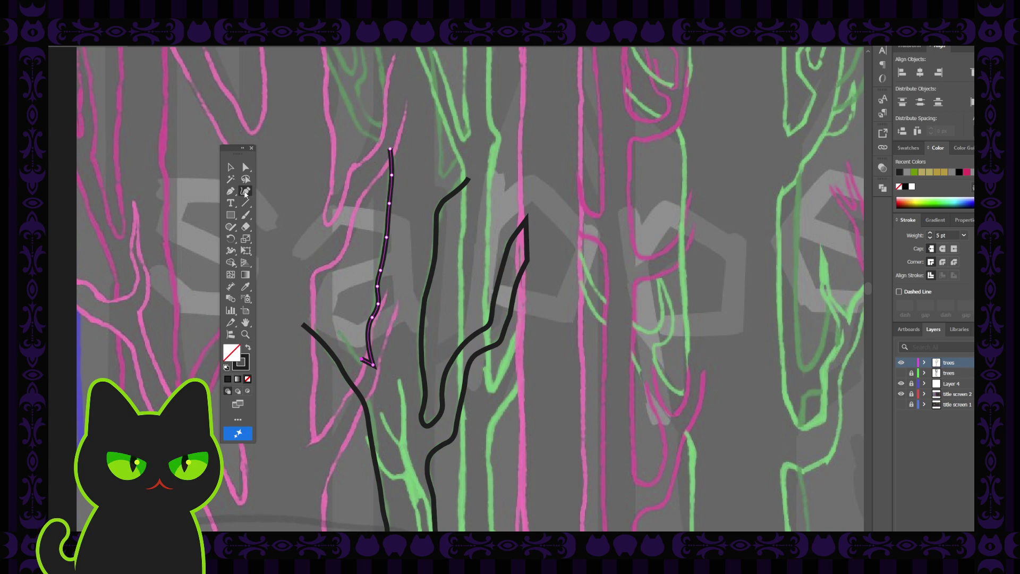
click(352, 349)
click(346, 337)
click(319, 316)
click(231, 166)
Step: Pull the twig's tip slightly further left, then zoom out to view the tree scene
click(245, 166)
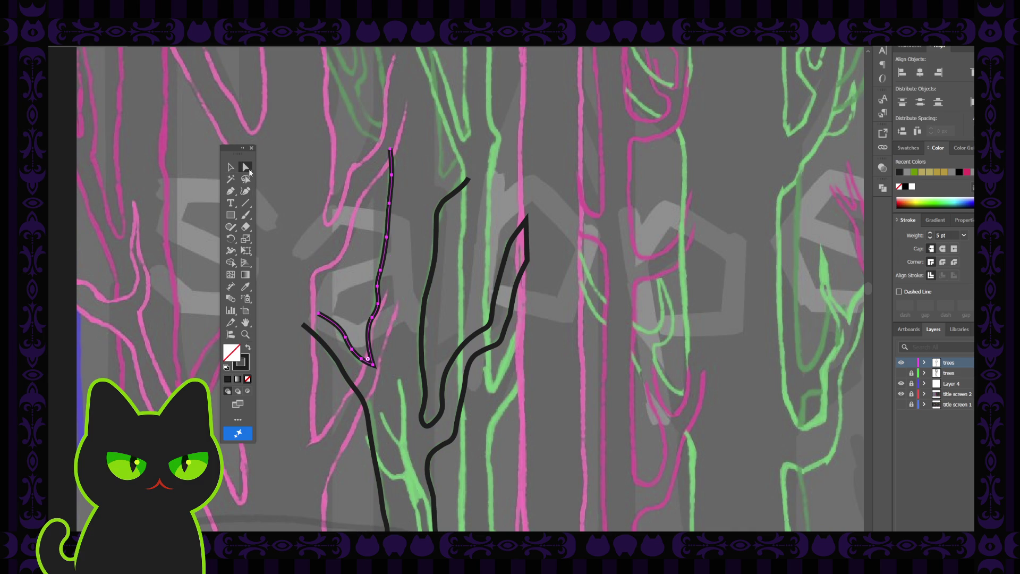
click(346, 339)
click(343, 338)
click(340, 336)
drag(319, 314, 312, 312)
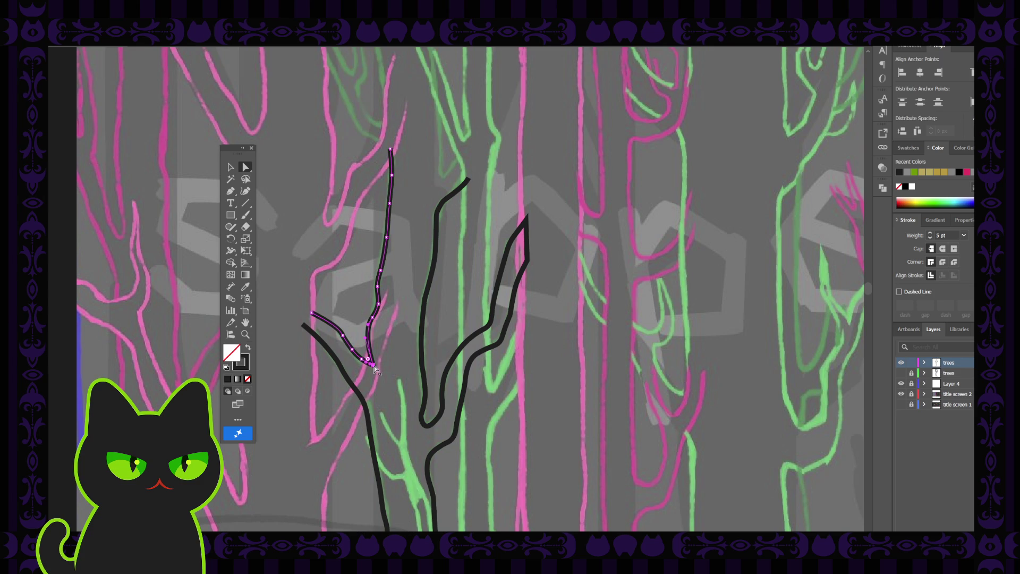
click(384, 354)
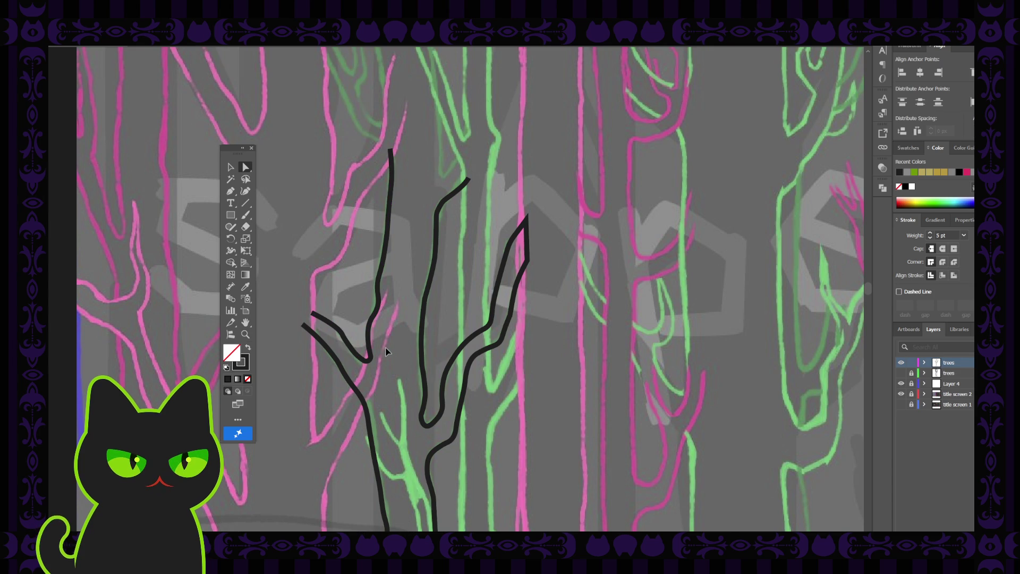
key(ctrl+minus)
key(ctrl+minus)
key(ctrl+minus)
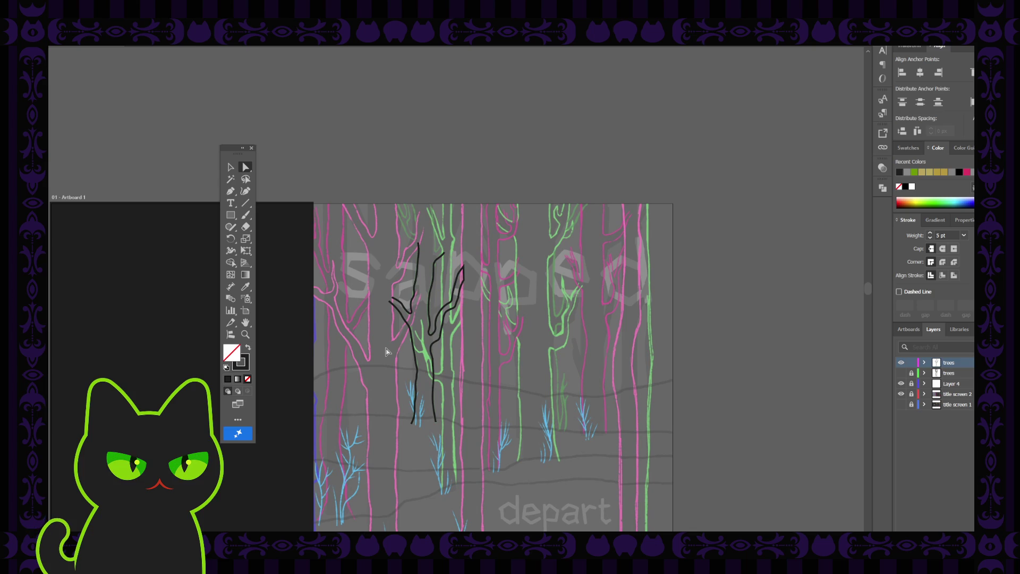
Step: Bring the top of the sketch into view and start a curved branch at the upper-left sketch line
key(ctrl+plus)
key(ctrl+plus)
key(ctrl+plus)
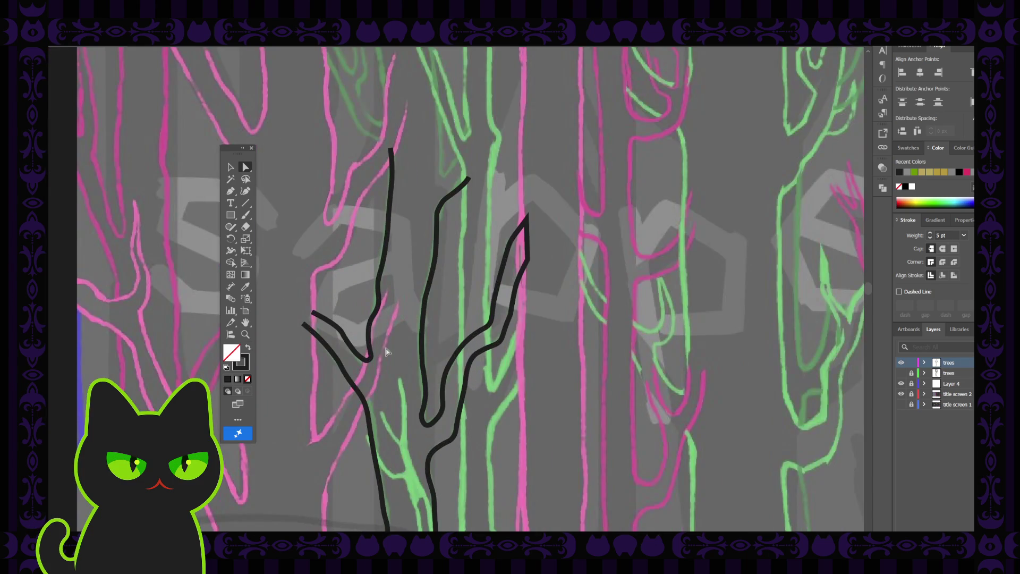
key(space)
drag(366, 125, 365, 262)
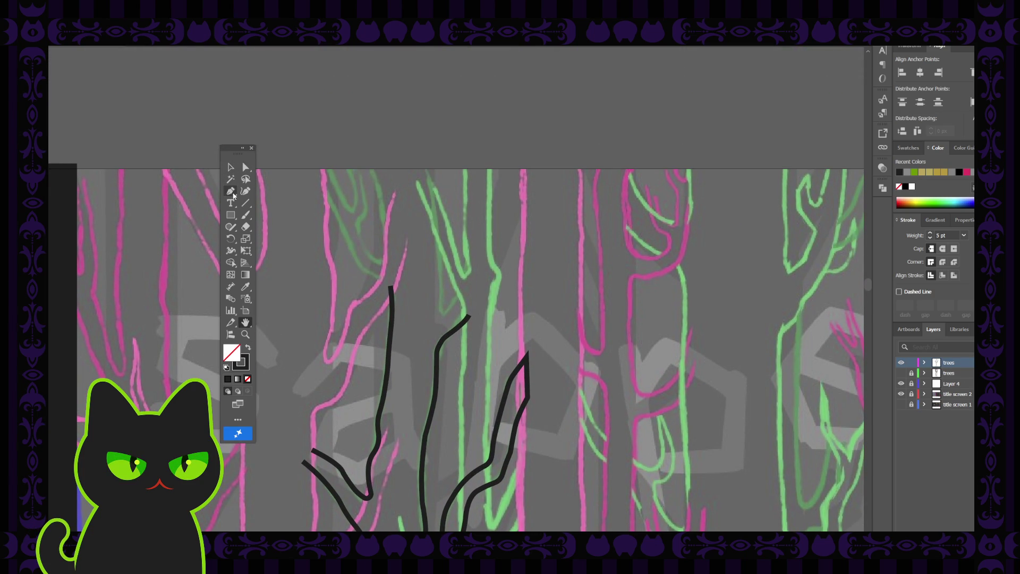
drag(316, 262, 320, 255)
click(245, 191)
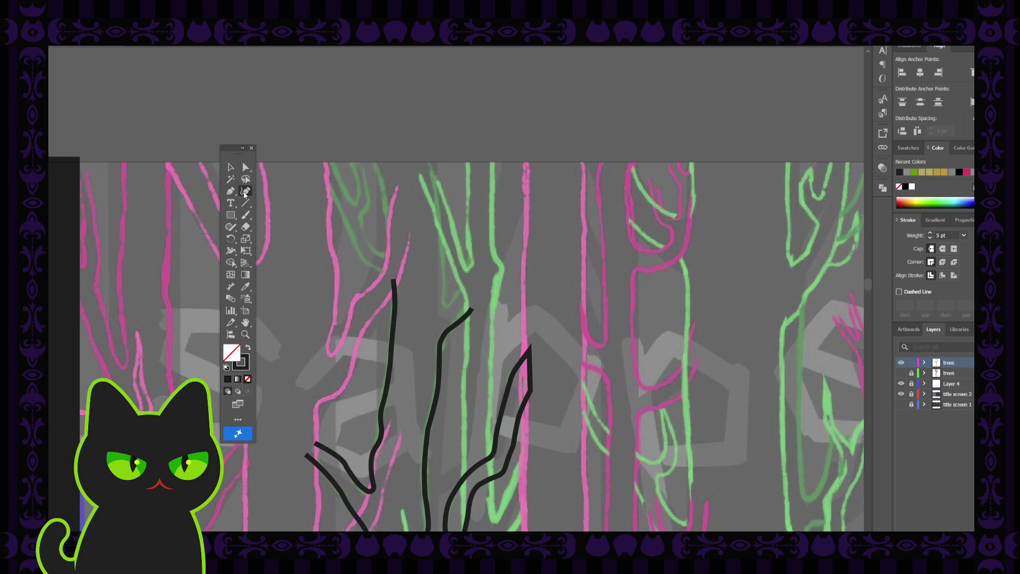
click(322, 177)
click(335, 198)
click(341, 214)
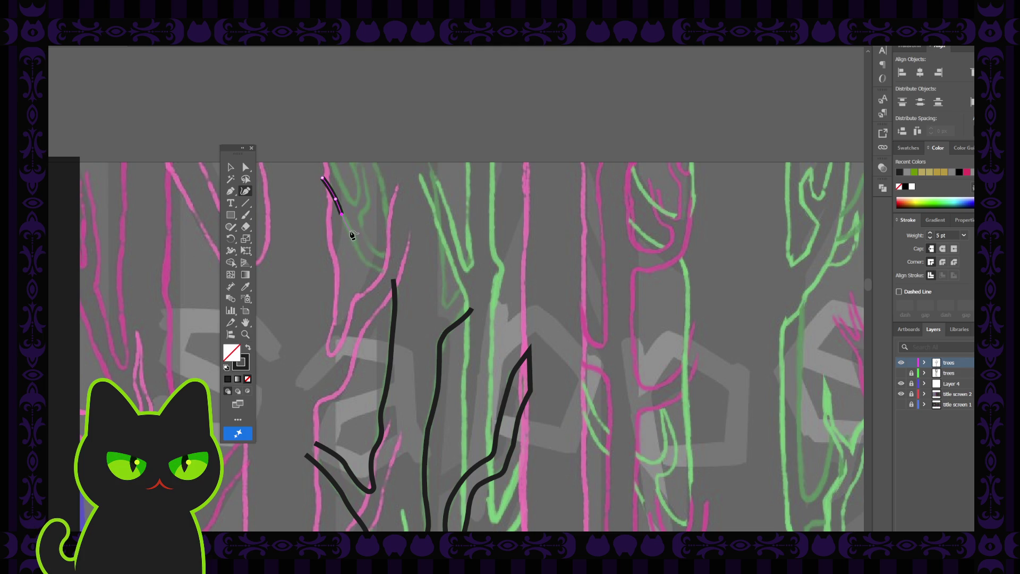
Step: Extend the curved branch down the sketch line to end at the tall branch's top
click(350, 231)
click(356, 247)
click(365, 262)
click(393, 274)
click(227, 169)
click(285, 244)
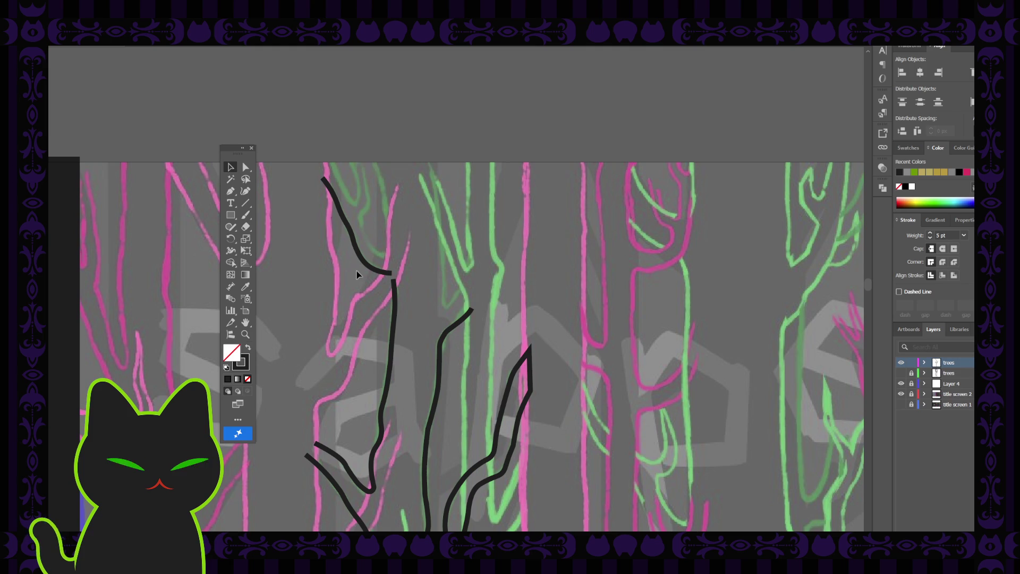
Step: Start a black hook curve with two points inside the top of the left pink trunk
click(374, 270)
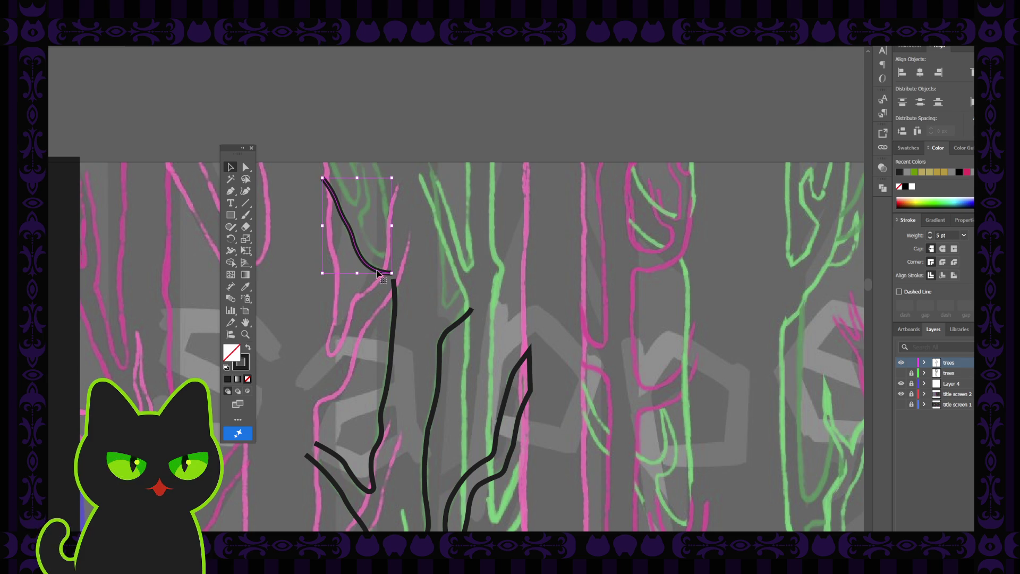
click(318, 285)
key(p)
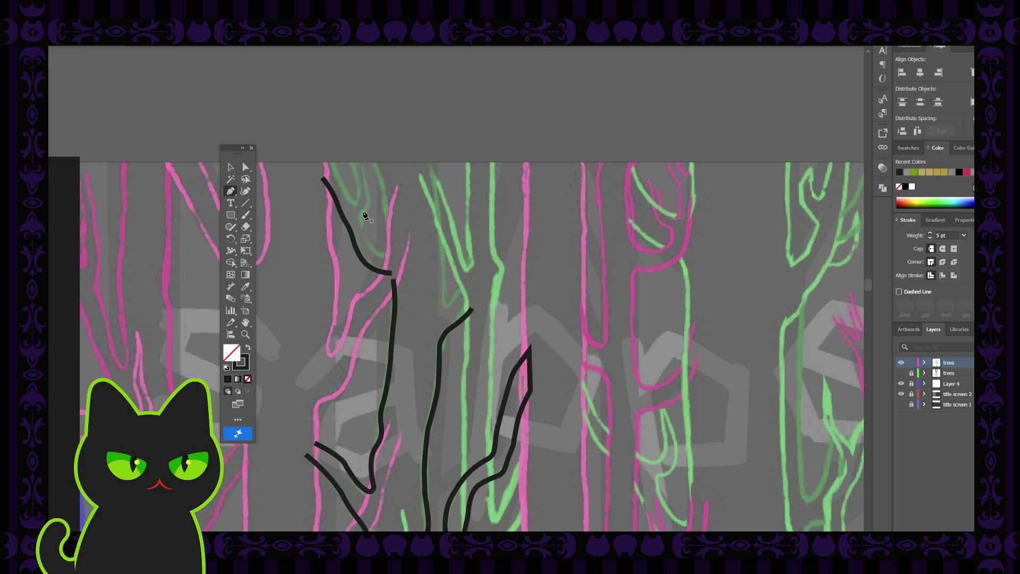
key(shift+grave)
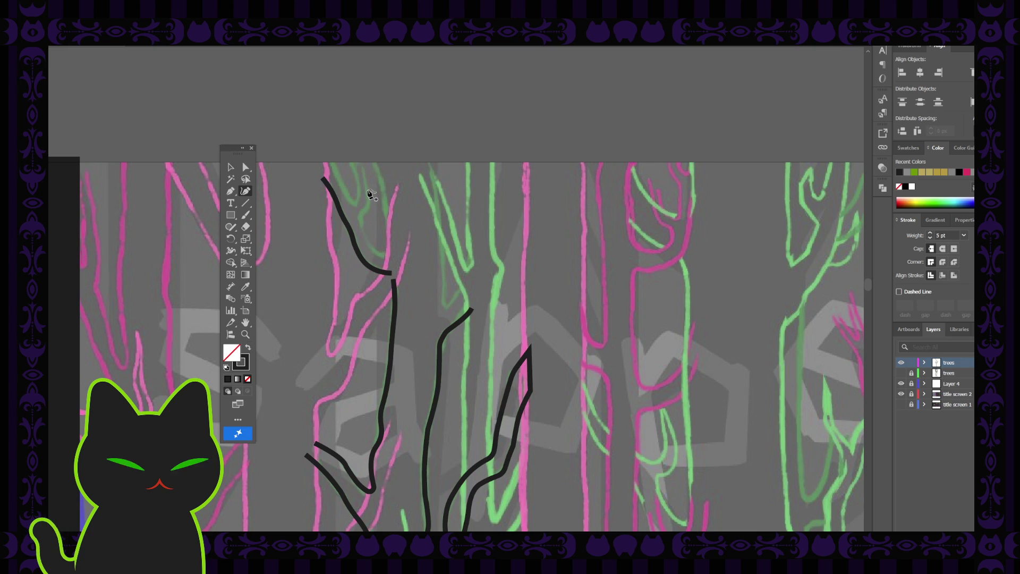
click(367, 189)
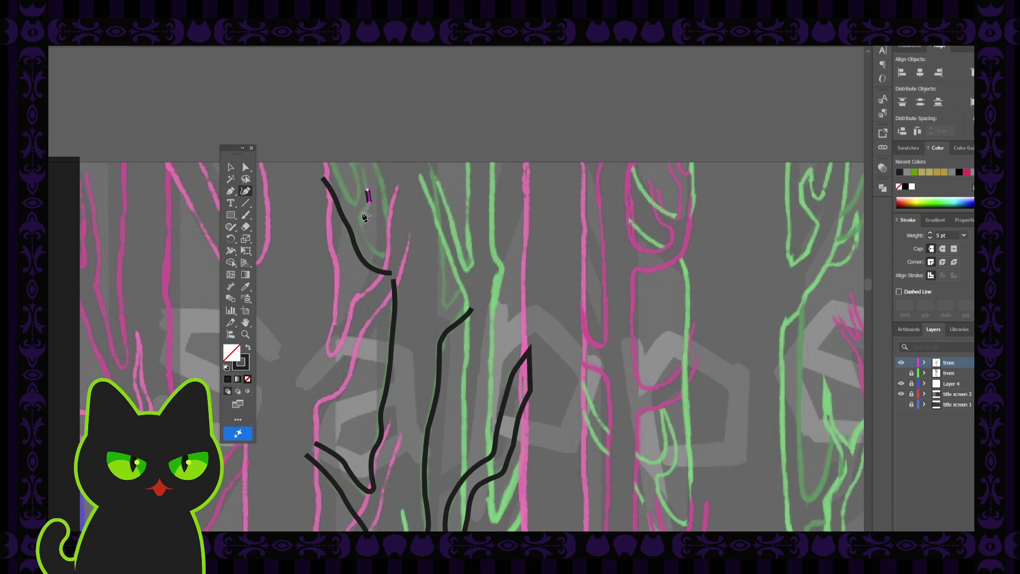
click(364, 214)
Step: Extend the hook stroke downward from its lower end with an added curved point
click(230, 192)
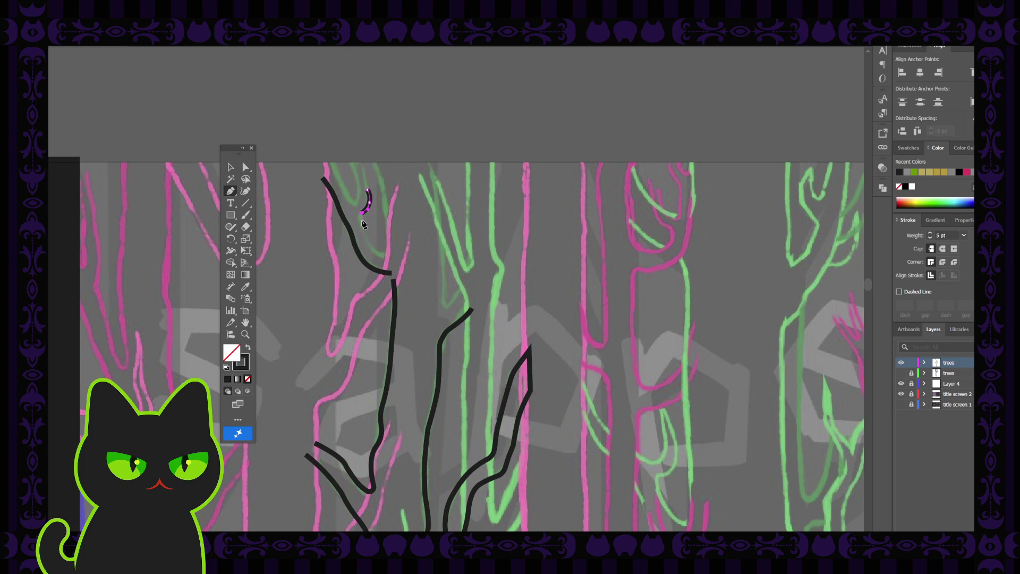
ctrl+click(361, 226)
click(362, 213)
click(369, 245)
drag(383, 256, 397, 259)
click(230, 166)
click(272, 189)
Step: Inspect the short branch stroke's anchors with Direct Selection, then deselect it
click(245, 167)
click(370, 249)
click(358, 242)
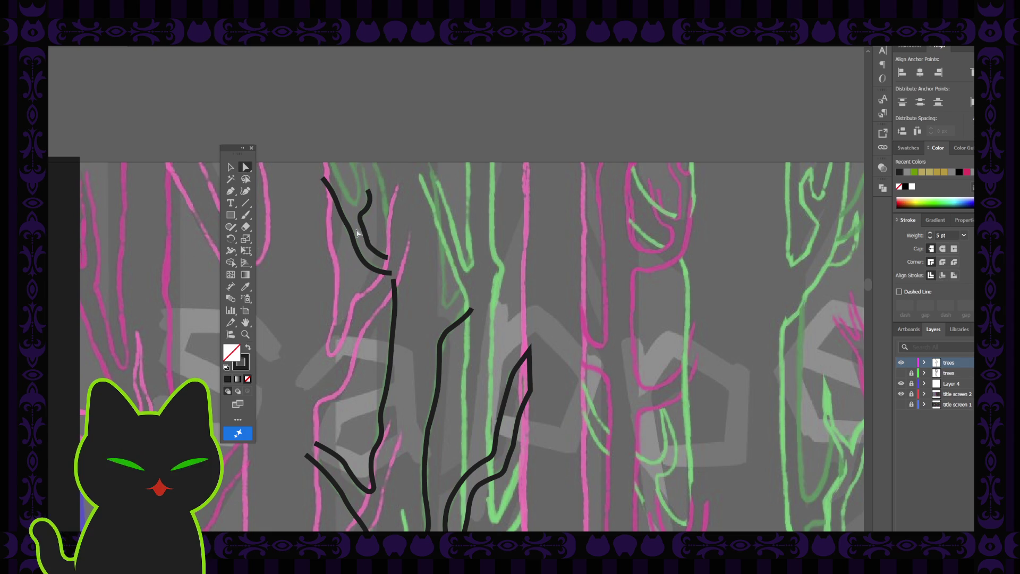
scroll(357, 232, up, 2)
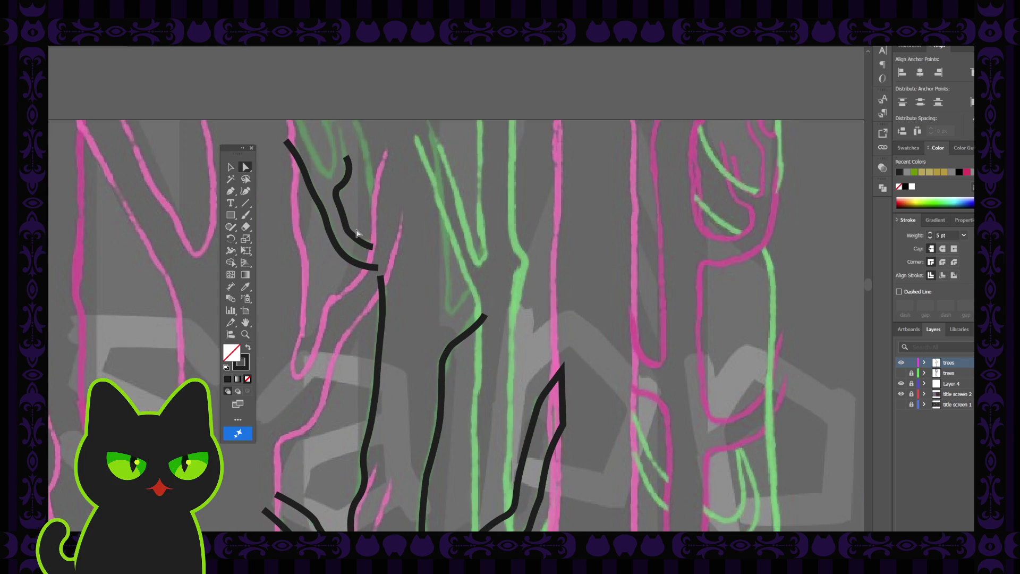
Step: Pan the view and connect the upper black curve's endpoint into the trunk line below
key(space)
drag(341, 193, 380, 235)
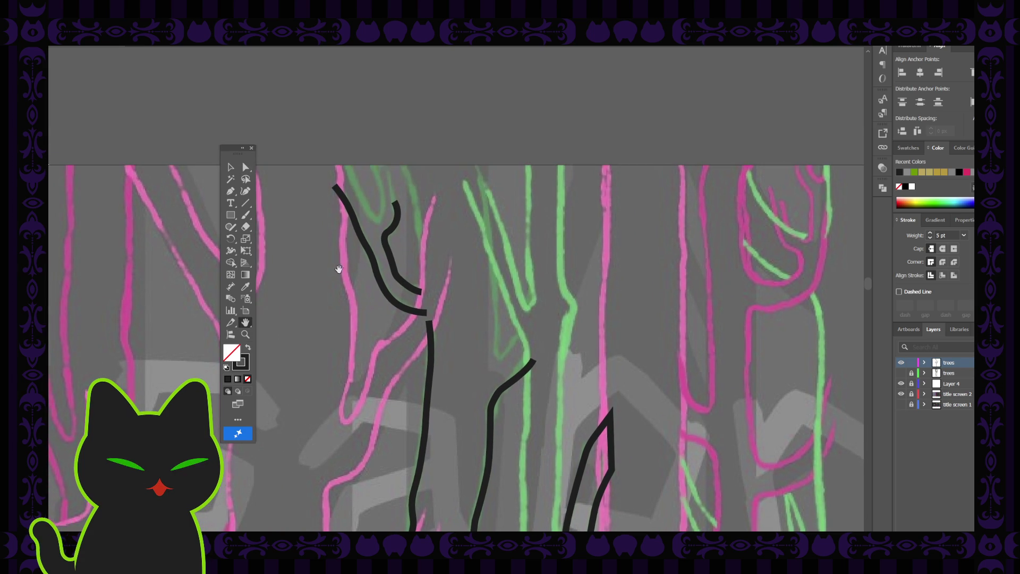
click(230, 191)
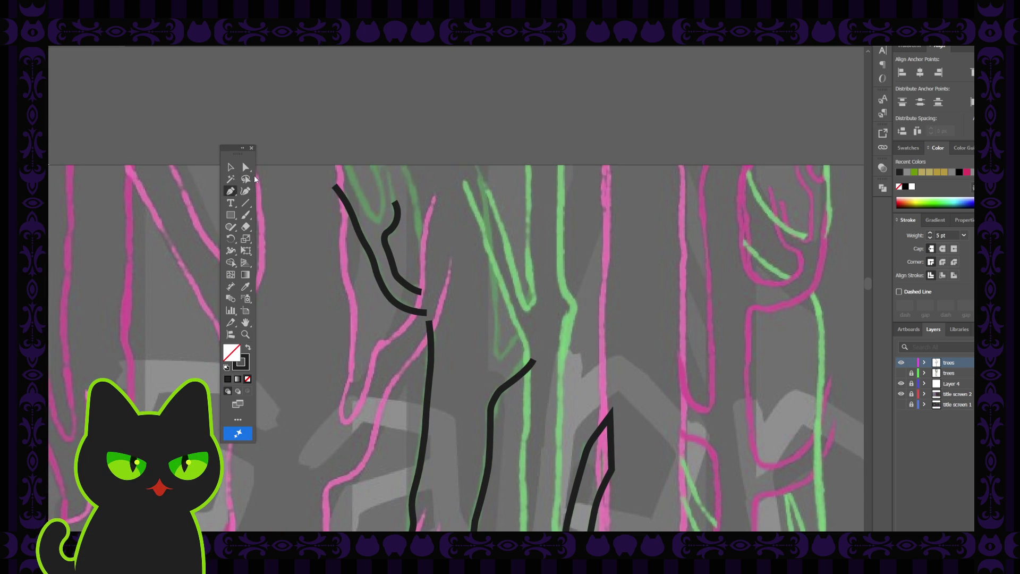
click(334, 187)
click(428, 318)
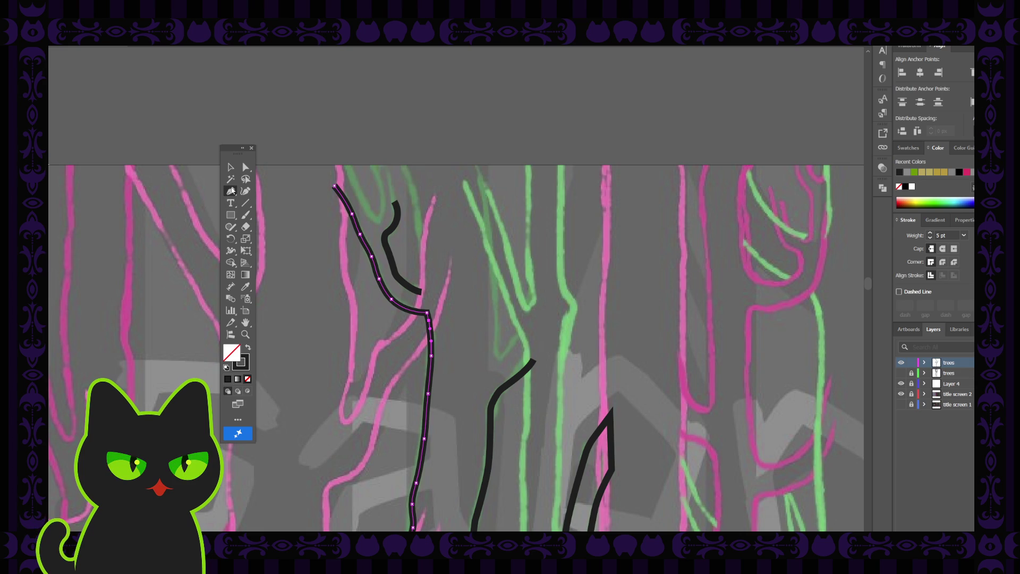
click(232, 189)
Step: Drag the hook branch's top anchor slightly upward with Direct Selection
click(245, 168)
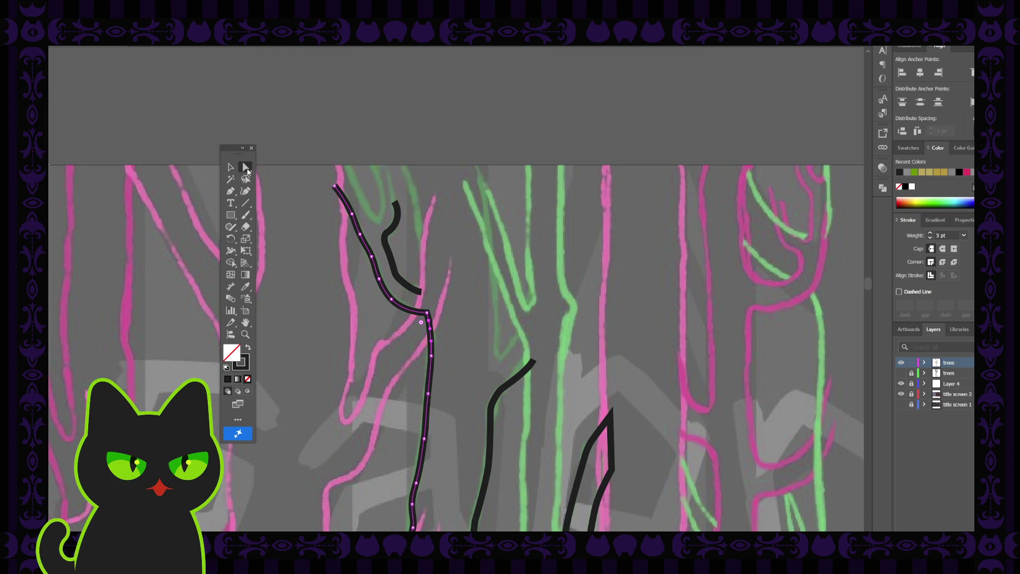
click(395, 204)
drag(395, 204, 397, 198)
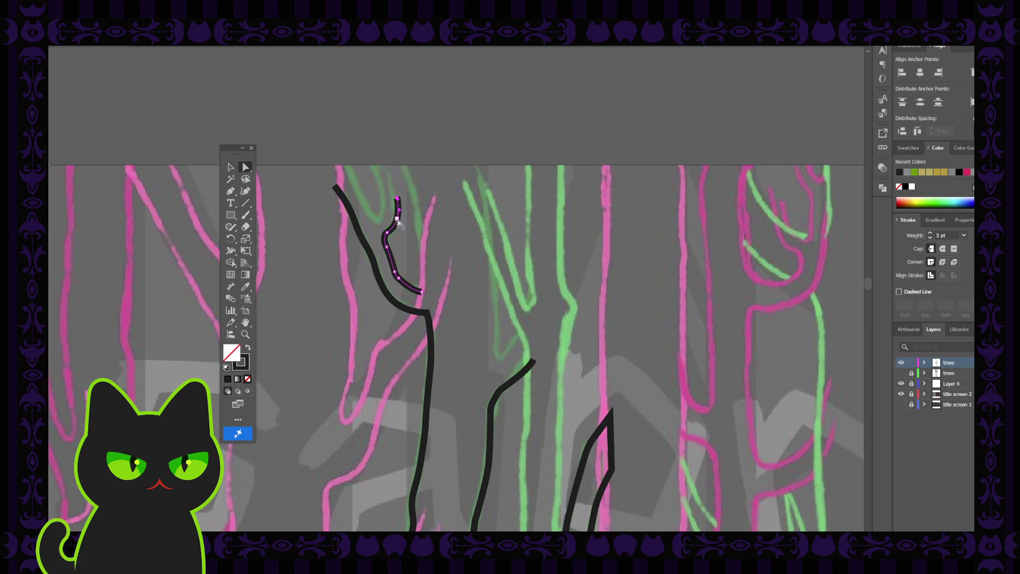
click(398, 222)
click(386, 203)
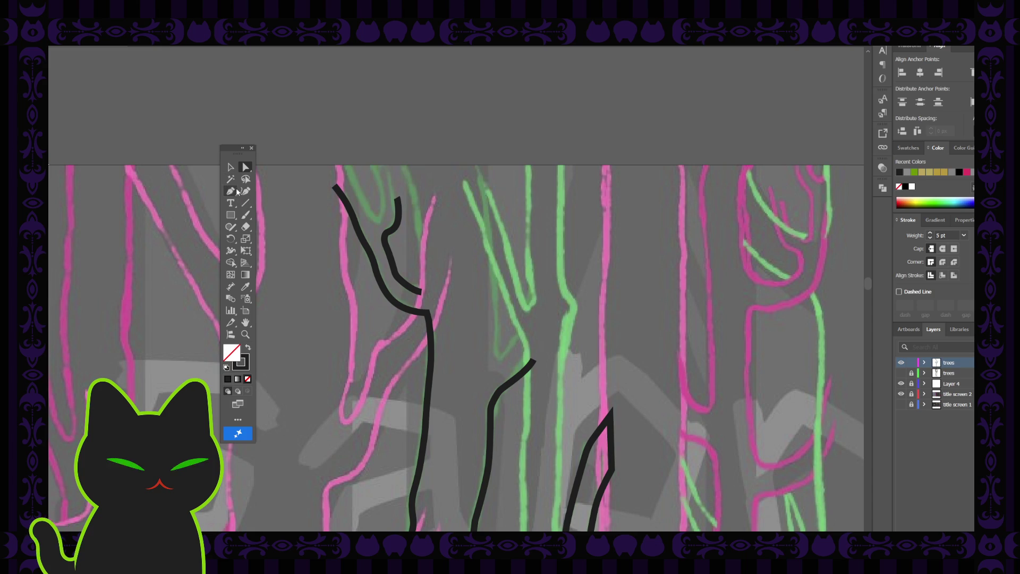
click(231, 192)
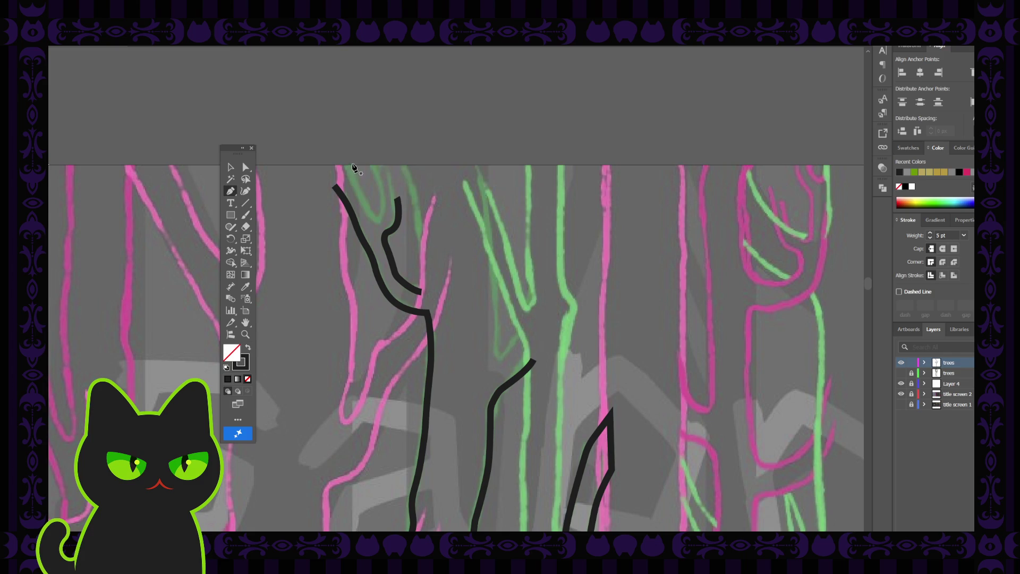
Step: Draw a U-shaped prong from its left top, around a rounded bottom, up to its right top
click(338, 156)
click(354, 180)
click(357, 189)
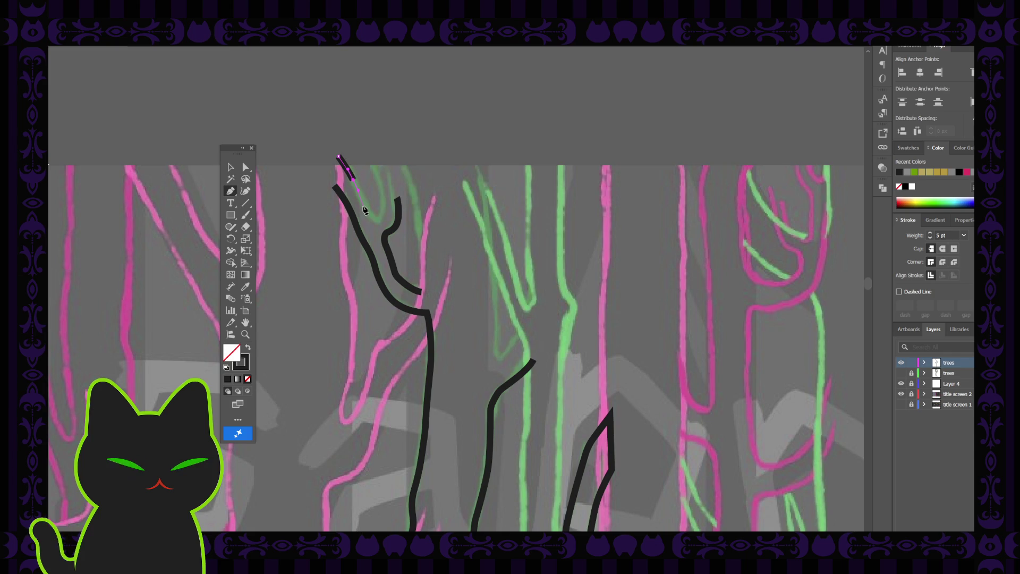
click(363, 206)
click(366, 213)
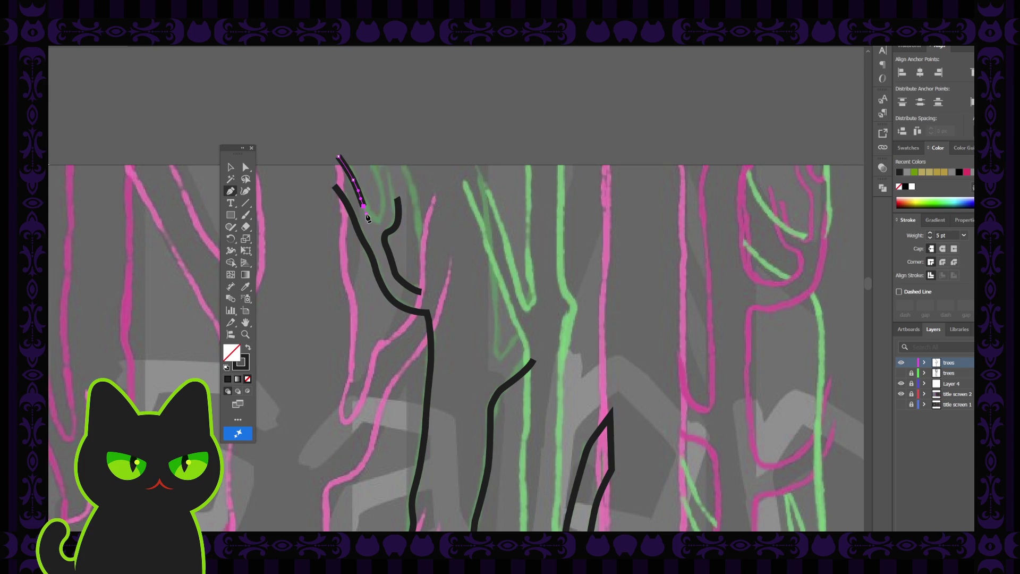
click(378, 222)
click(386, 223)
click(383, 202)
ctrl+click(380, 187)
drag(376, 174, 375, 169)
click(368, 155)
Step: Check and adjust the U-shaped prong's bottom-right anchor with Direct Selection
key(v)
click(296, 169)
click(378, 202)
click(245, 167)
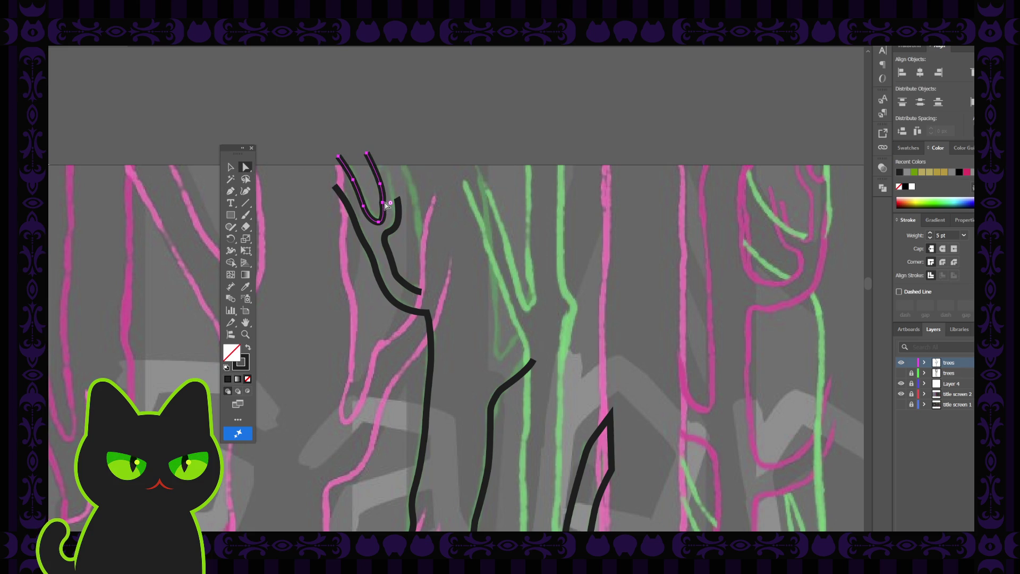
click(383, 200)
click(388, 188)
click(381, 189)
click(317, 178)
Step: Extend the short right branch from its top end up to the crown's top
click(230, 191)
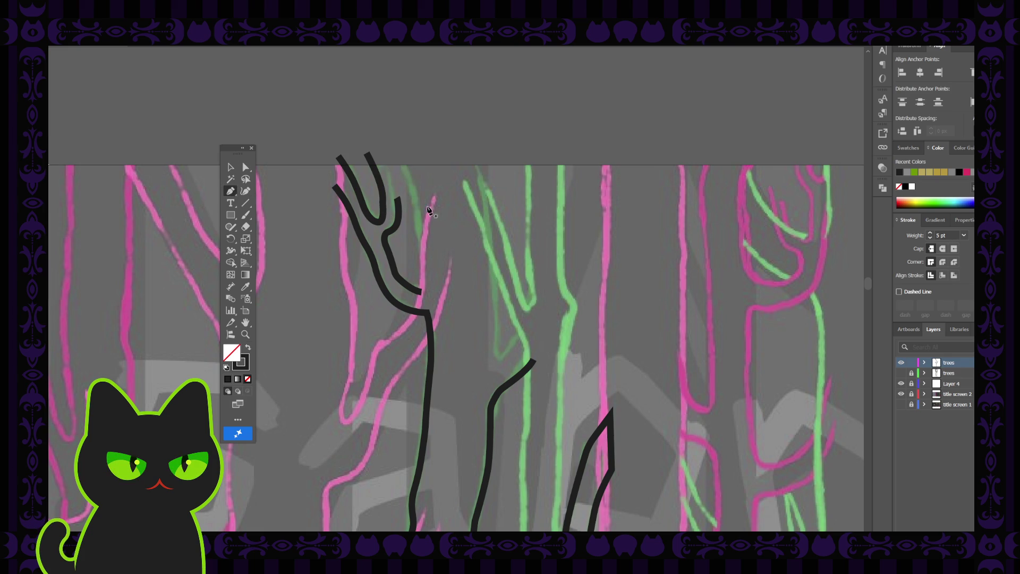
click(397, 199)
click(385, 154)
click(231, 167)
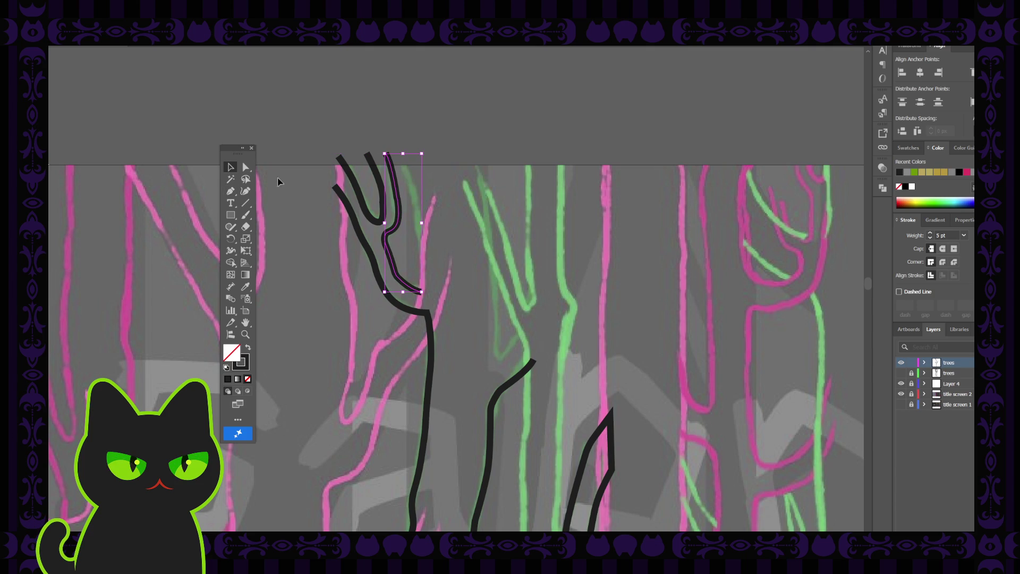
click(359, 186)
click(398, 198)
click(231, 191)
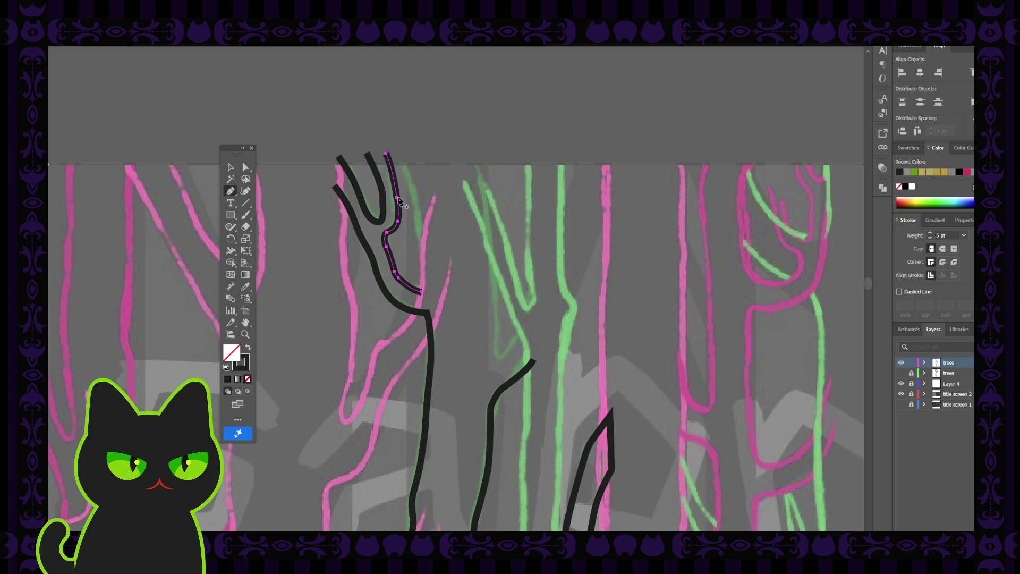
click(399, 205)
Step: Inspect the branch and U-shaped path anchors, deselect, and zoom out
click(250, 169)
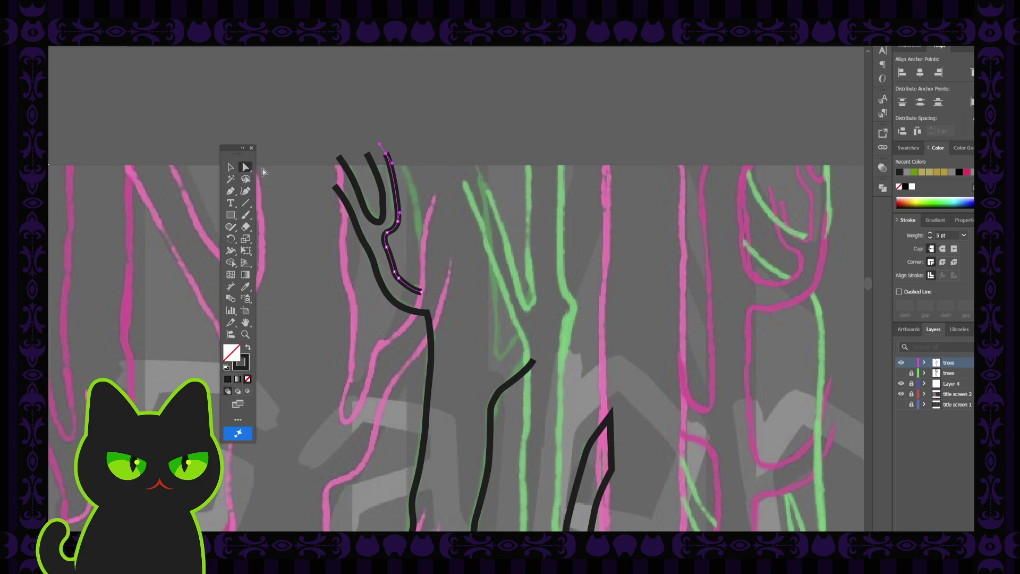
click(394, 182)
click(396, 186)
click(383, 198)
click(330, 201)
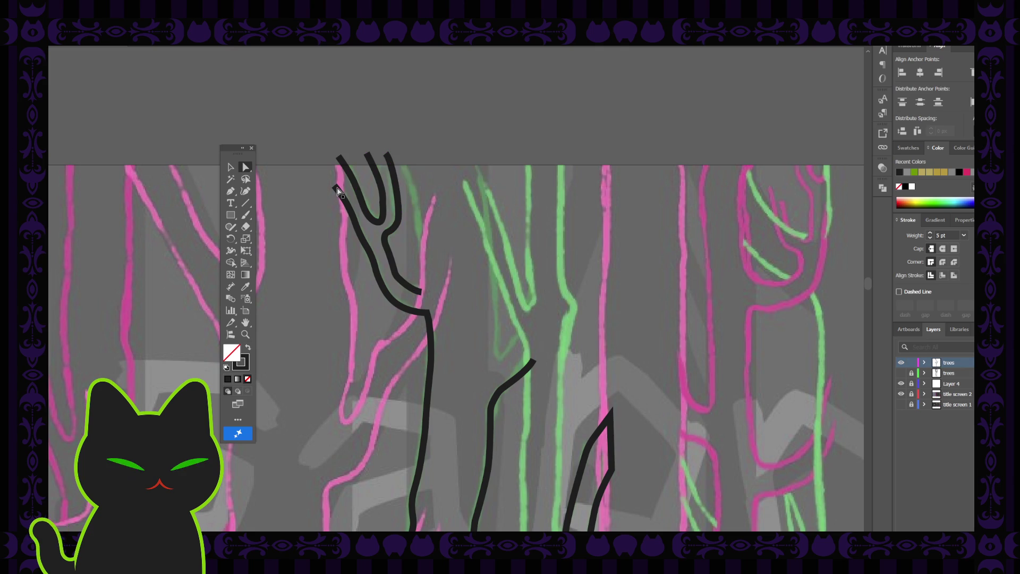
click(380, 224)
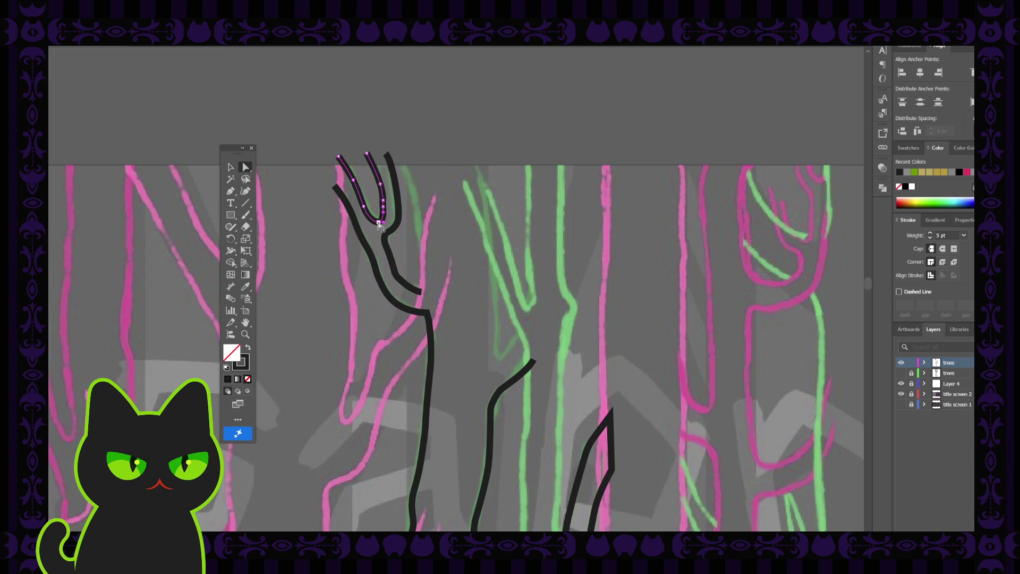
click(375, 222)
click(375, 223)
click(327, 237)
key(ctrl+minus)
key(ctrl+minus)
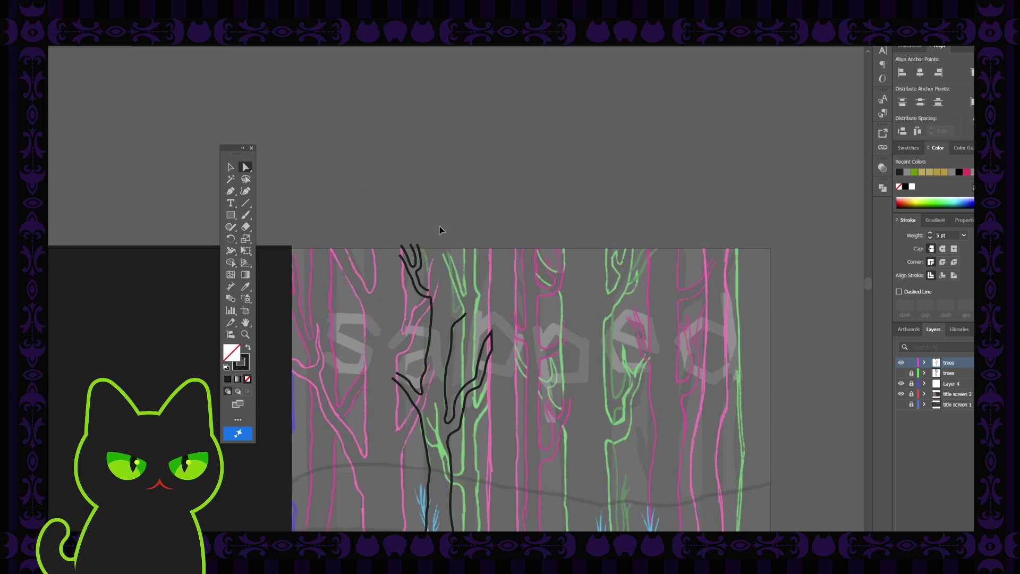
Step: Trace a smooth inner contour down the right prong from its top to the branch's lower end
key(ctrl+plus)
key(ctrl+plus)
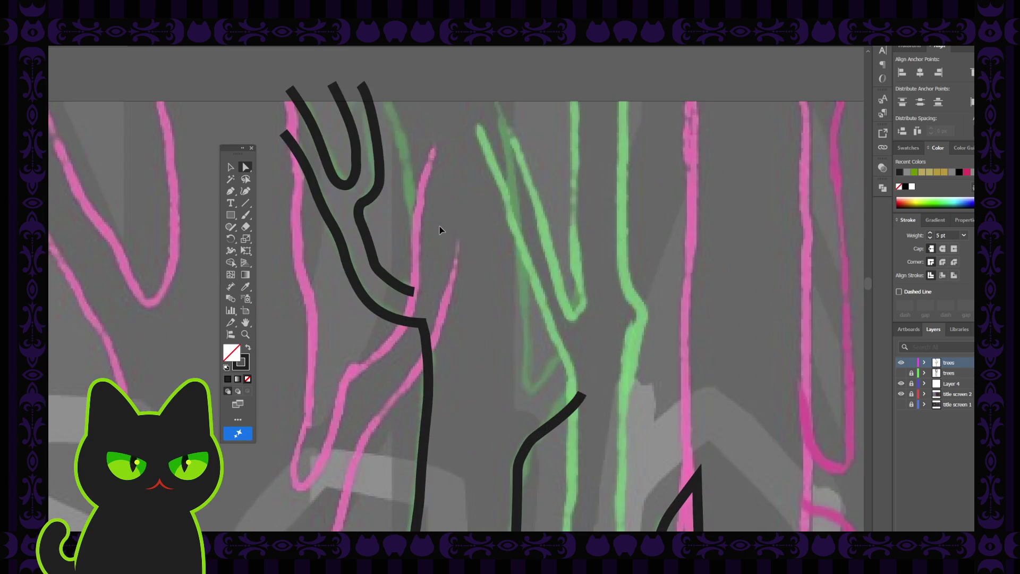
click(418, 294)
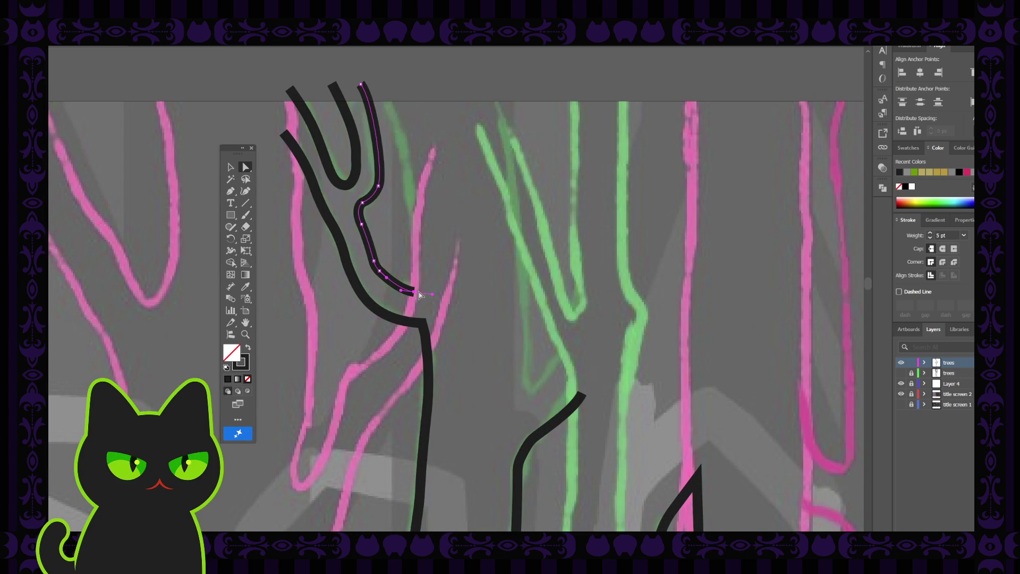
click(417, 293)
click(245, 191)
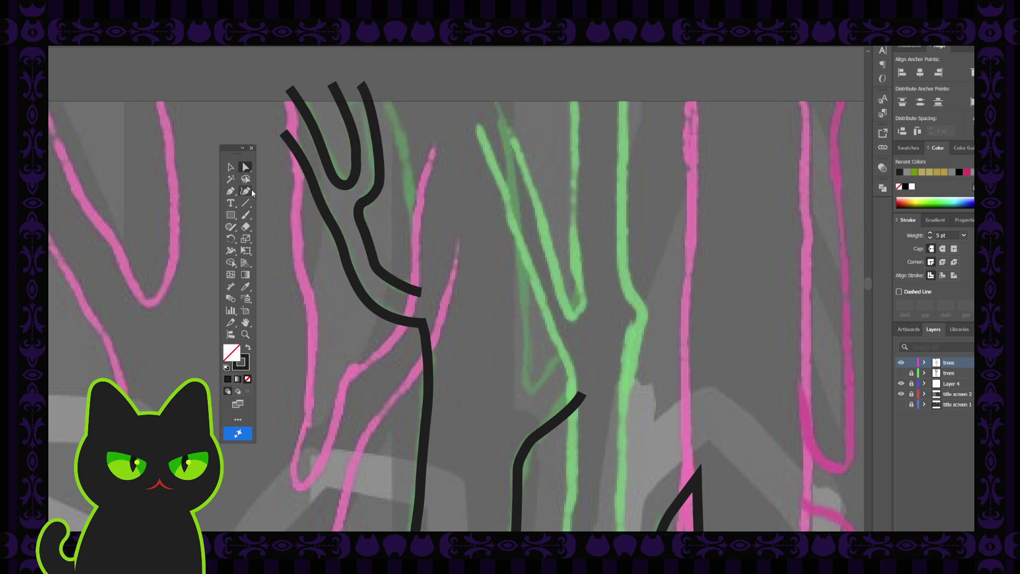
click(385, 96)
click(397, 128)
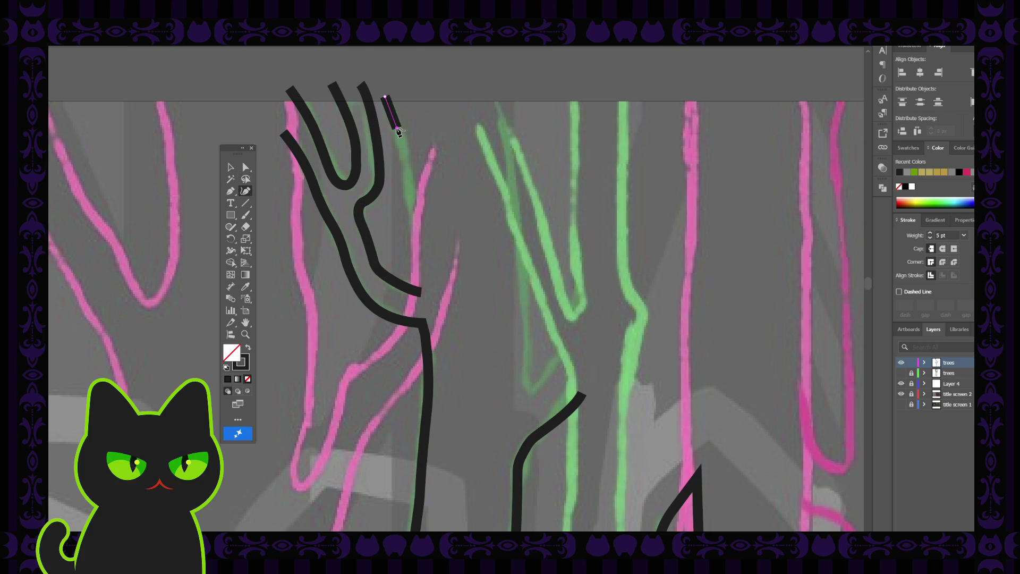
click(404, 155)
click(409, 173)
click(410, 195)
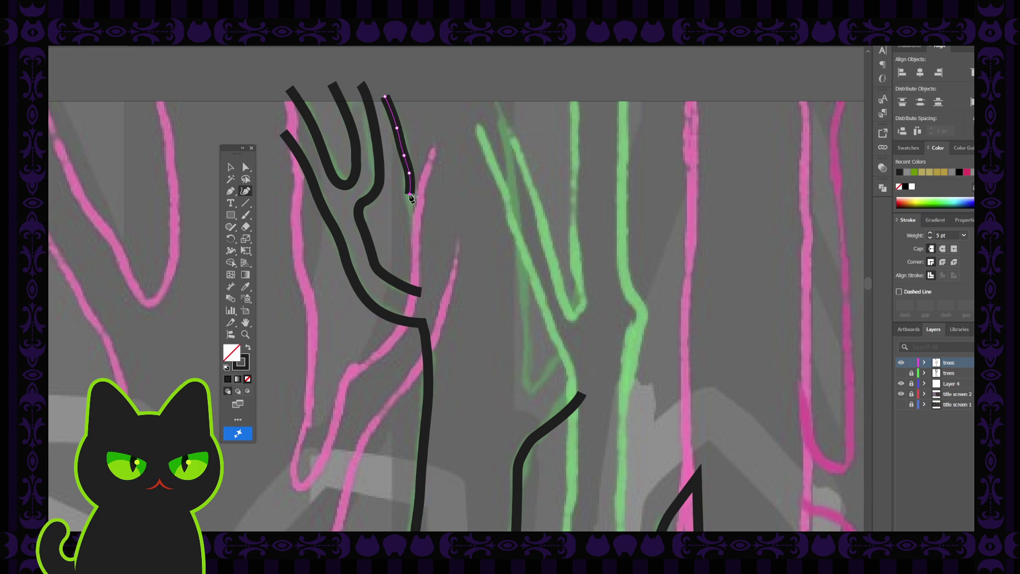
click(420, 246)
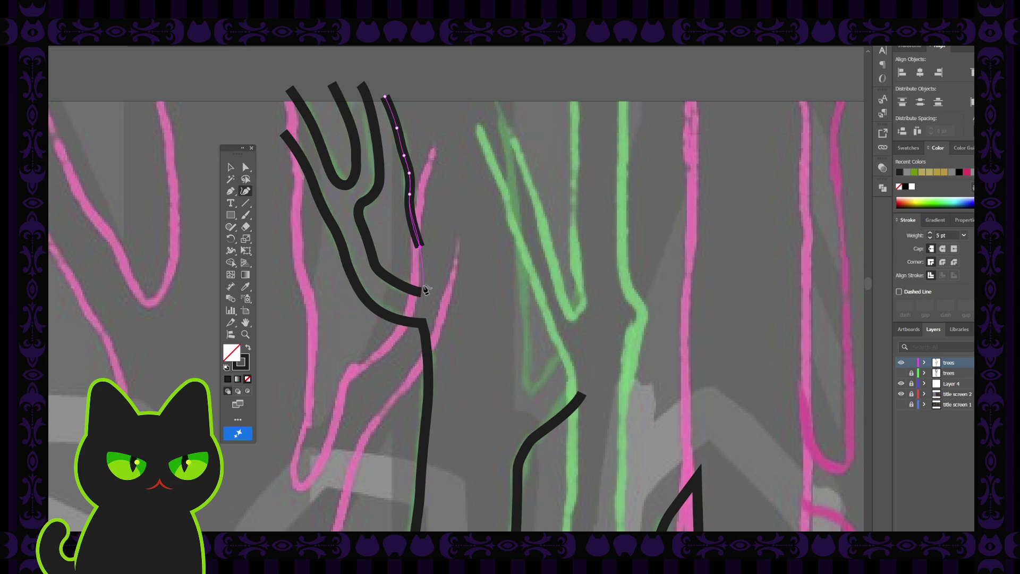
click(423, 286)
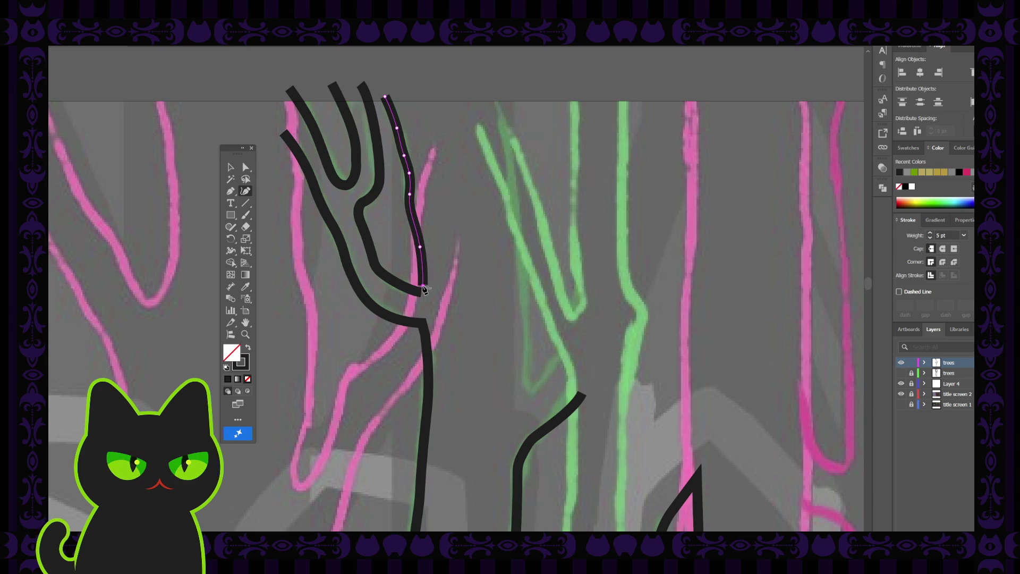
Step: Join the new contour into the branch path's end anchor
click(233, 191)
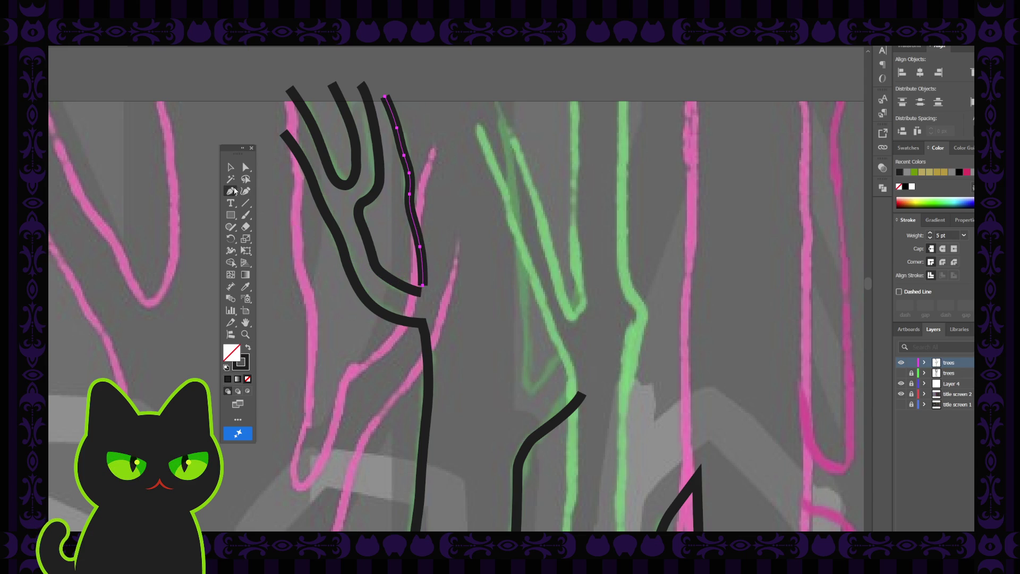
click(423, 287)
click(421, 292)
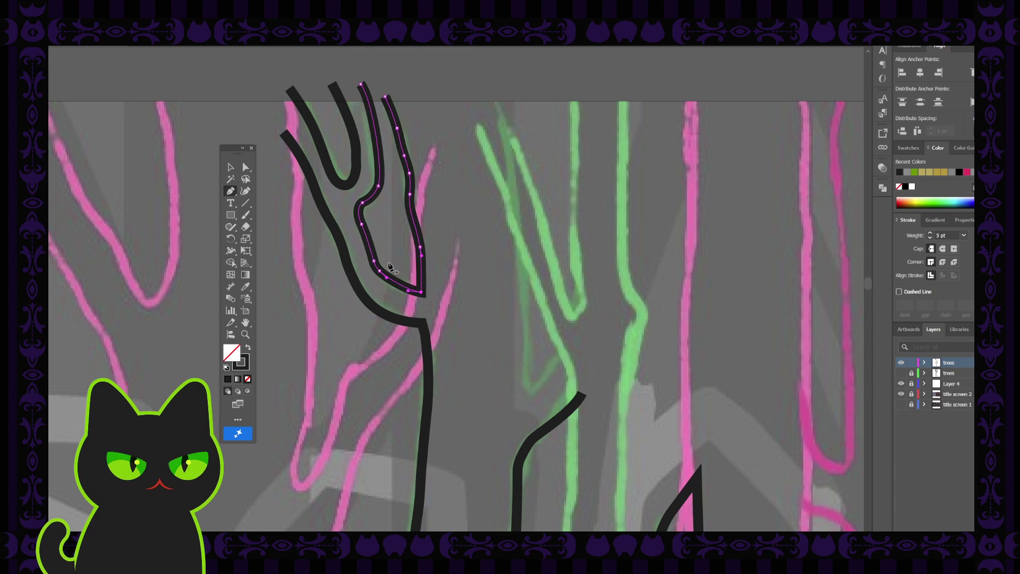
Step: Check the fork's right branch segments with Direct Selection, then deselect
click(246, 166)
click(422, 258)
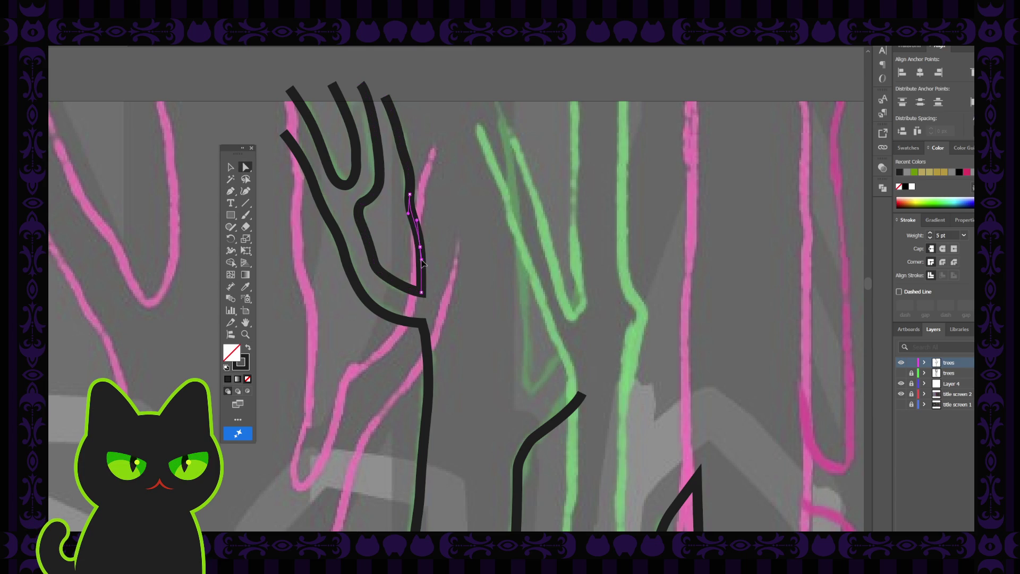
click(422, 250)
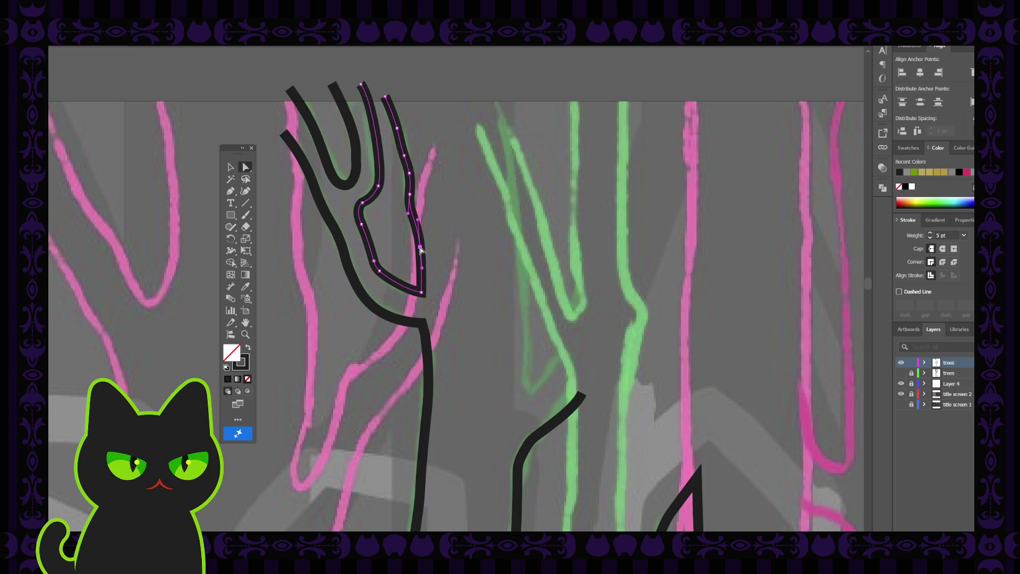
click(453, 243)
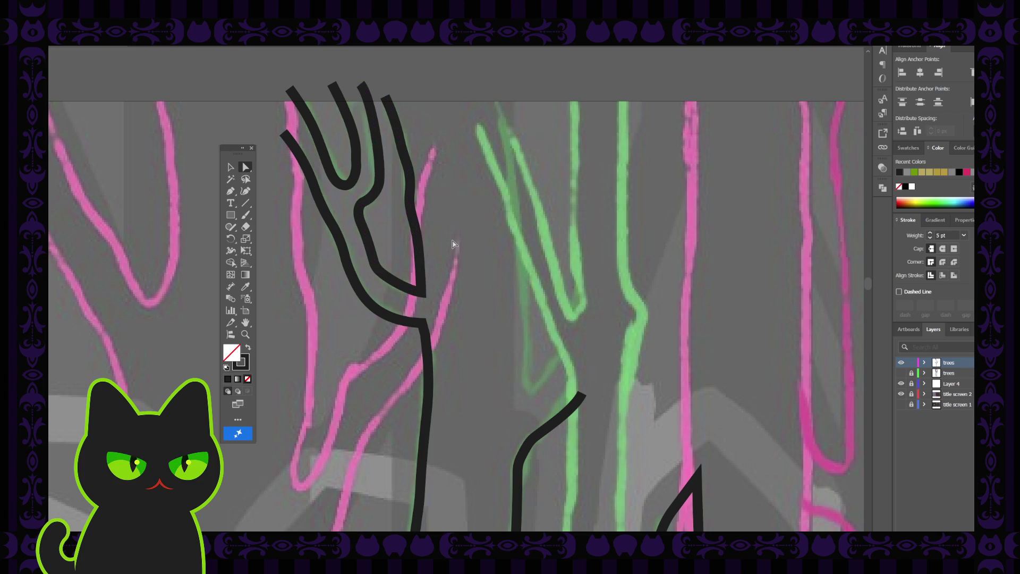
click(423, 288)
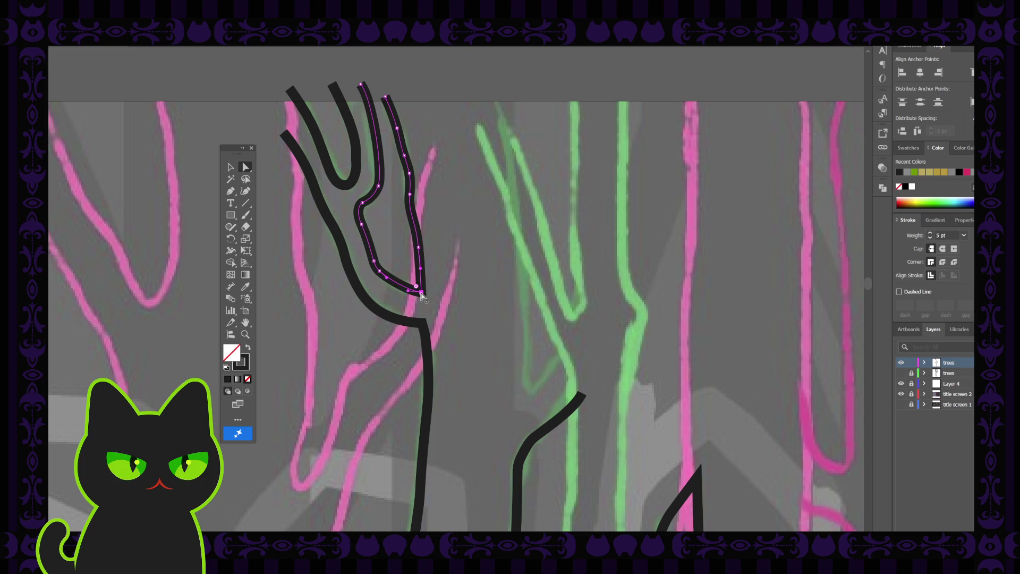
click(421, 292)
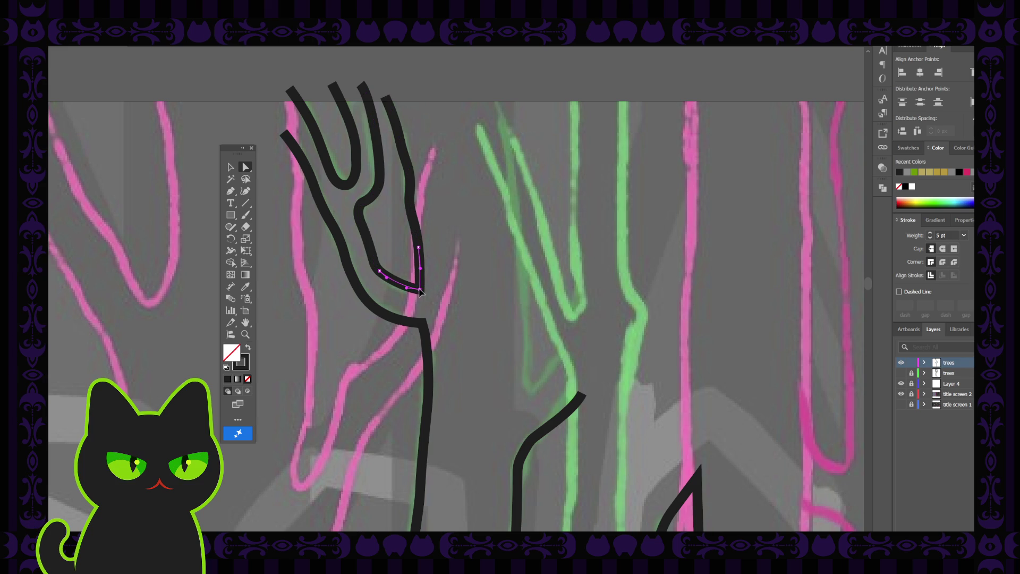
click(414, 284)
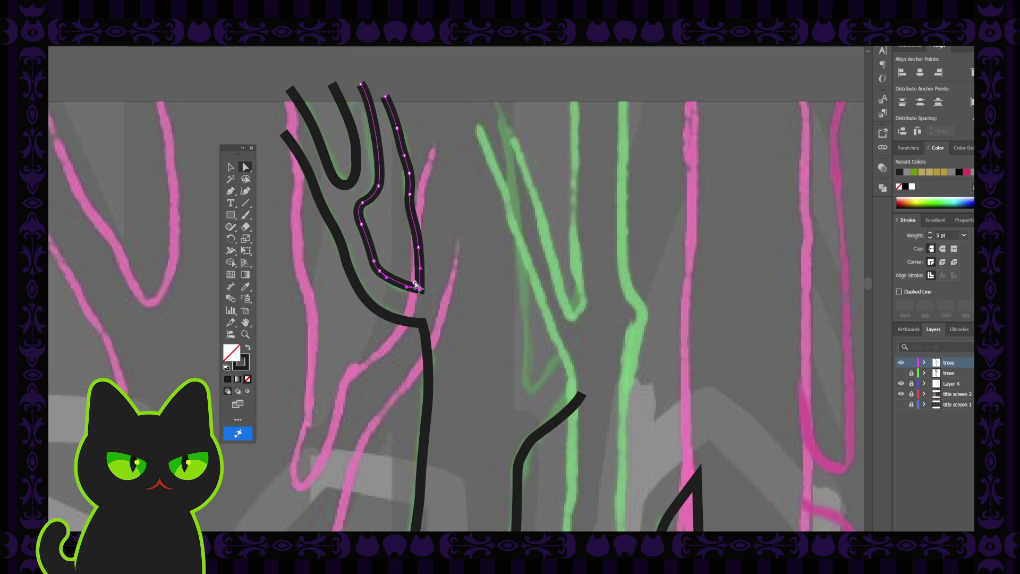
click(446, 275)
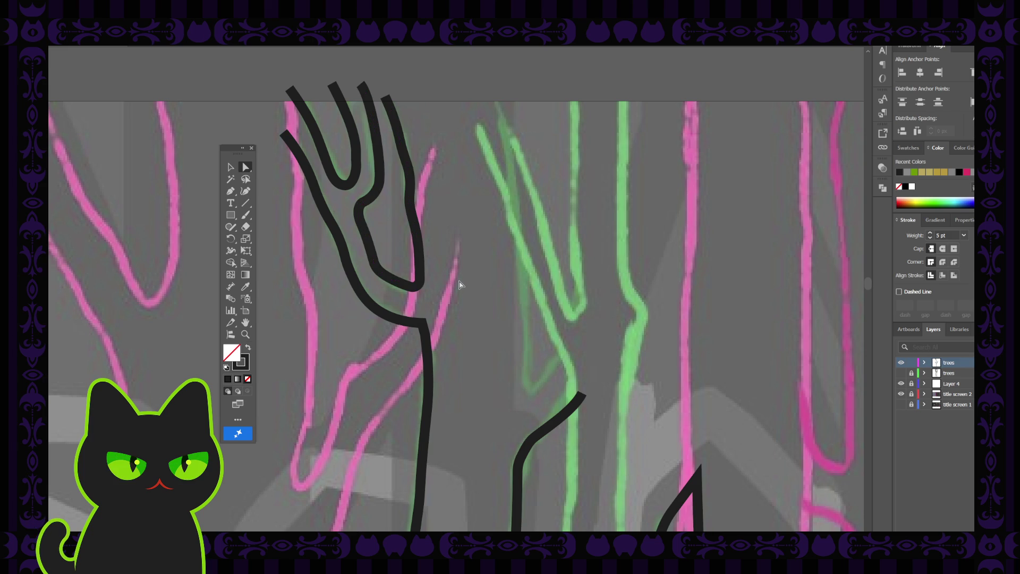
scroll(460, 284, down, 5)
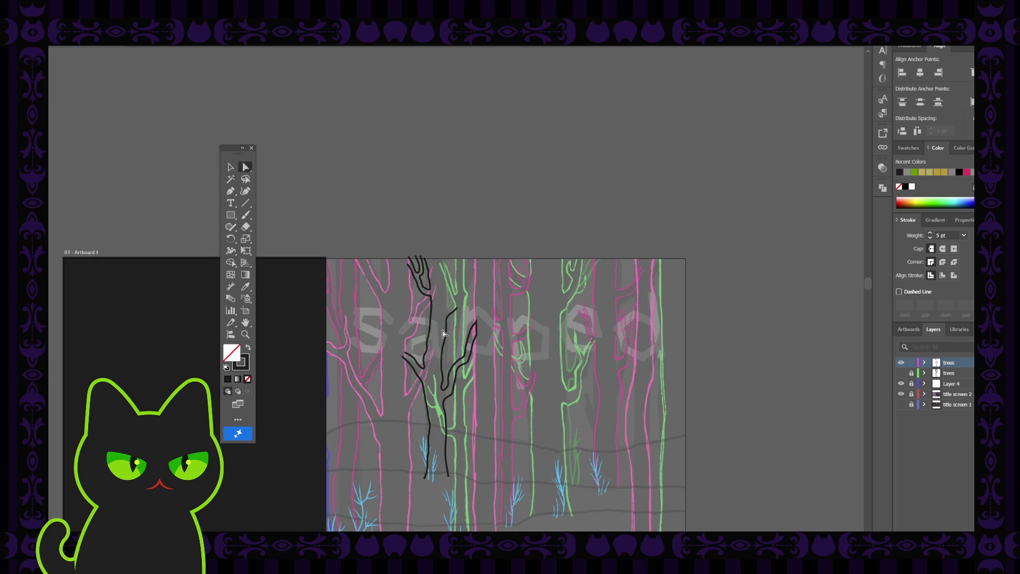
Step: Zoom in and trace a smooth curve down the green sketch's left edge to the branch junction
scroll(443, 333, up, 5)
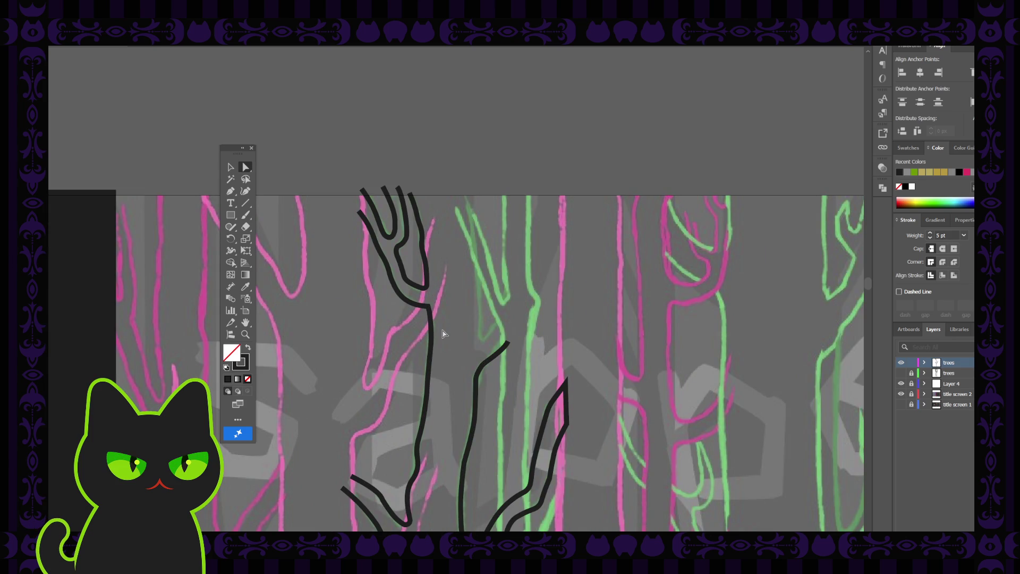
scroll(444, 333, up, 2)
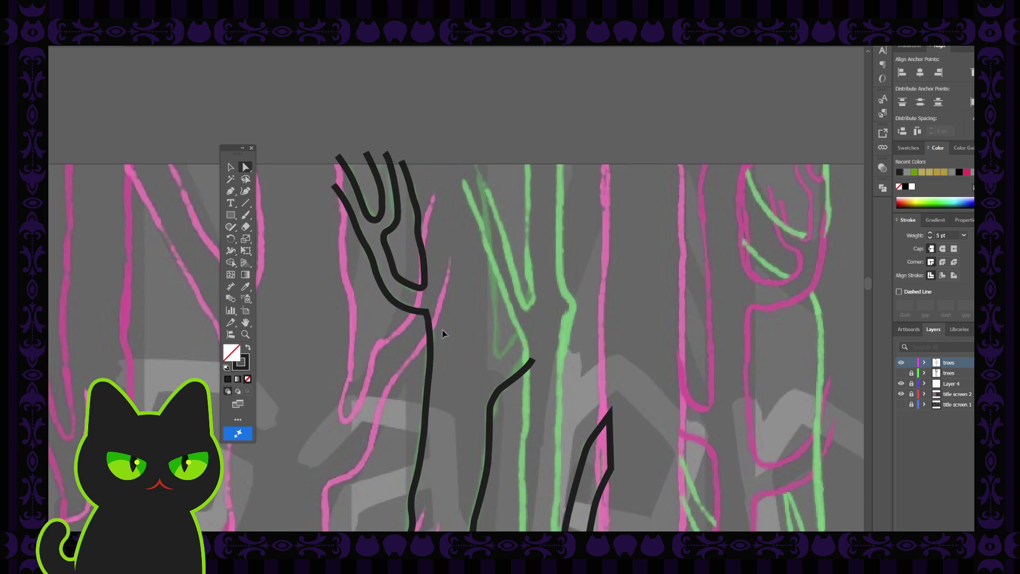
drag(473, 364, 406, 300)
click(232, 192)
click(245, 192)
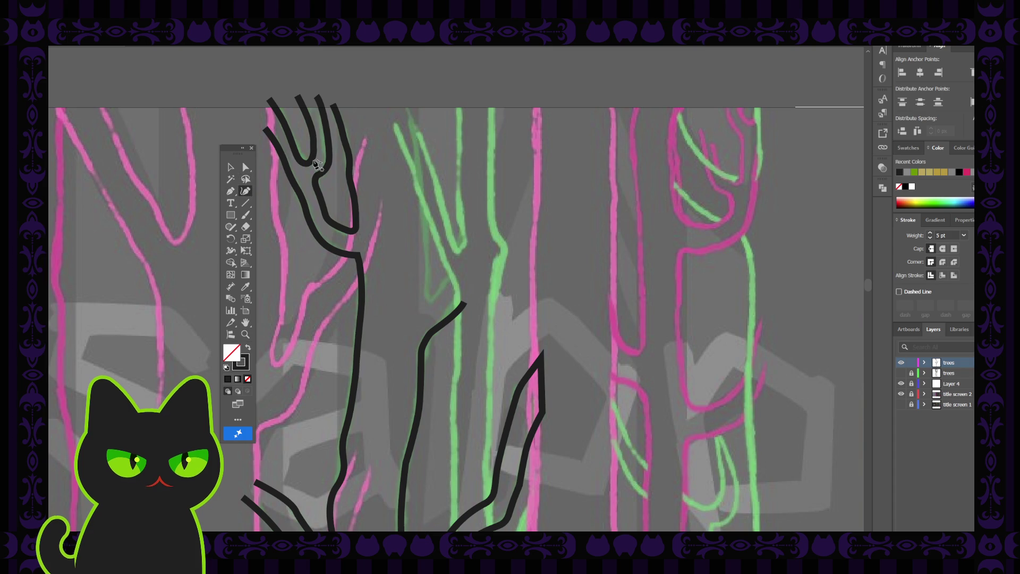
click(406, 105)
click(411, 118)
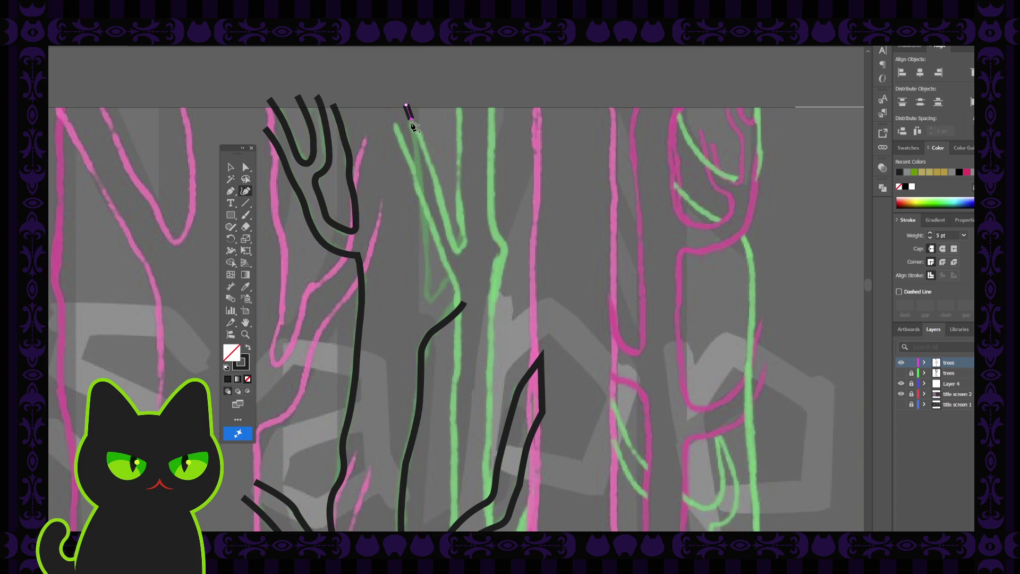
click(420, 152)
click(423, 193)
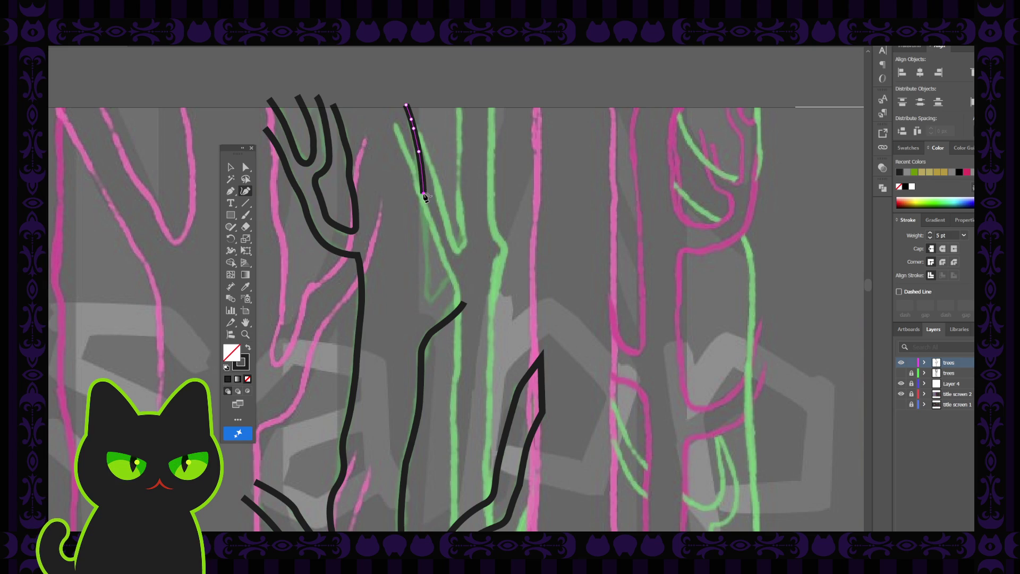
click(426, 225)
click(429, 266)
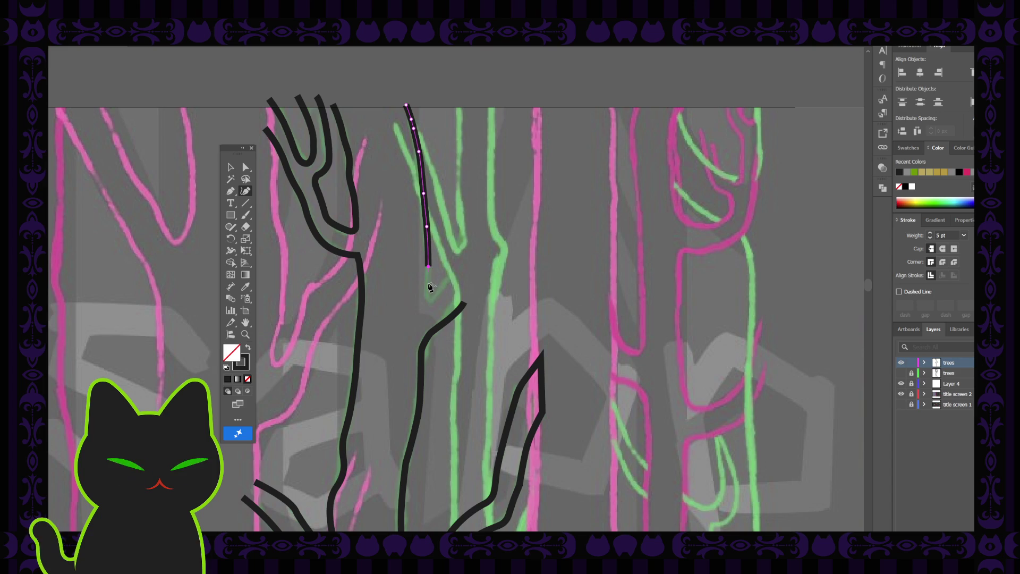
click(427, 298)
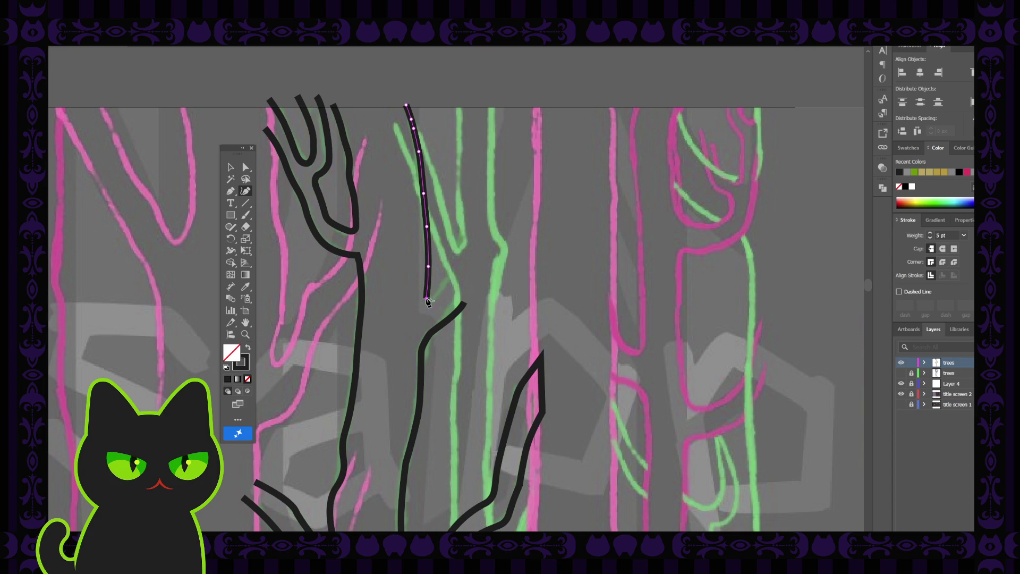
Step: Add a short final corner segment at the path's lower end and adjust that anchor
key(p)
click(427, 297)
click(430, 304)
click(246, 168)
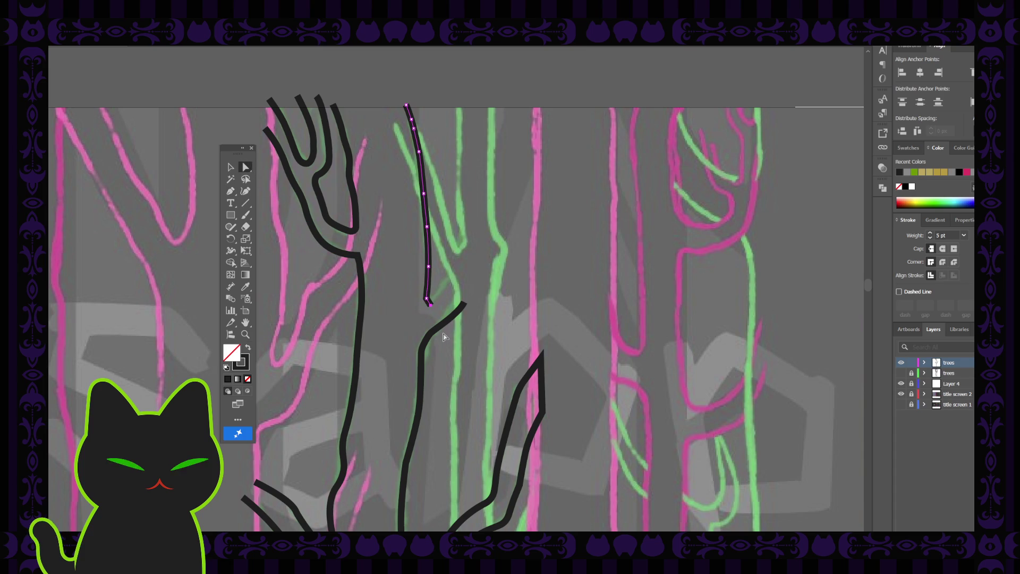
click(425, 298)
click(427, 299)
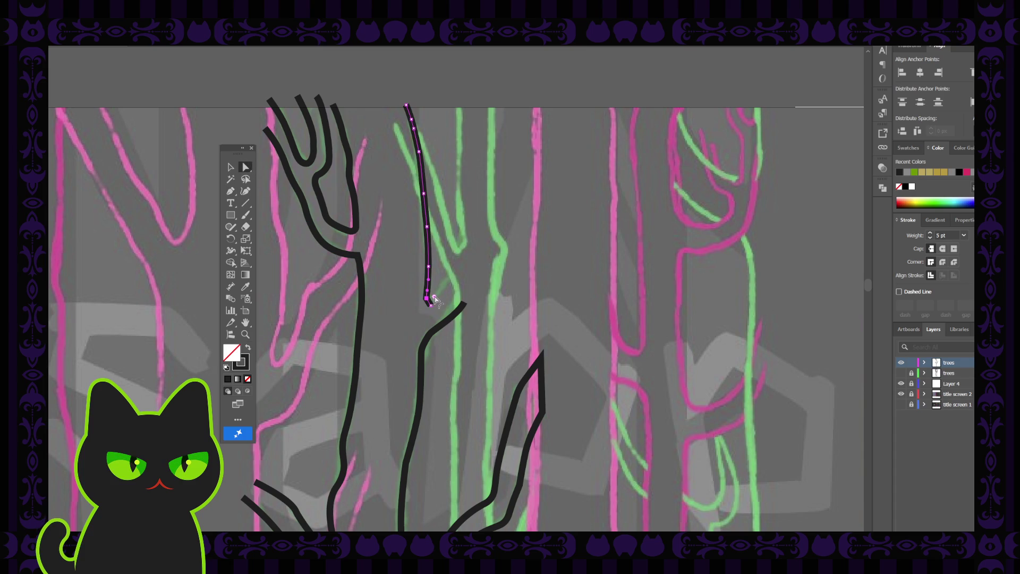
click(405, 312)
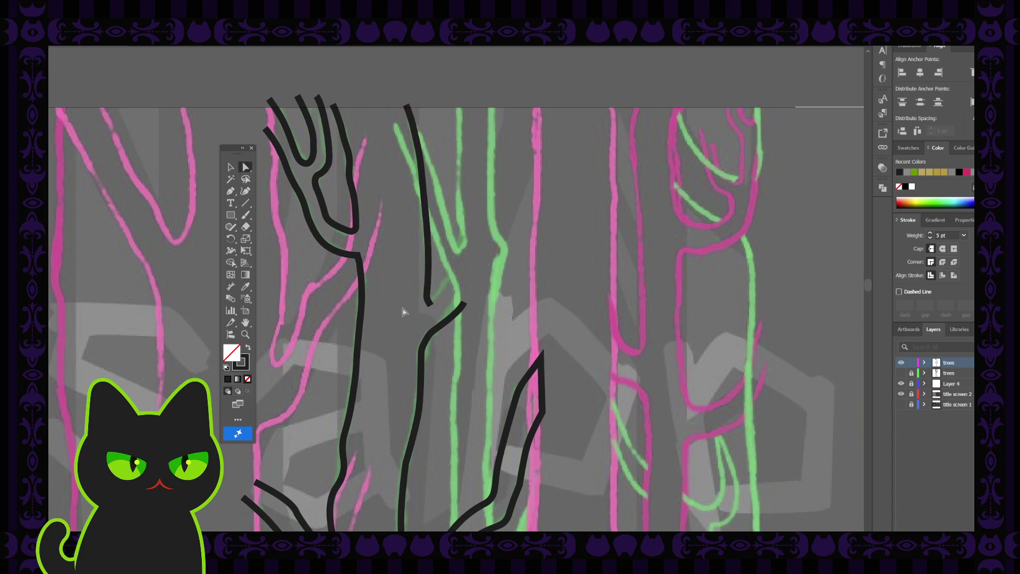
Step: Inspect the new path's segments, selecting its middle segment
click(425, 201)
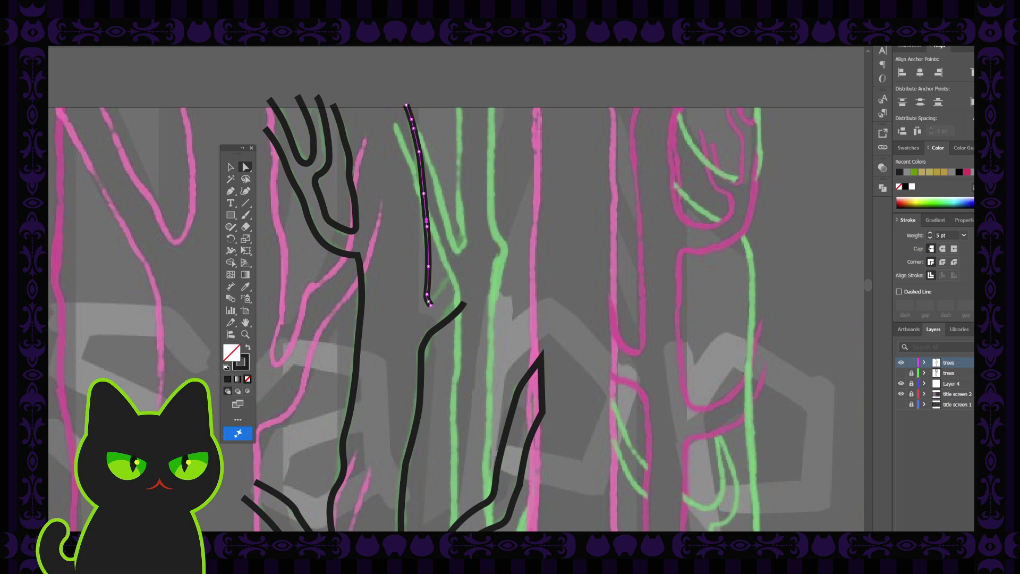
key(ctrl+shift+a)
click(425, 205)
click(424, 196)
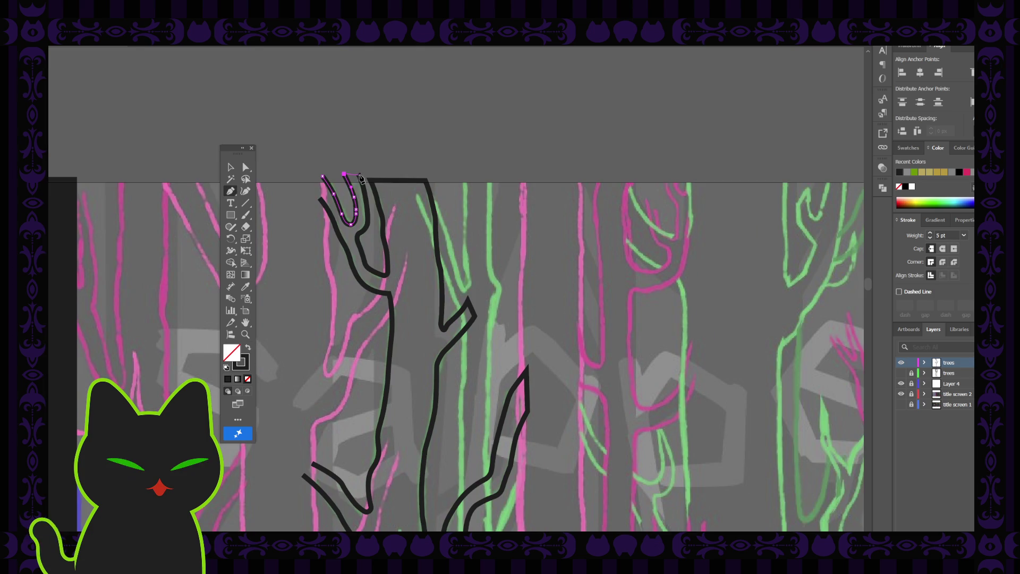
Step: Join the small branch onto the outline and connect its open top endpoint to the left trunk's top
click(359, 176)
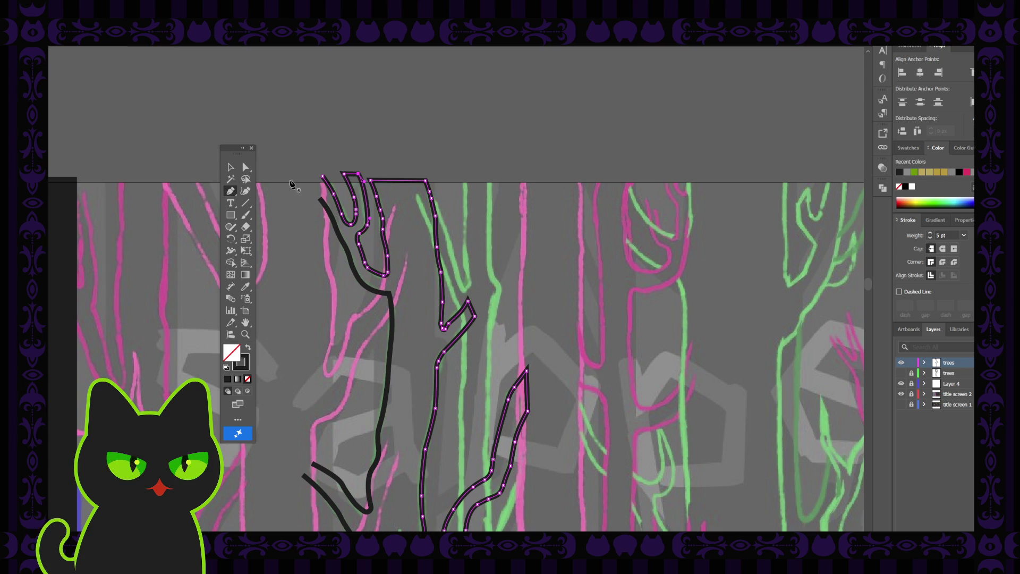
click(246, 169)
click(321, 200)
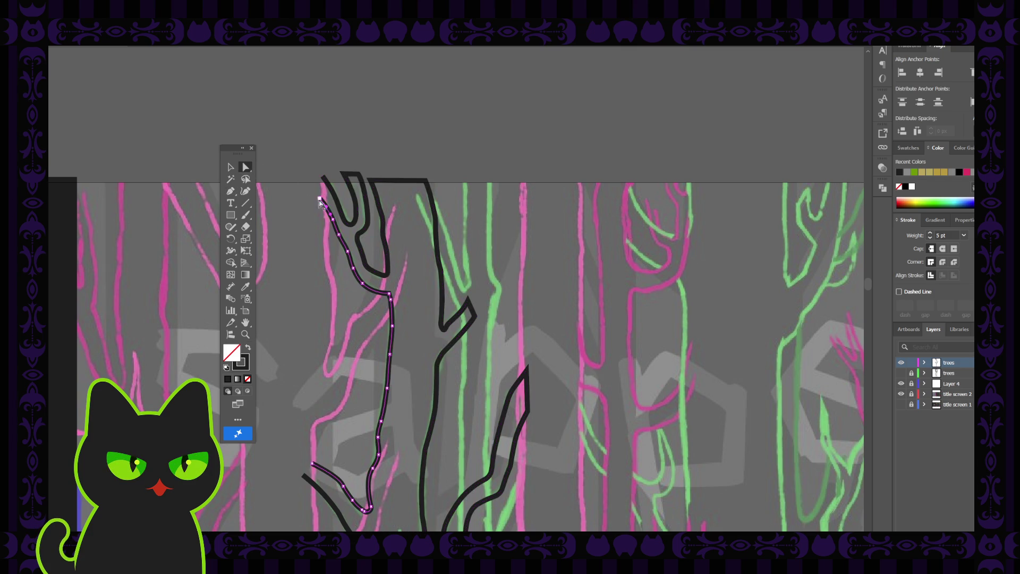
click(319, 200)
click(320, 202)
click(230, 190)
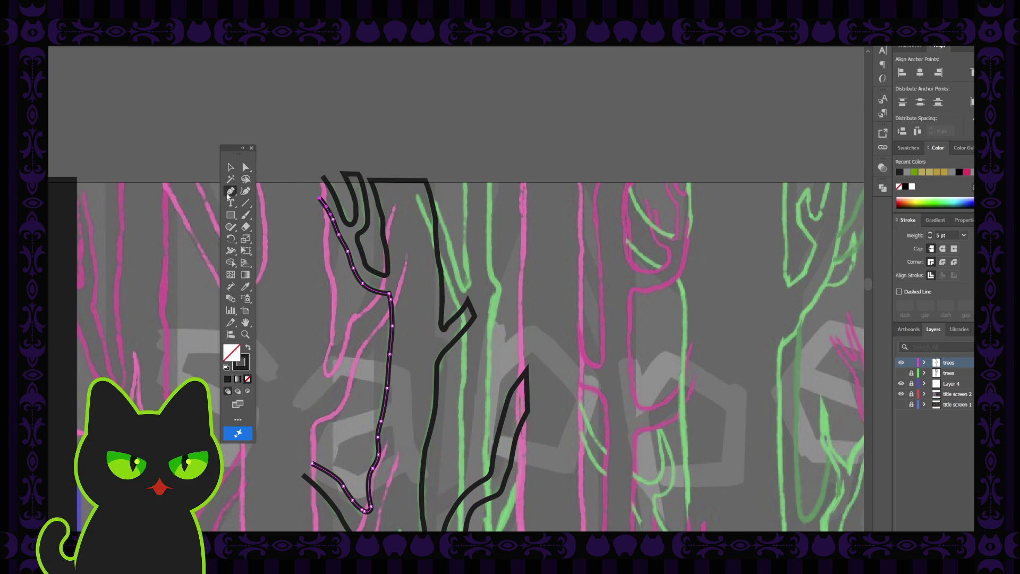
click(323, 176)
click(321, 201)
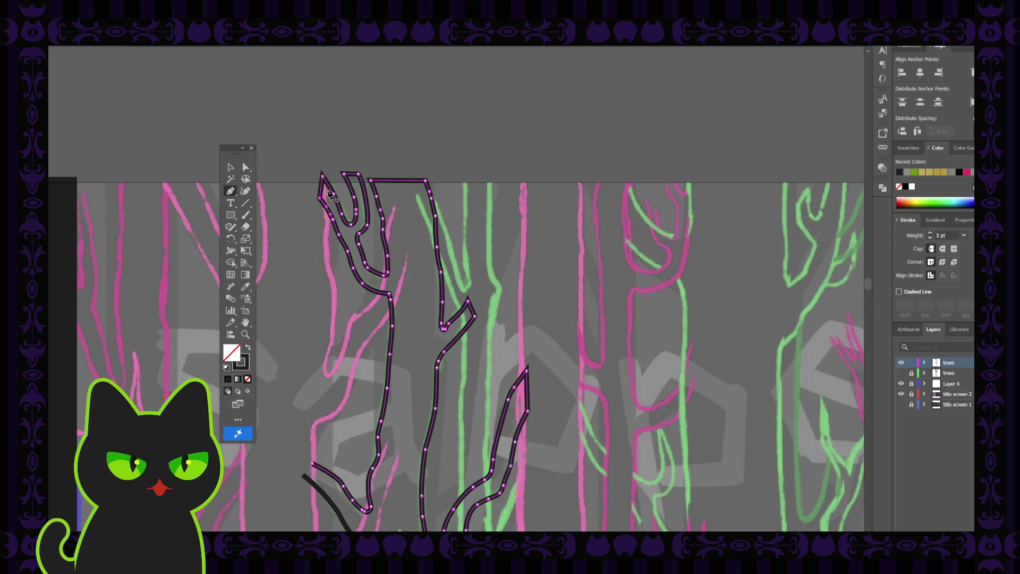
Step: Check the left and top tip anchors, deselect the finished outline, and zoom out
key(a)
click(319, 199)
click(314, 187)
click(318, 195)
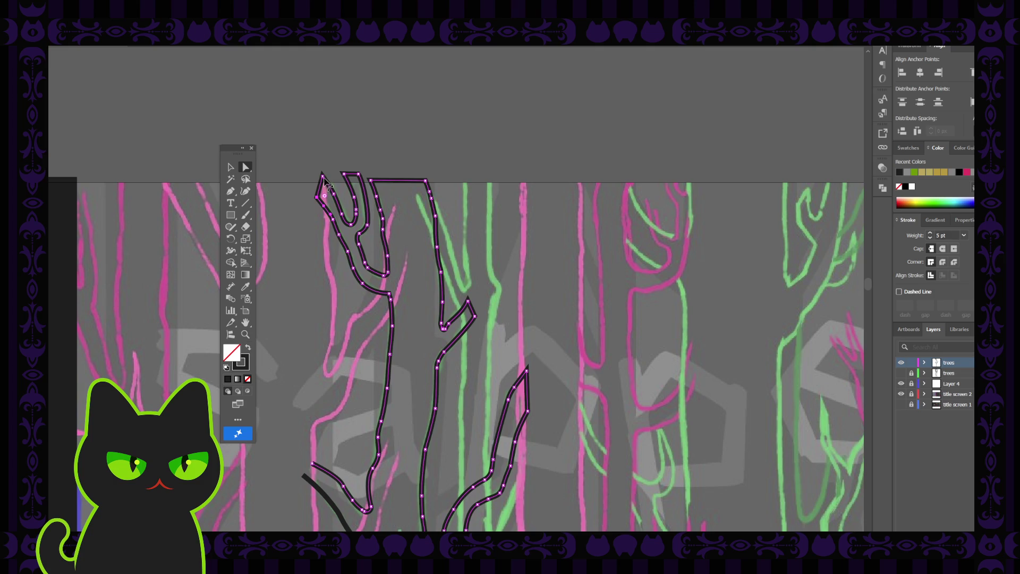
click(322, 176)
click(318, 182)
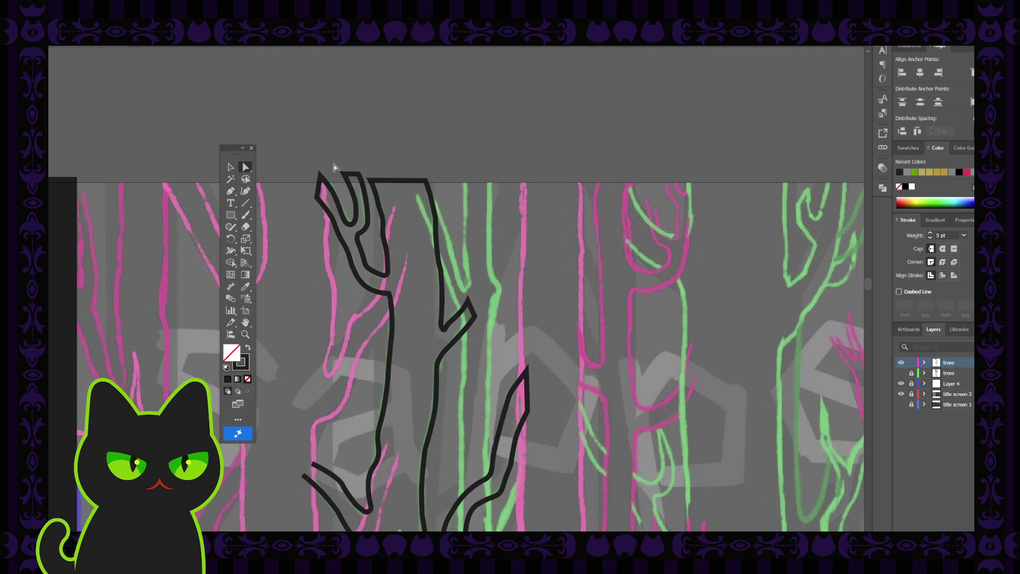
key(ctrl+minus)
key(ctrl+minus)
key(ctrl+minus)
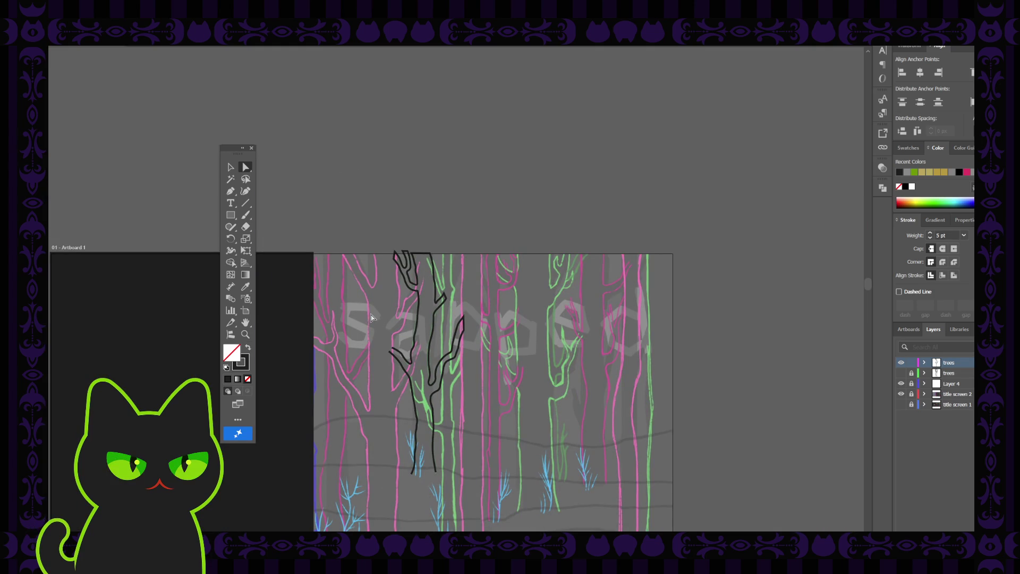
Step: Zoom in on the tree and inspect the path's open endpoint and anchor points
key(ctrl+plus)
key(ctrl+plus)
key(space)
drag(328, 374, 365, 296)
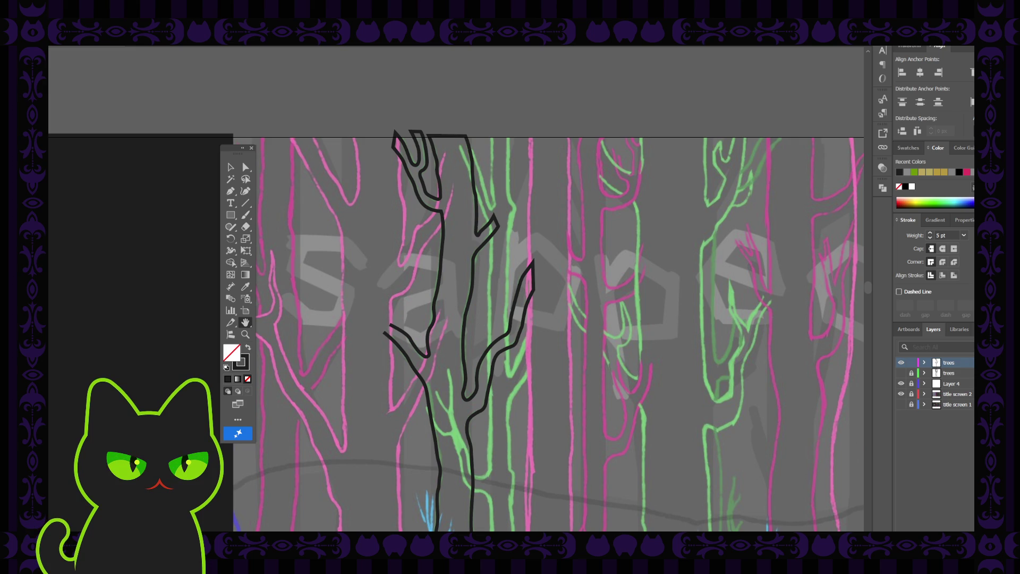
key(p)
click(389, 327)
click(230, 167)
click(346, 242)
click(402, 334)
click(245, 166)
click(358, 290)
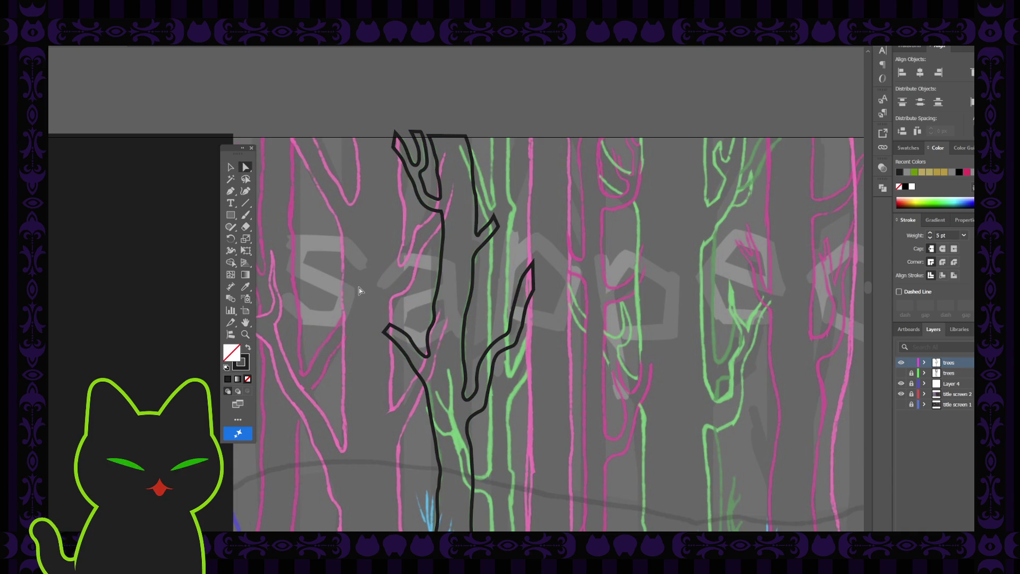
Step: Join the path's two bottom endpoints to close the tree outline, then deselect it
key(ctrl+minus)
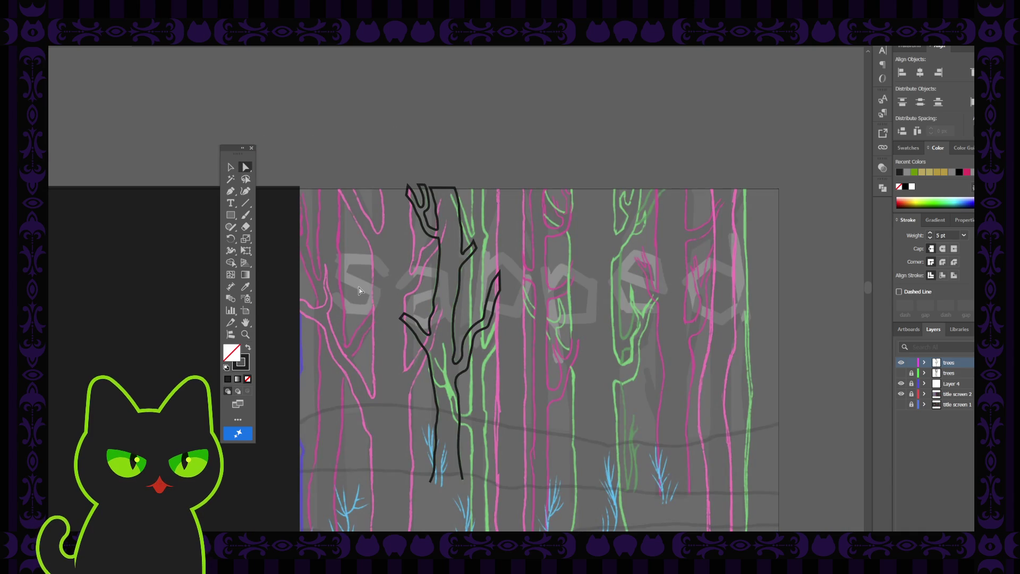
scroll(359, 290, down, 2)
click(232, 192)
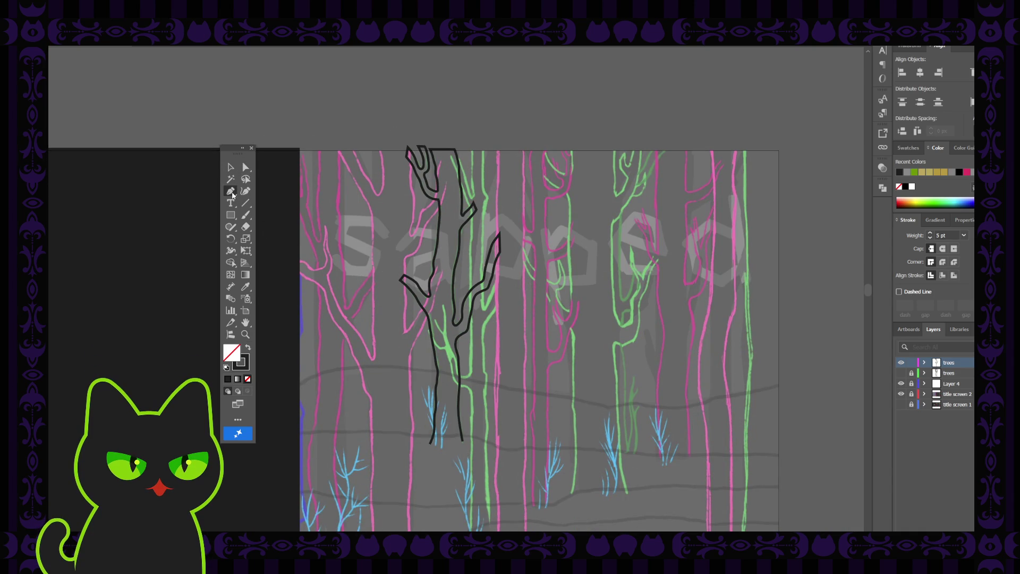
click(433, 444)
click(463, 442)
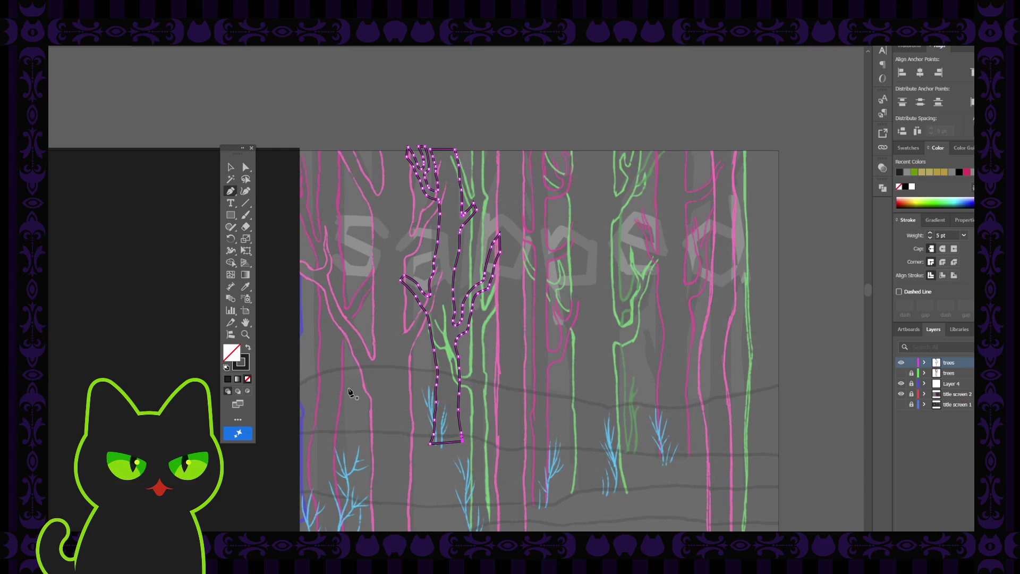
click(230, 166)
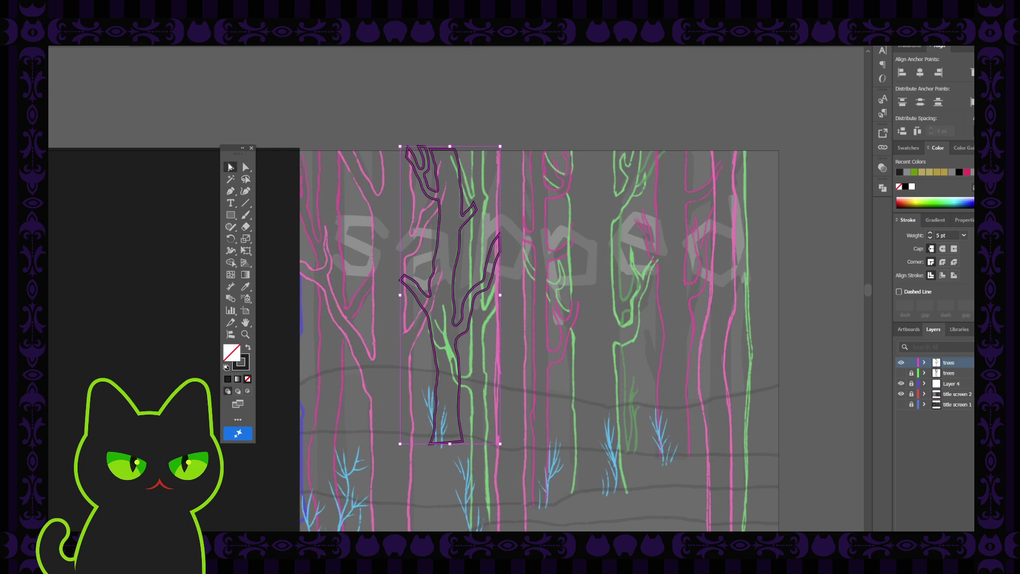
click(337, 265)
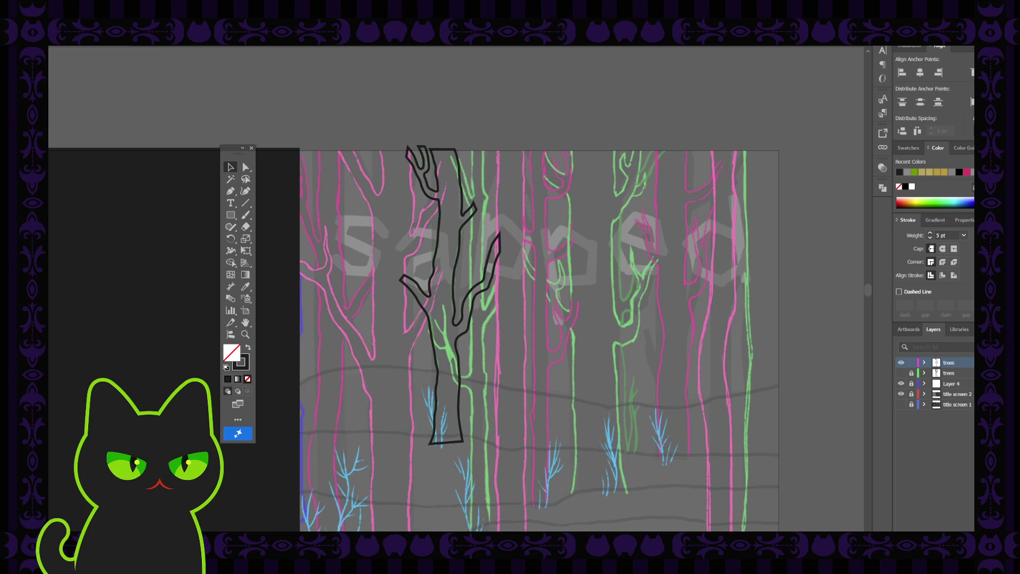
drag(439, 369, 409, 353)
scroll(413, 353, down, 1)
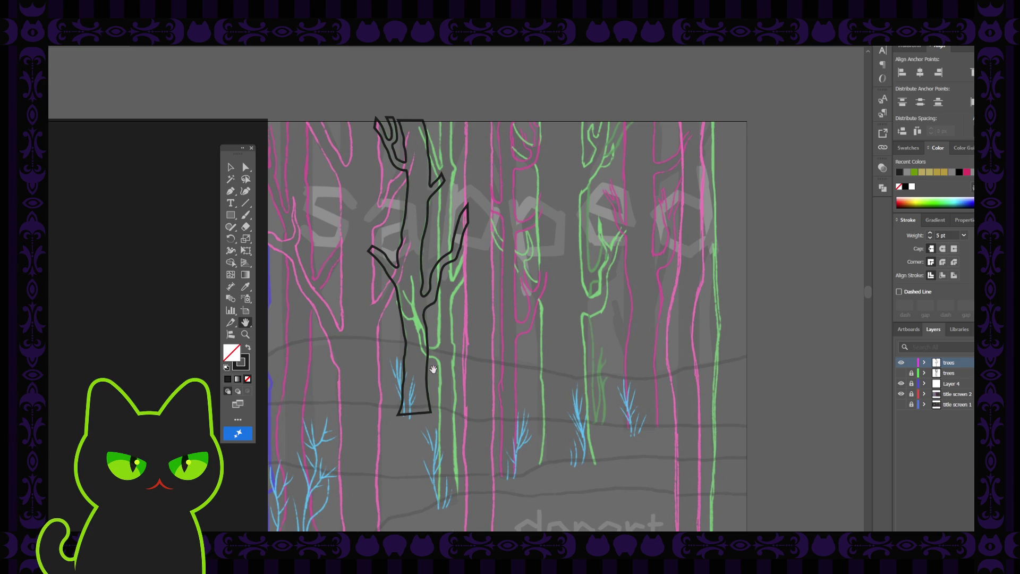
Step: Toggle the other trees layer's visibility to compare outlines, leaving it shown
drag(380, 369, 400, 348)
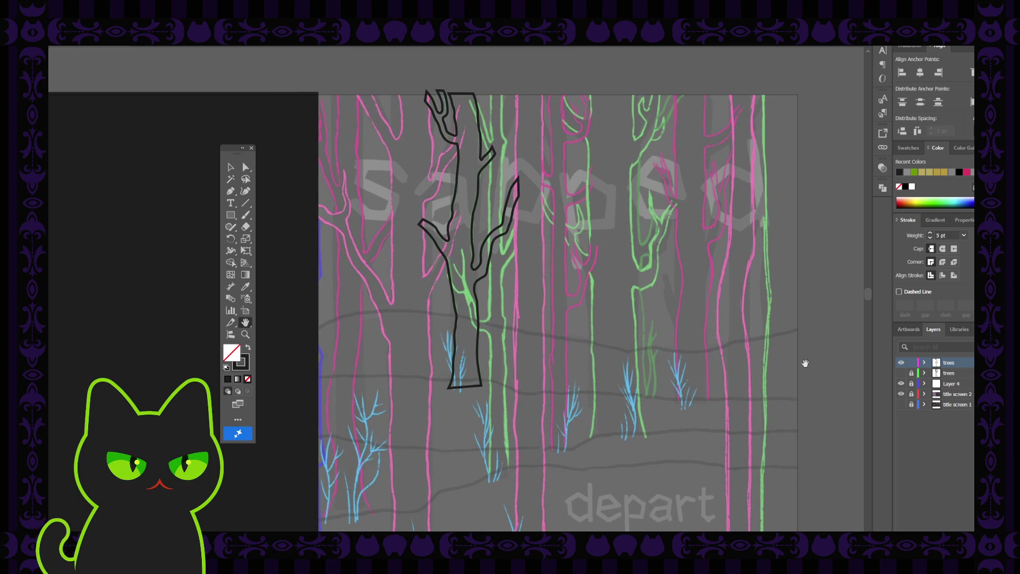
click(900, 373)
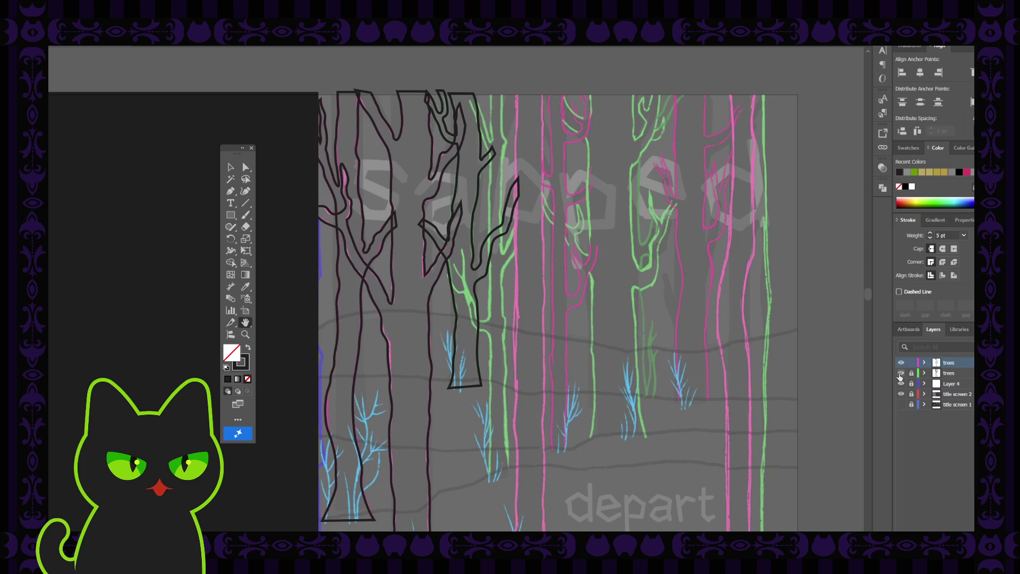
click(900, 374)
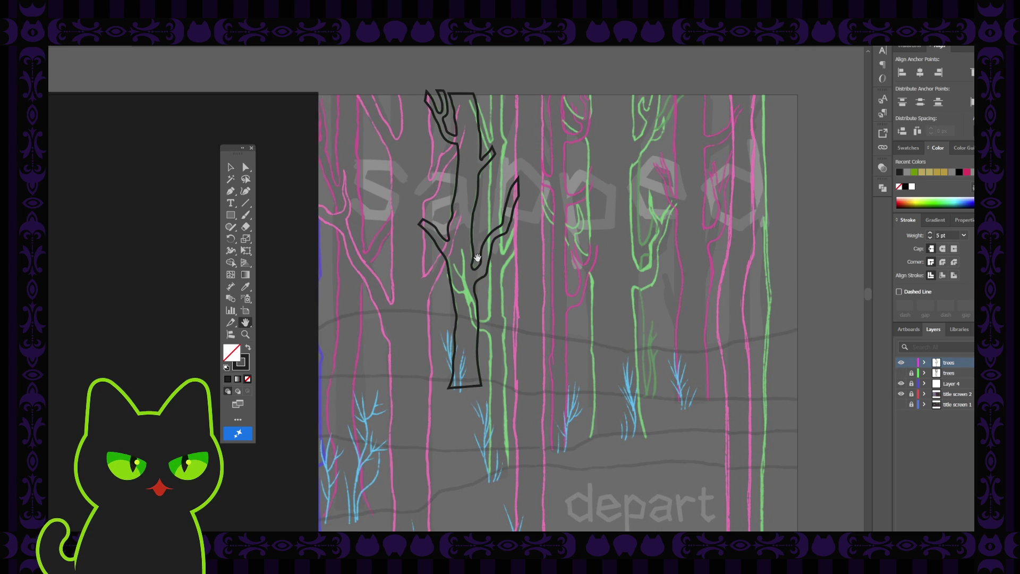
drag(534, 316, 522, 317)
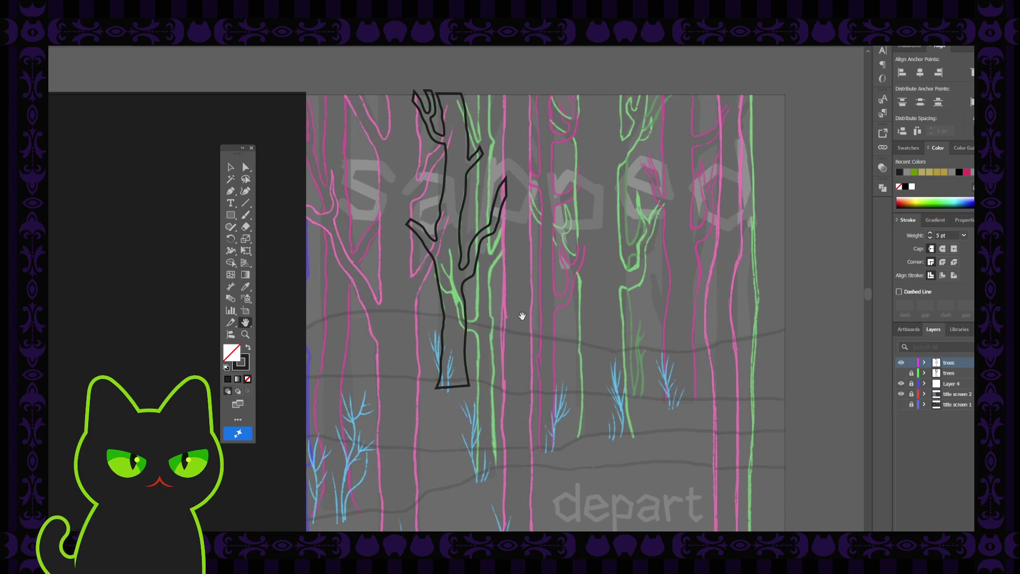
click(901, 373)
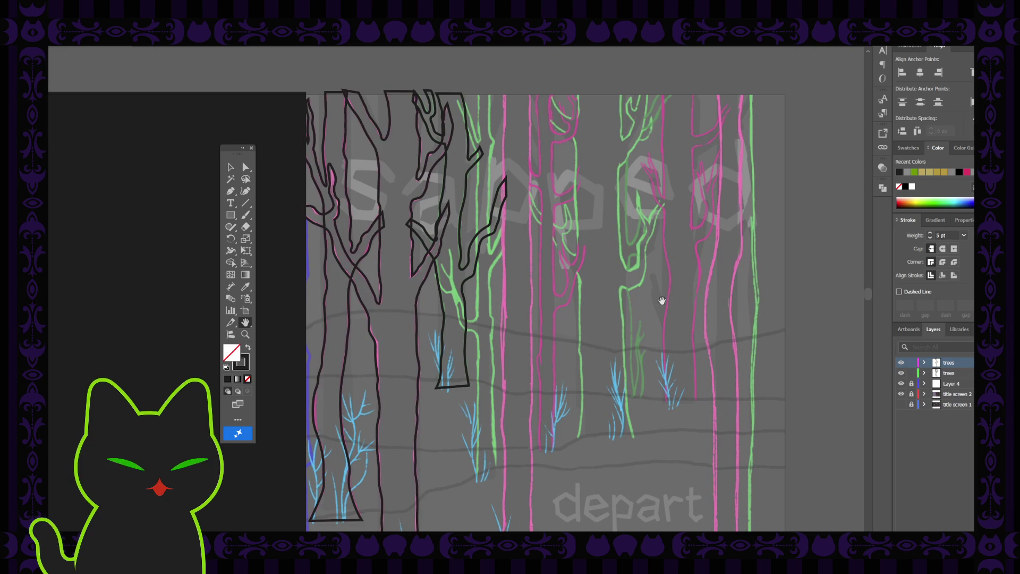
Step: Move the tree outline into the other trees layer, show Layer 4, lock that layer, and activate the first trees layer
click(230, 167)
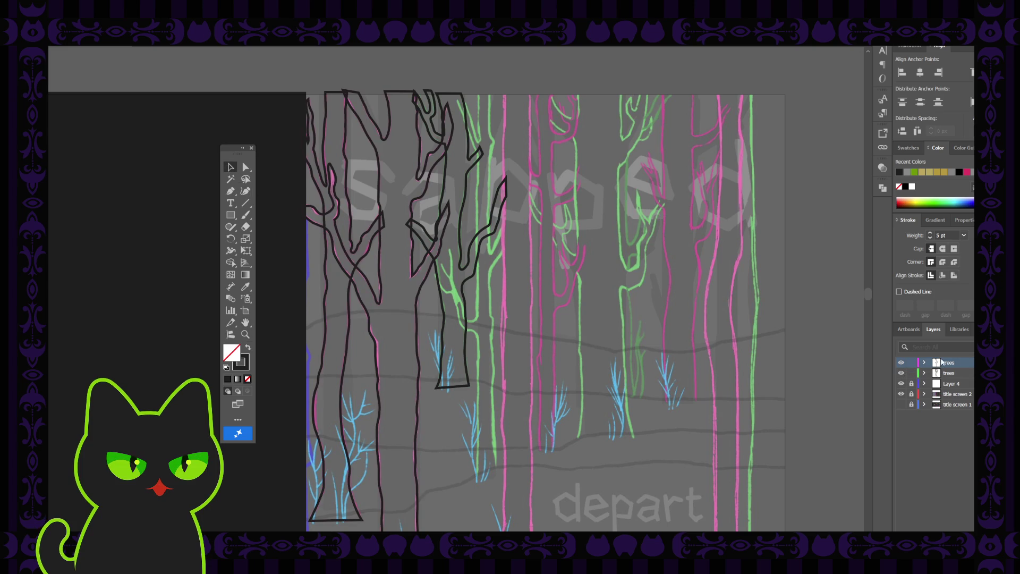
click(467, 361)
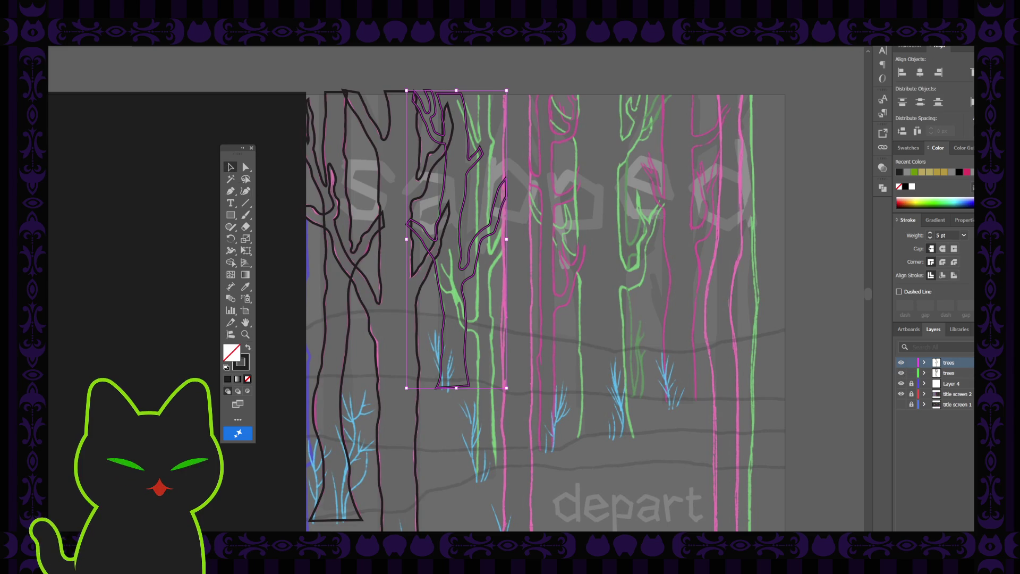
drag(970, 363, 970, 372)
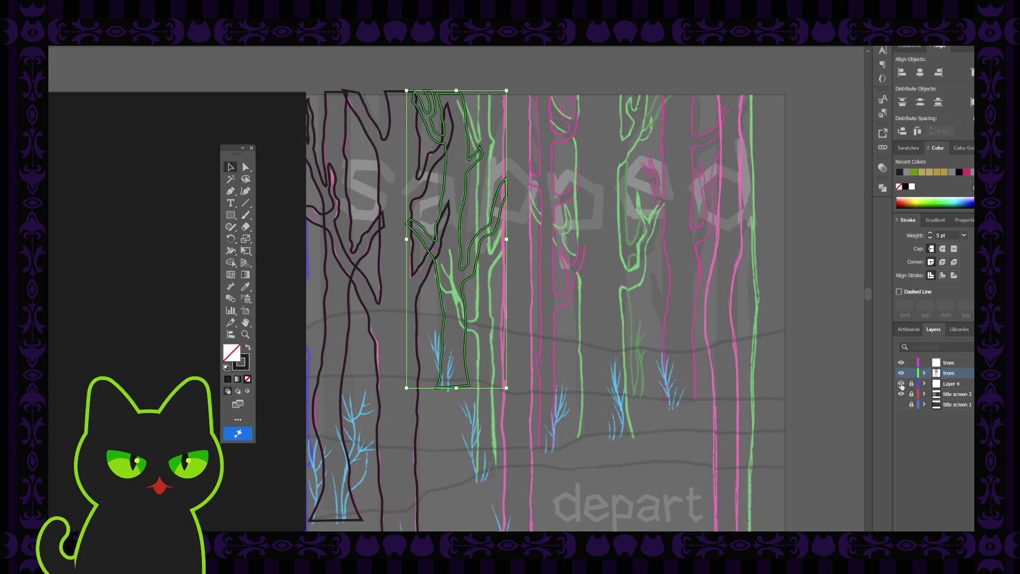
click(901, 384)
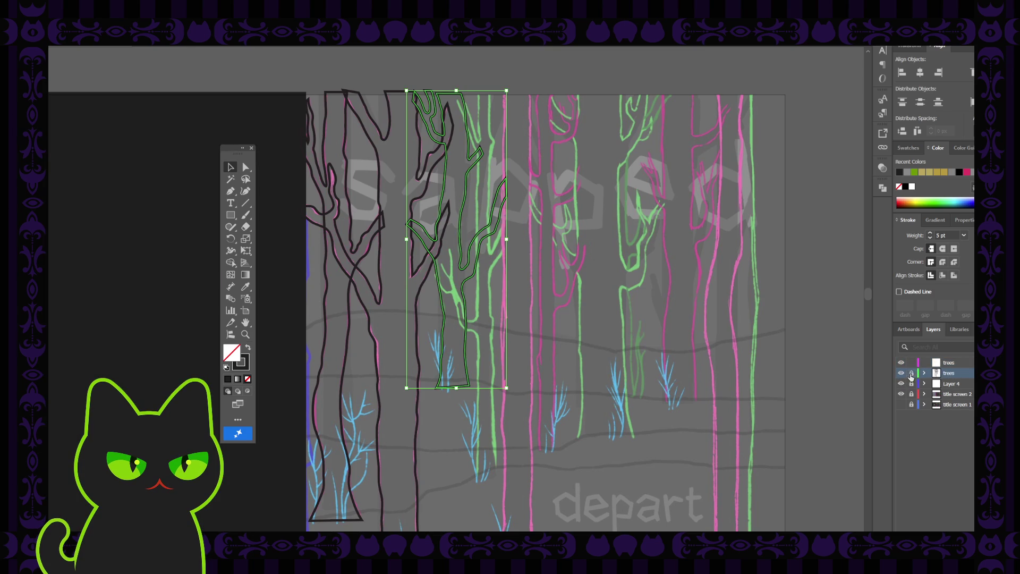
click(911, 372)
click(953, 364)
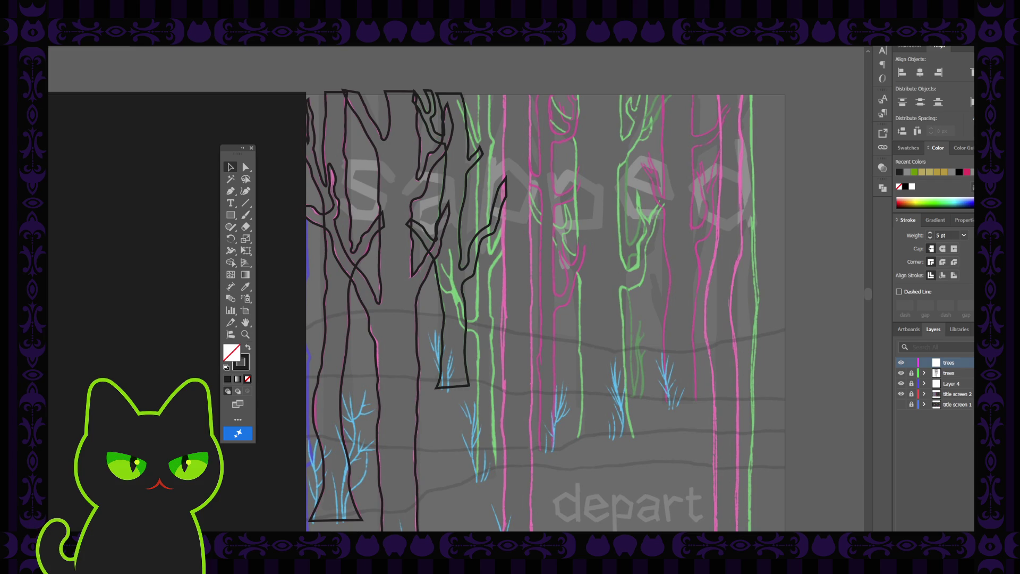
key(ctrl+plus)
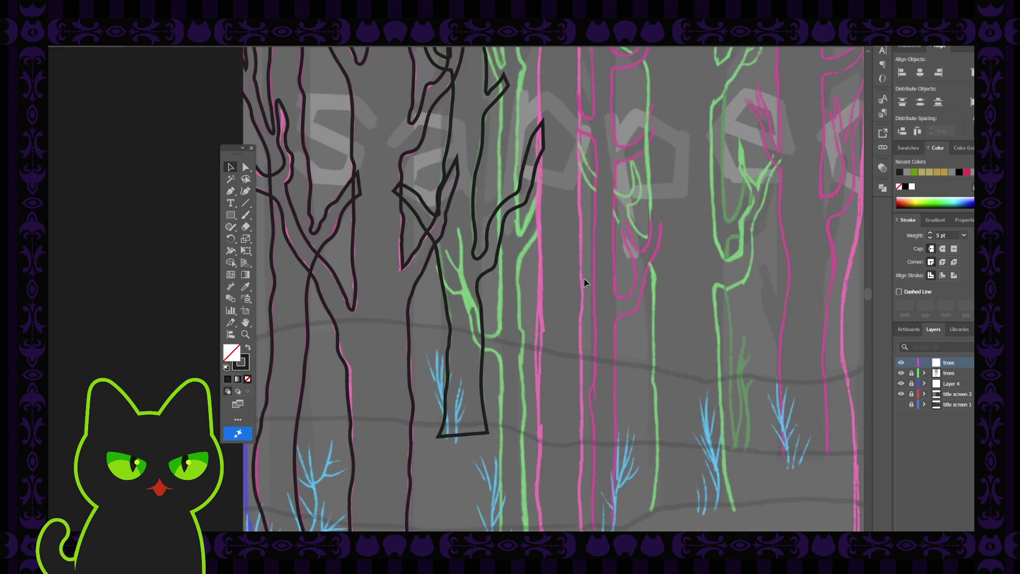
Step: Start a black Pen line at the green trunk's fork and run it down the right edge
key(space)
drag(556, 250, 526, 285)
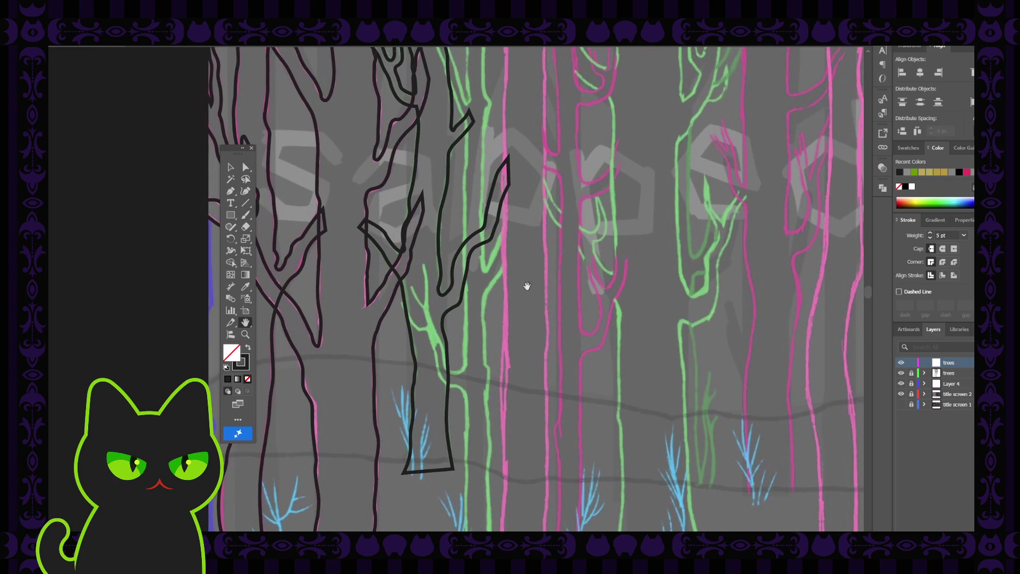
drag(485, 356, 469, 269)
click(246, 190)
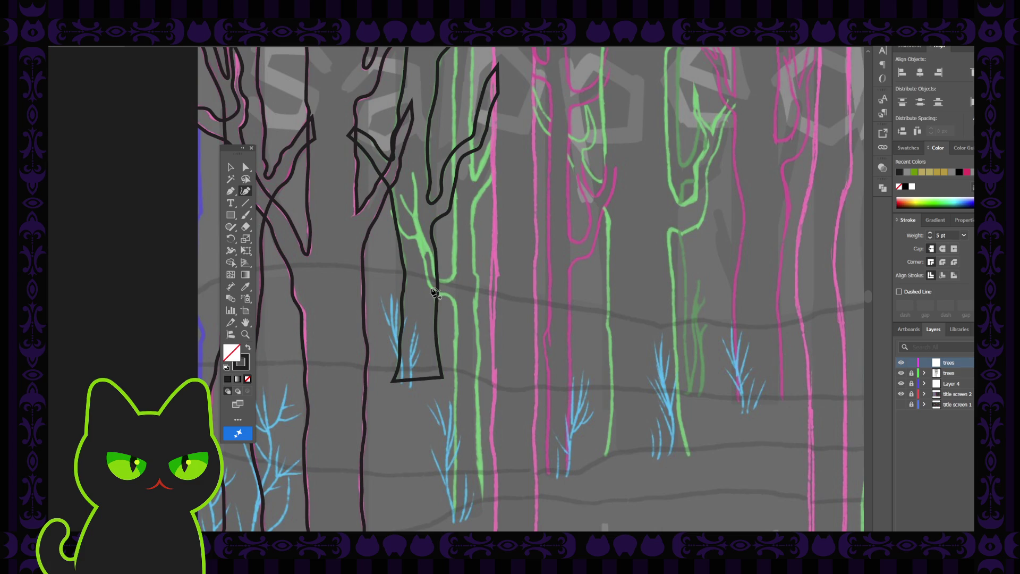
scroll(465, 367, down, 2)
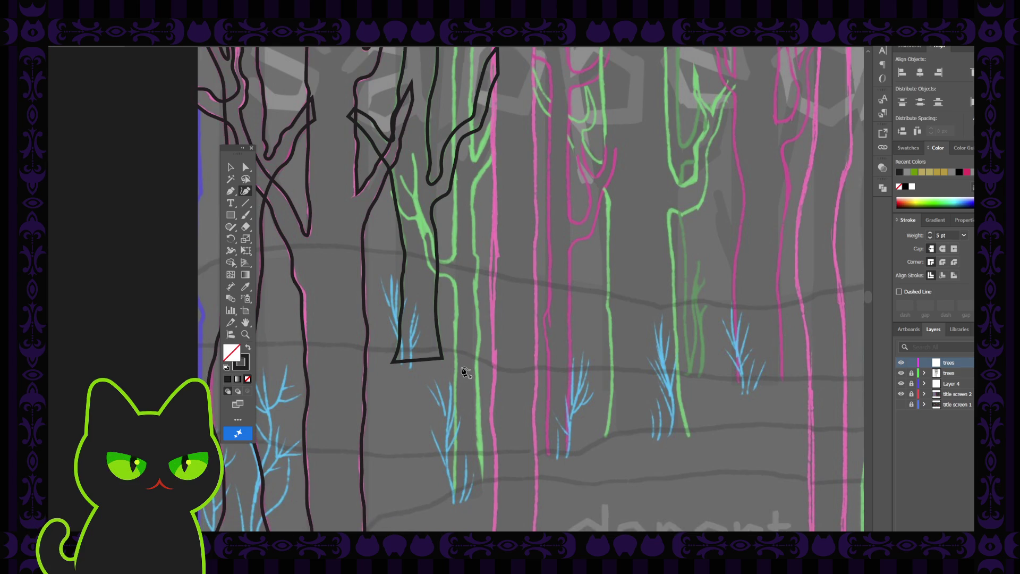
click(452, 268)
click(456, 277)
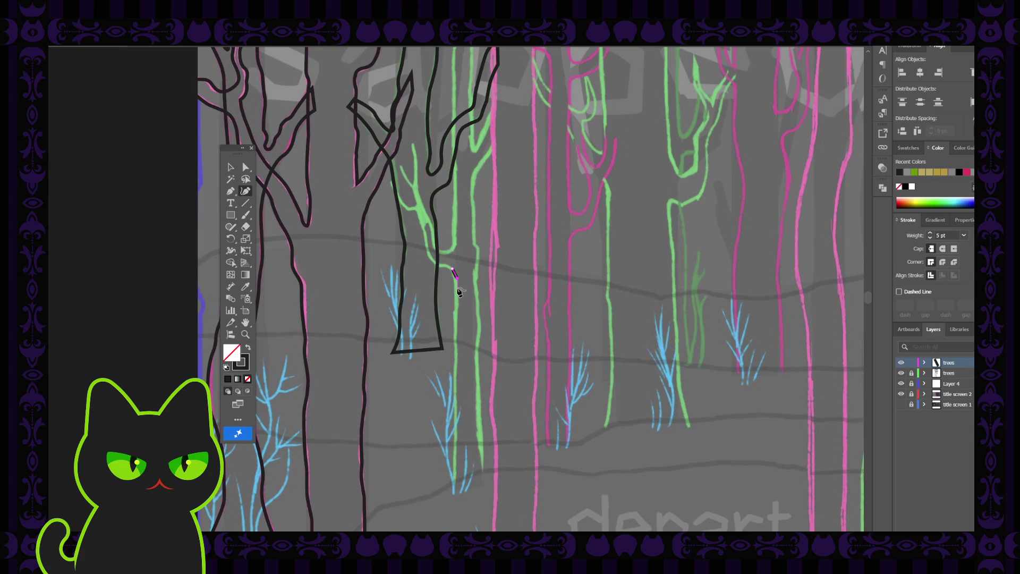
click(458, 289)
click(455, 311)
click(455, 318)
click(457, 359)
Step: Continue the line to the trunk's base, deselect it, and hide the other trees layer
click(454, 375)
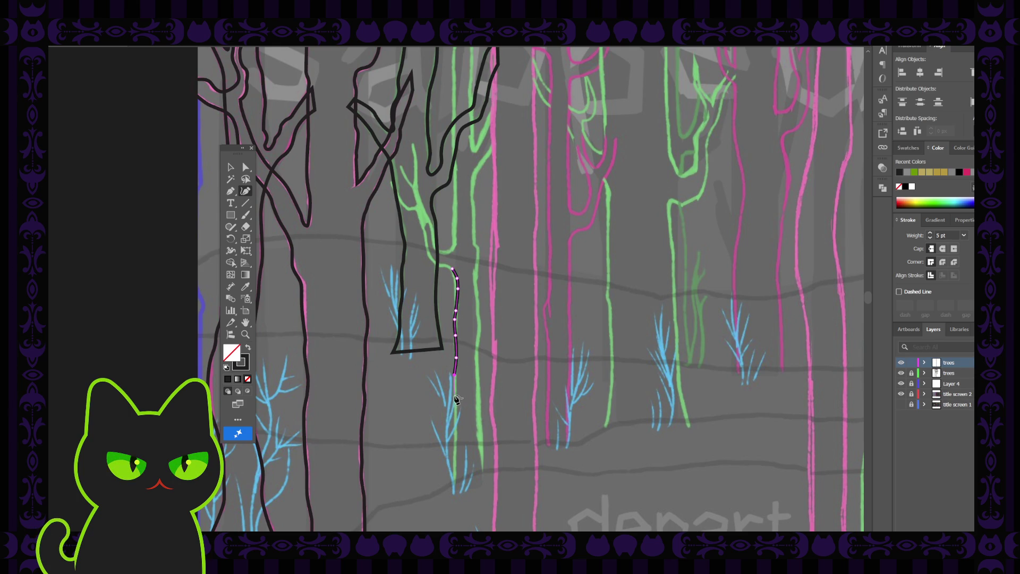
click(454, 396)
click(456, 420)
click(455, 440)
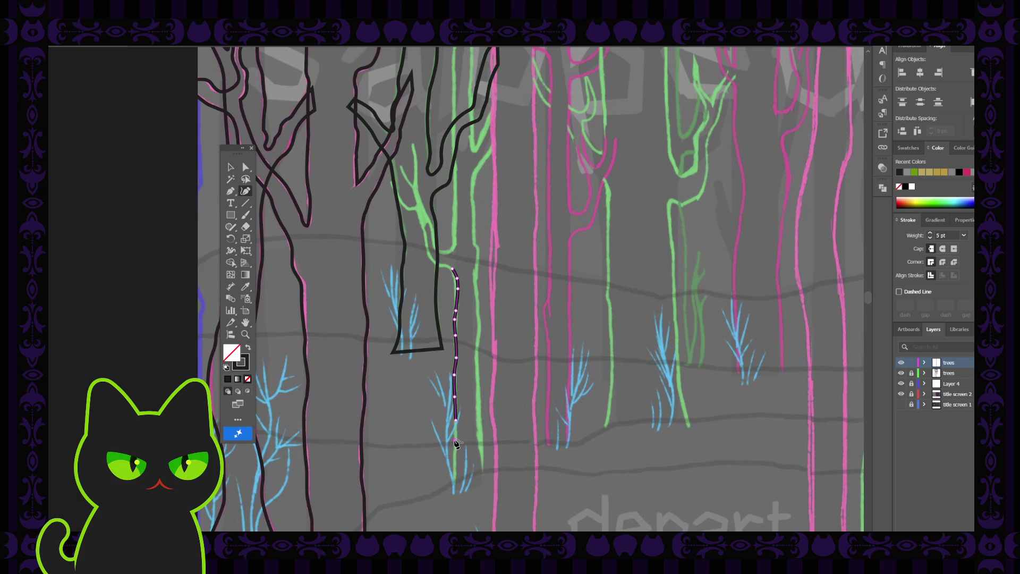
click(454, 469)
click(454, 493)
click(230, 167)
click(378, 343)
click(900, 372)
Step: Reshape the top of the new trunk line by dragging its top anchor
key(space)
mouse_move(422, 216)
mouse_down()
mouse_move(421, 285)
mouse_move(439, 324)
mouse_move(441, 286)
mouse_up()
click(244, 166)
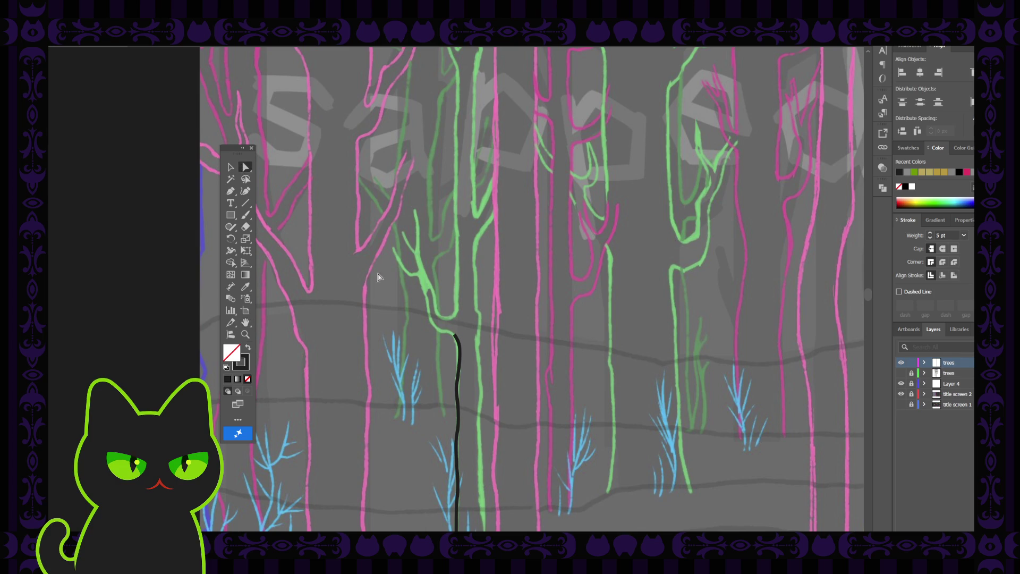
click(455, 337)
click(454, 336)
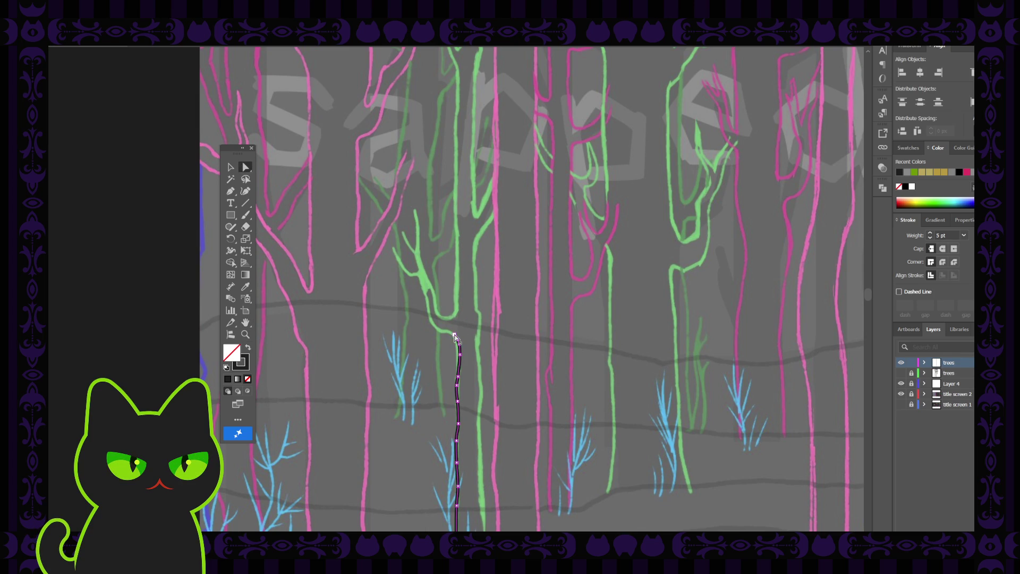
click(456, 346)
click(454, 348)
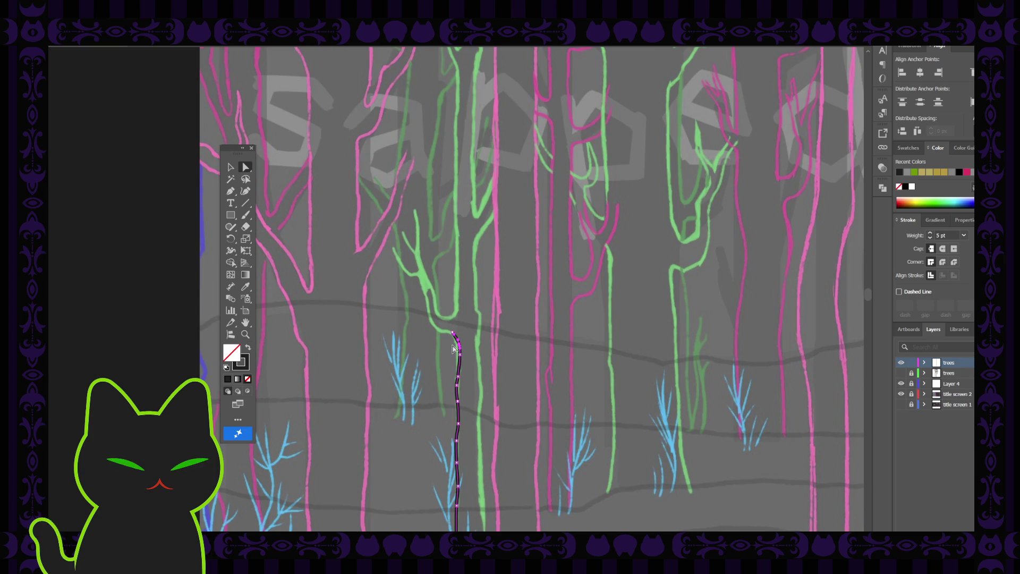
scroll(453, 348, up, 2)
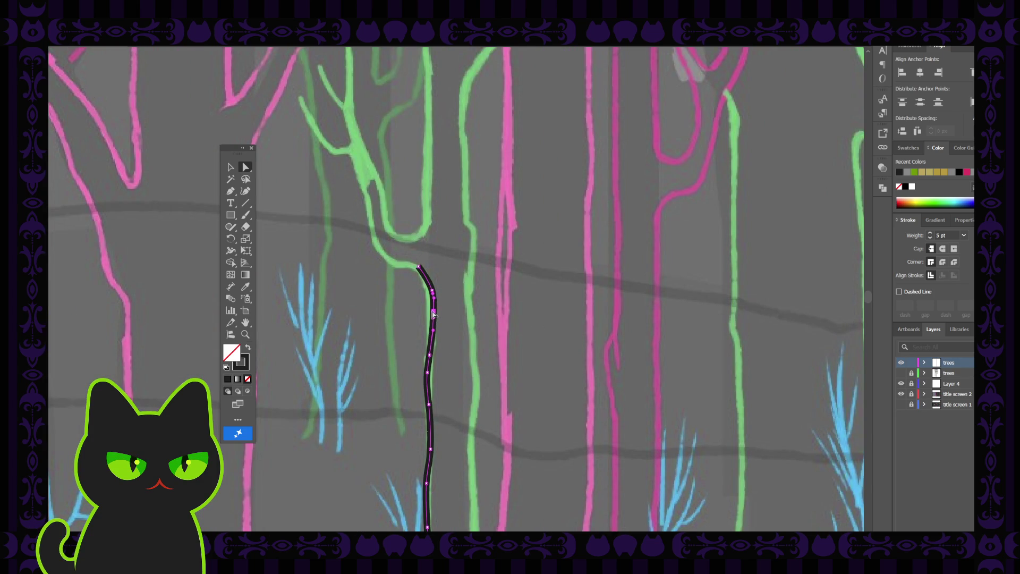
drag(434, 314, 430, 291)
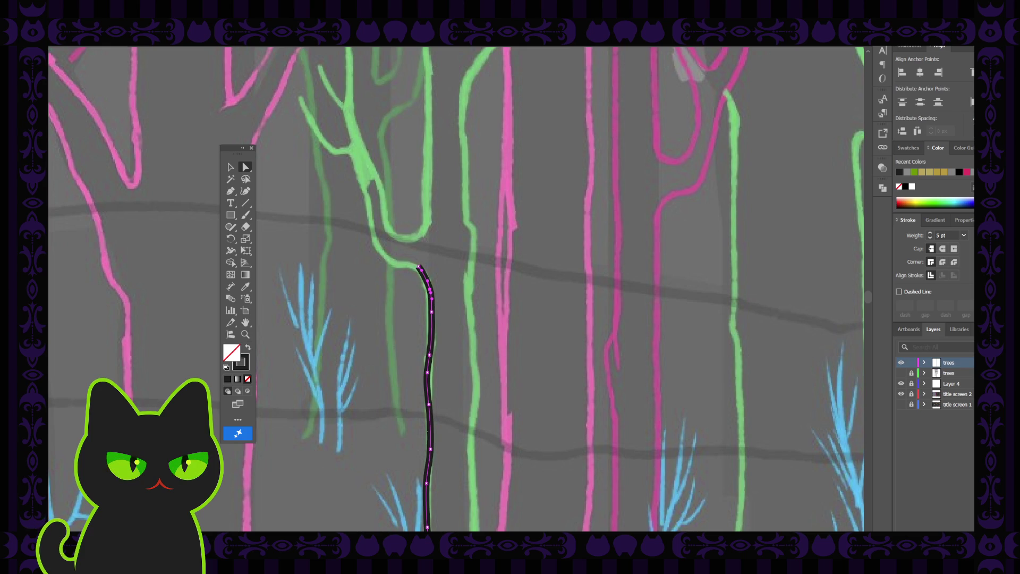
key(ctrl+shift+a)
click(418, 270)
Step: Continue the trunk line from its top end with several points up toward the branch
click(250, 193)
key(p)
click(419, 266)
click(402, 265)
click(396, 265)
click(388, 261)
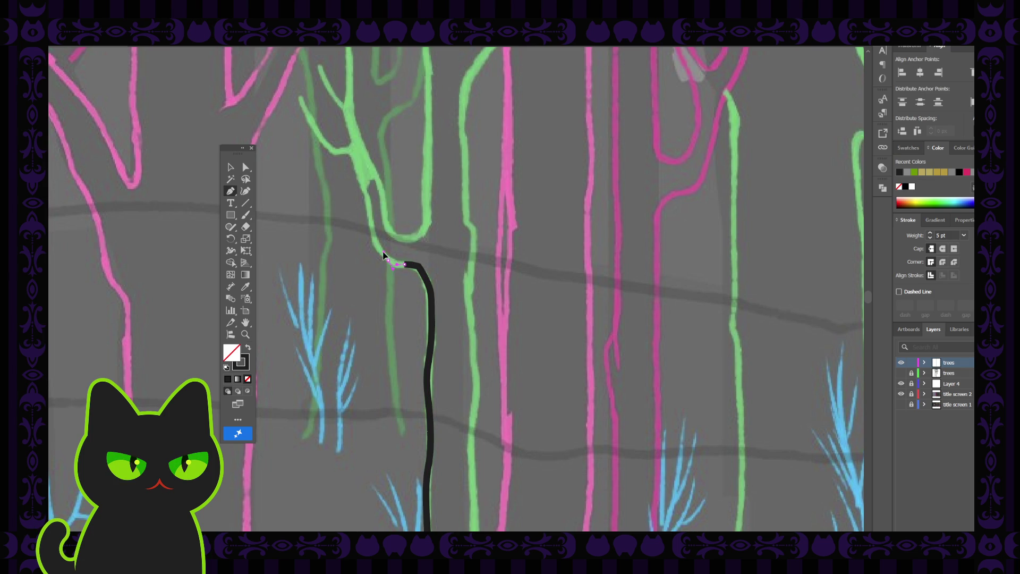
click(379, 255)
scroll(369, 257, up, 2)
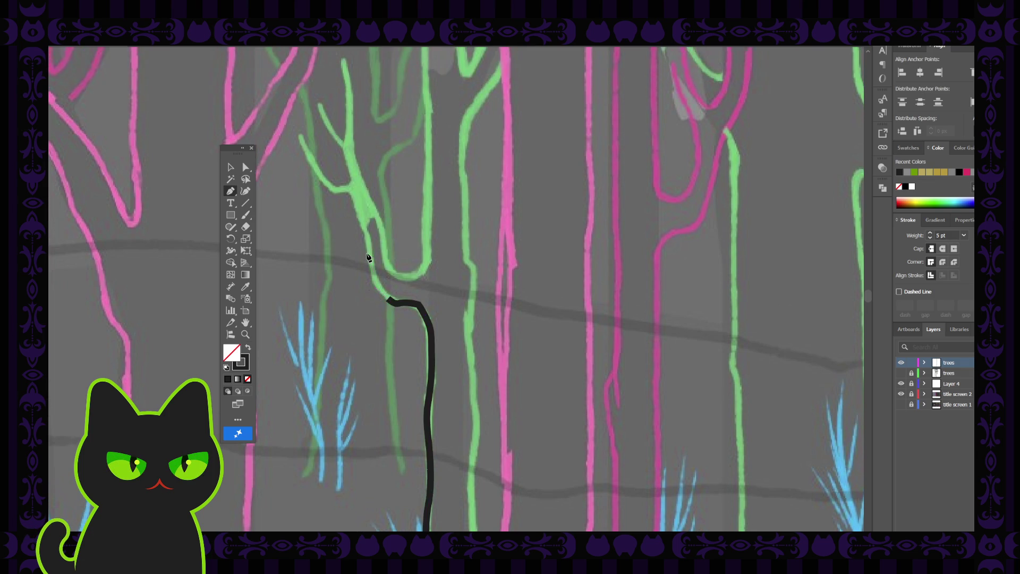
ctrl+click(374, 278)
ctrl+click(371, 268)
scroll(369, 282, up, 2)
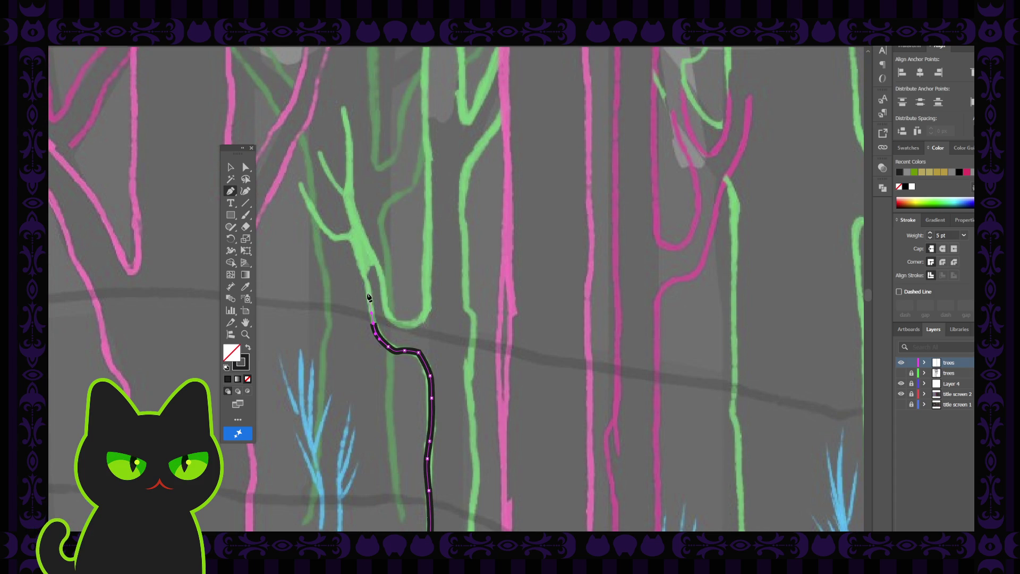
Step: Extend the line farther up the green branch to just past its tip, then deselect
click(370, 296)
click(367, 281)
scroll(355, 281, up, 1)
scroll(356, 281, up, 1)
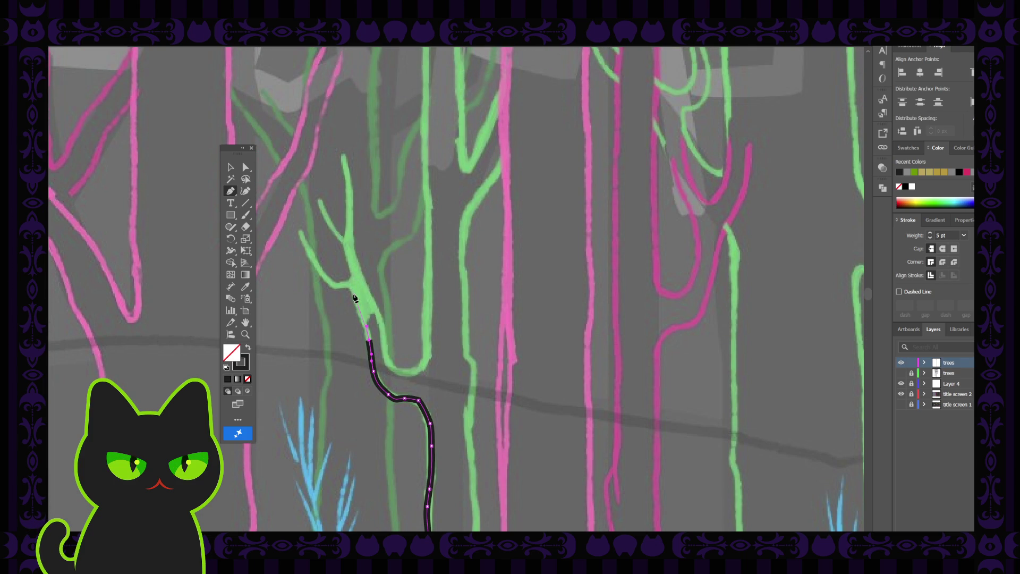
click(355, 305)
click(350, 288)
click(335, 289)
click(246, 168)
click(349, 288)
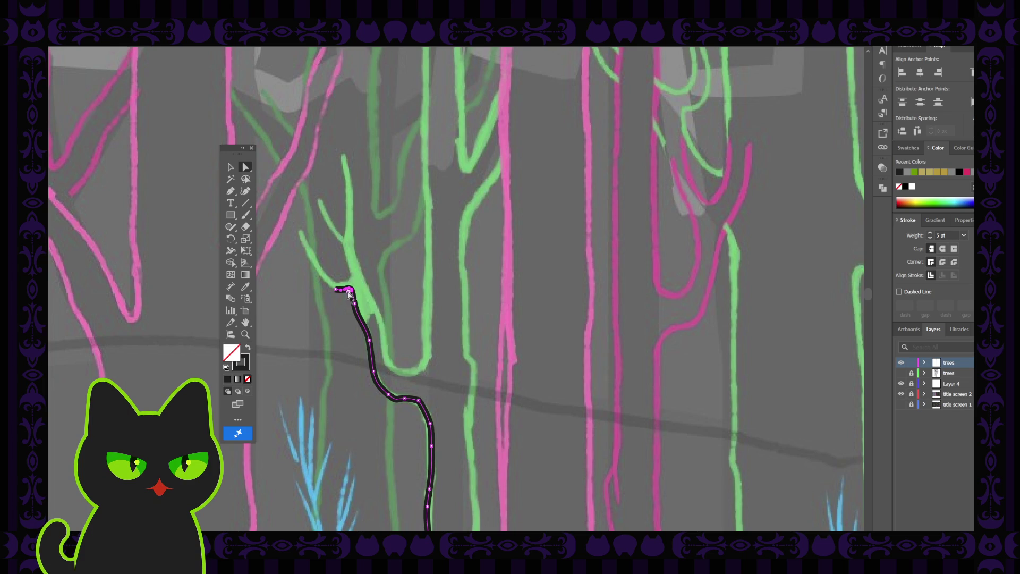
click(390, 299)
Step: Resume the trunk path and add a curved segment up the branch with the Curvature tool
key(space)
mouse_move(329, 277)
mouse_down()
mouse_move(327, 267)
mouse_move(412, 306)
mouse_move(382, 297)
mouse_up()
key(shift+grave)
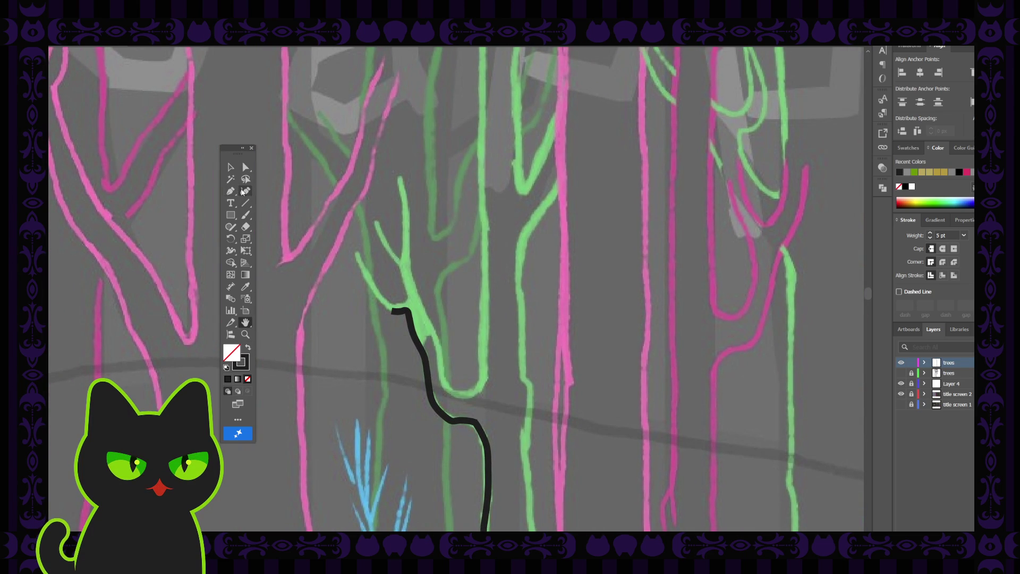
key(p)
click(393, 310)
key(shift+grave)
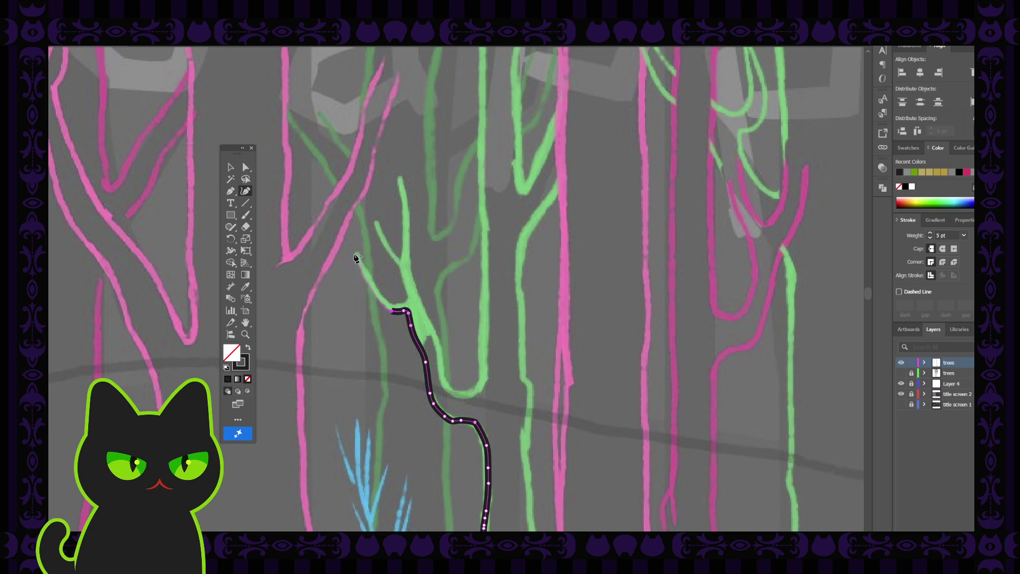
drag(356, 255, 355, 267)
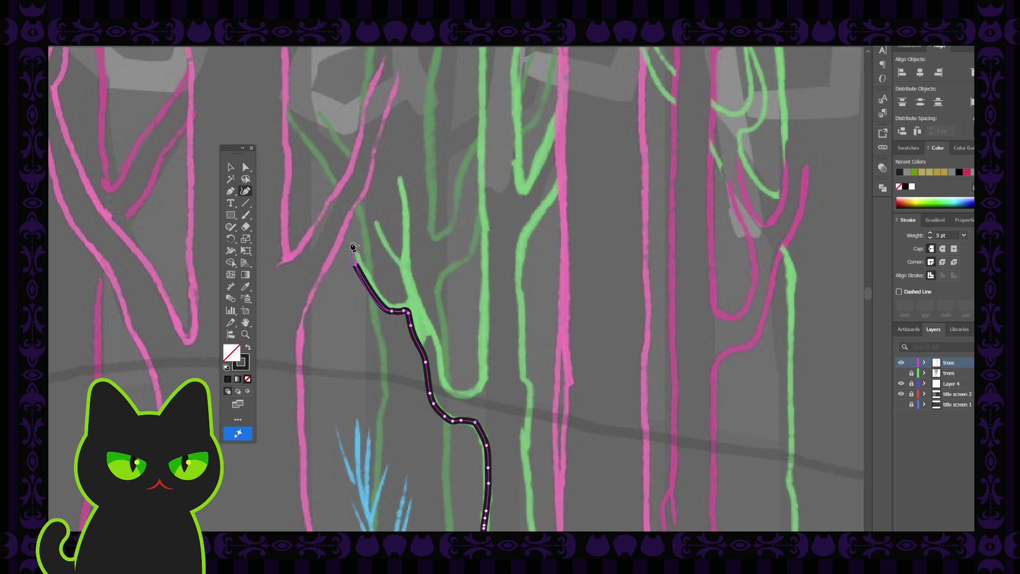
click(350, 244)
key(v)
click(317, 244)
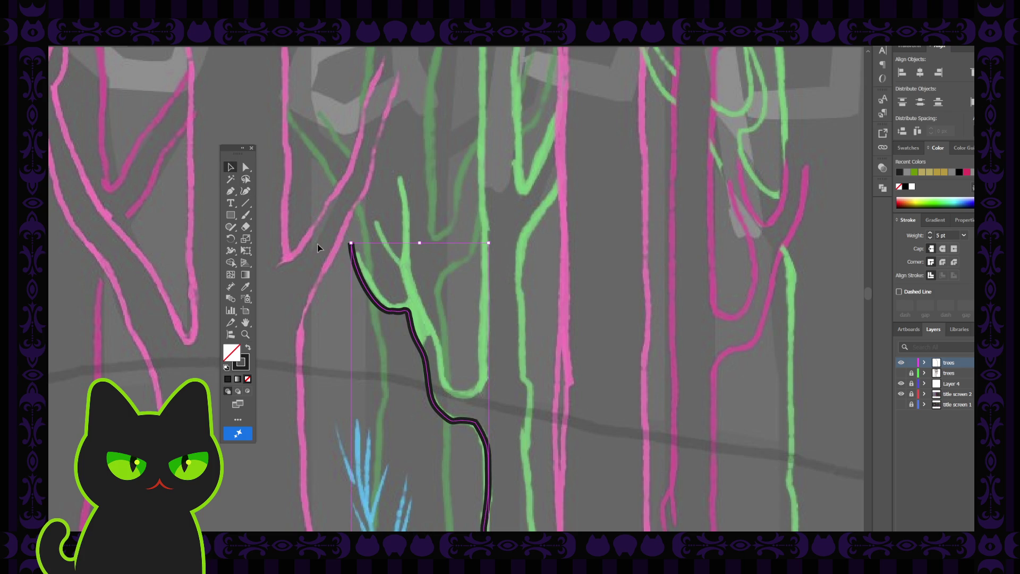
Step: Select the trunk outline and begin a branch stroke from its top end
click(387, 311)
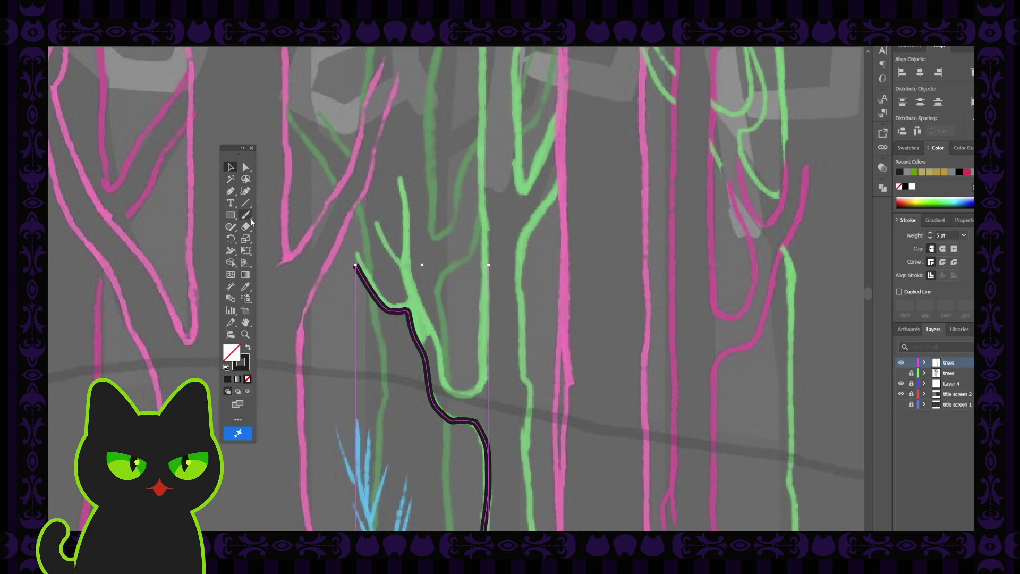
click(230, 191)
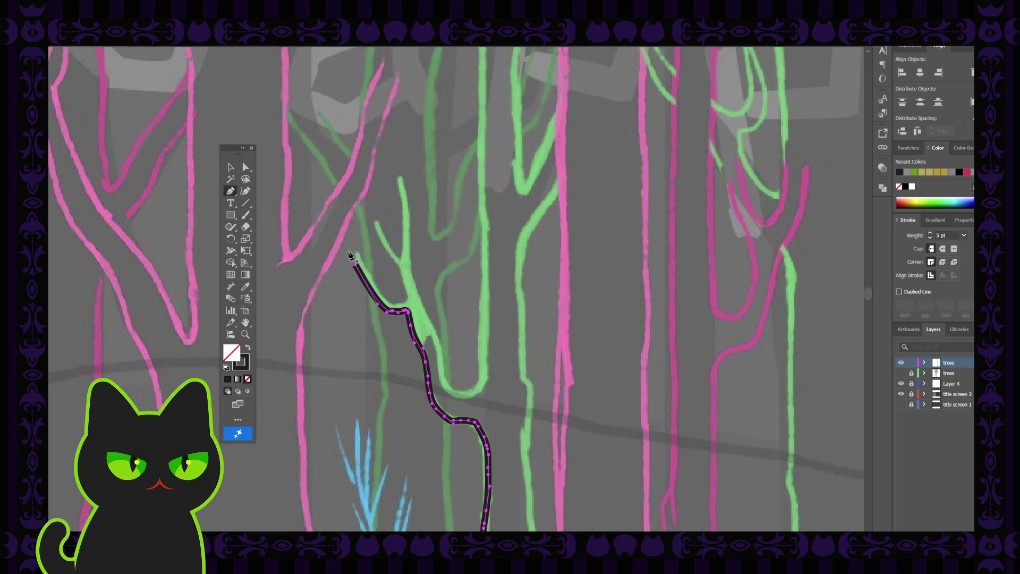
click(356, 251)
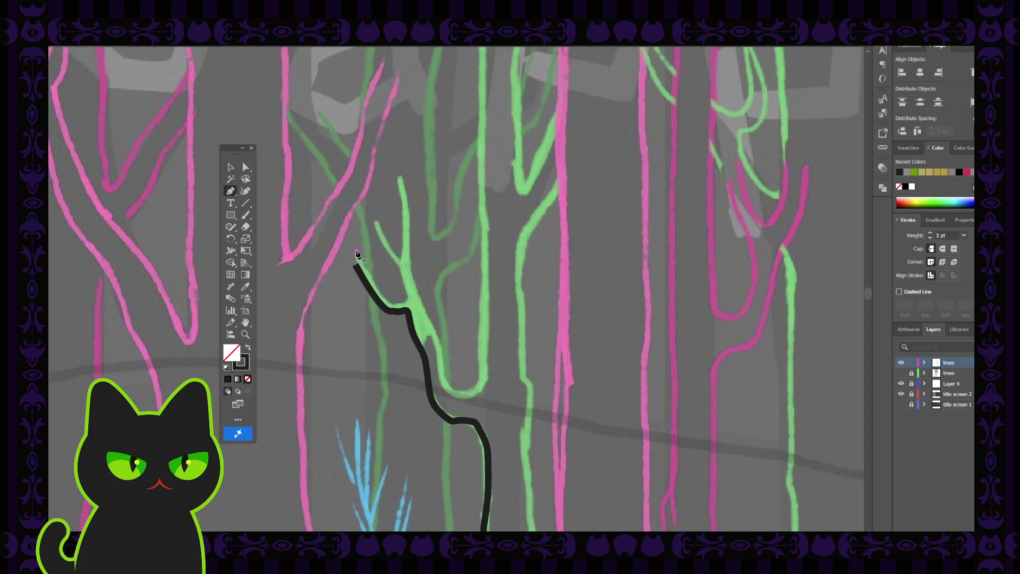
click(365, 270)
Step: Draw the U-shaped fork down to a rounded base and up its right arm, then zoom out
click(378, 293)
click(384, 303)
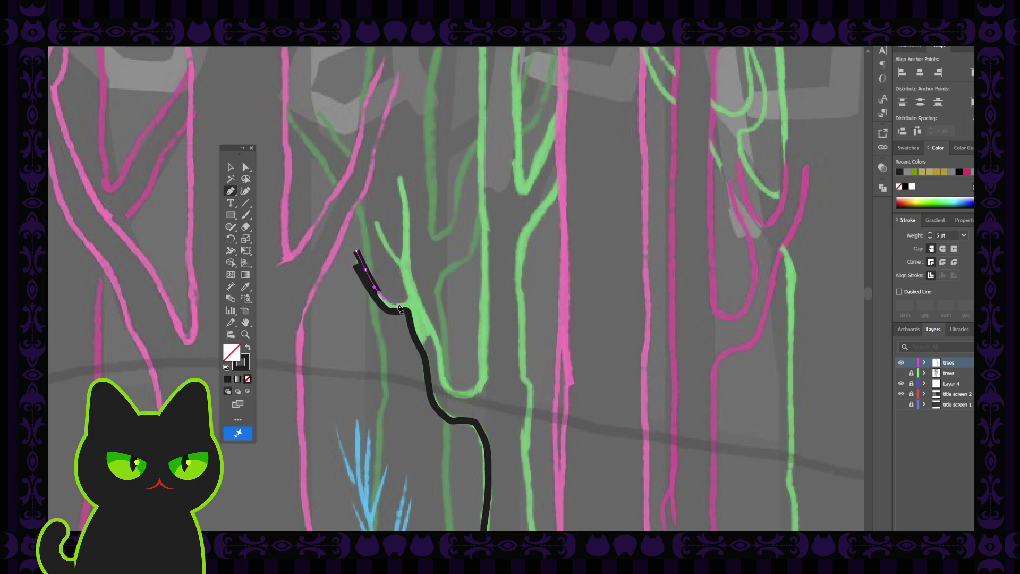
click(399, 306)
click(409, 306)
drag(409, 306, 406, 298)
click(407, 296)
click(399, 265)
click(230, 166)
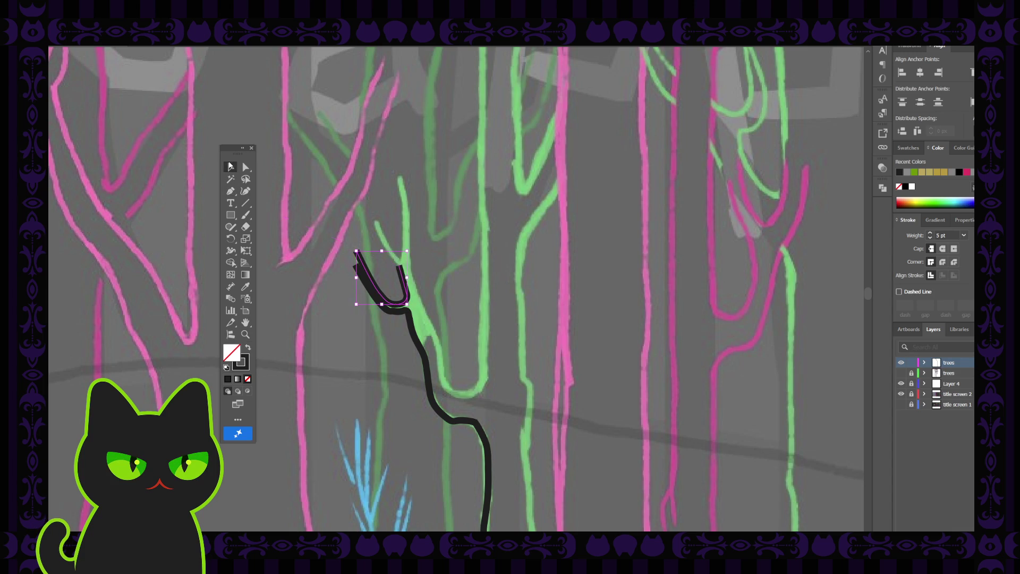
click(321, 244)
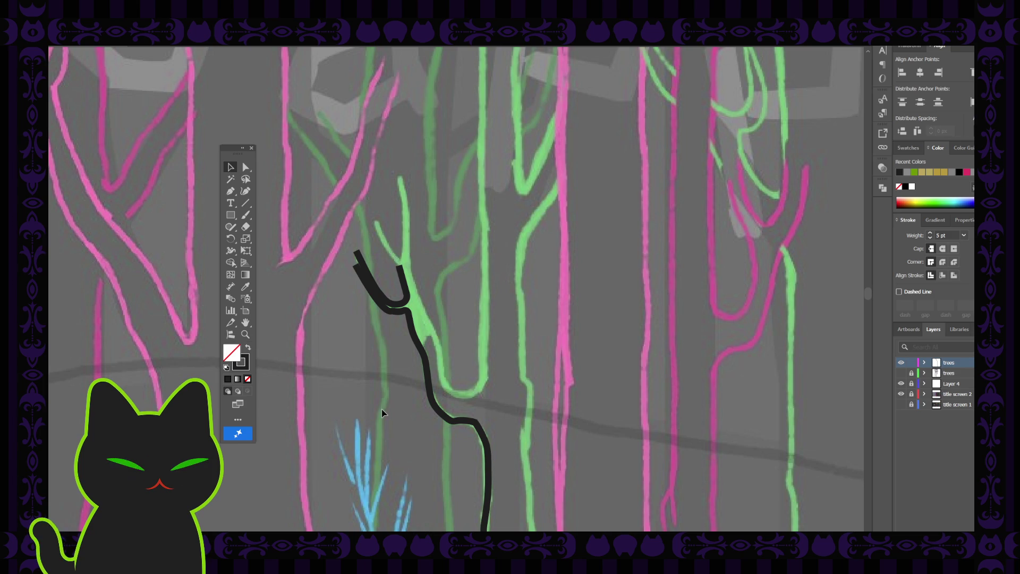
key(ctrl+minus)
key(ctrl+minus)
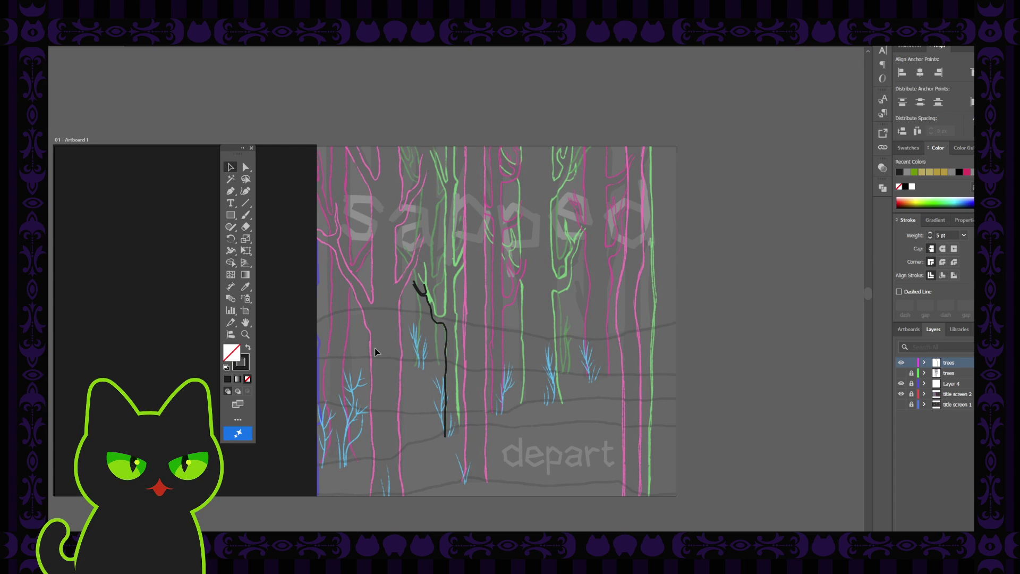
click(442, 325)
scroll(415, 340, up, 5)
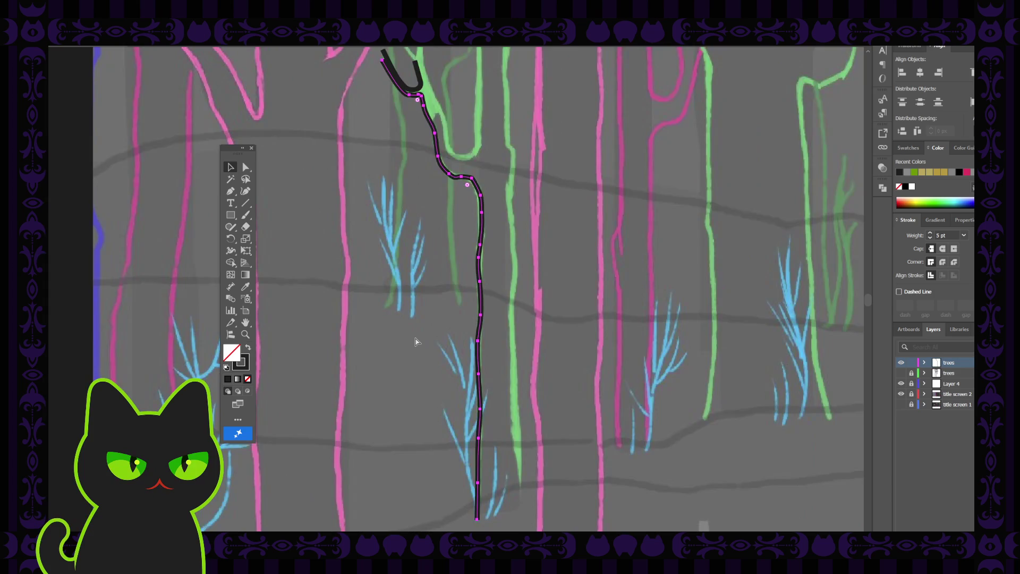
scroll(416, 337, down, 3)
drag(454, 228, 427, 386)
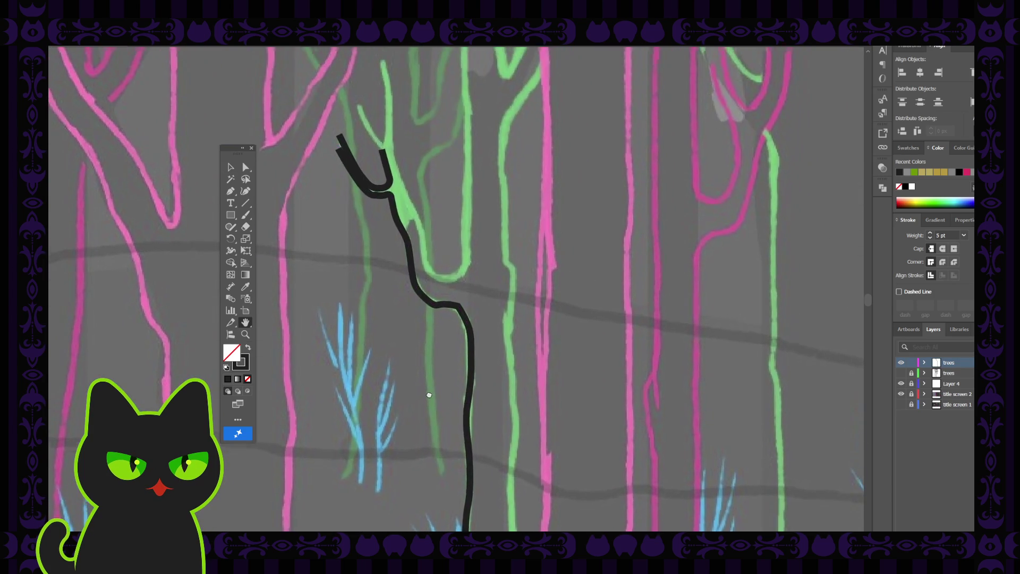
key(a)
click(457, 312)
click(453, 319)
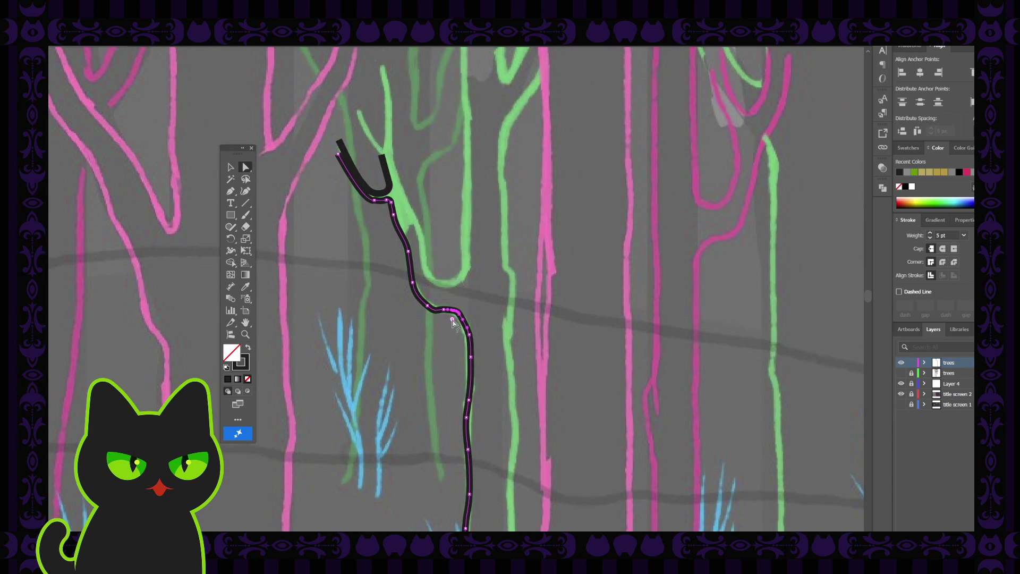
click(422, 329)
key(h)
scroll(383, 208, up, 4)
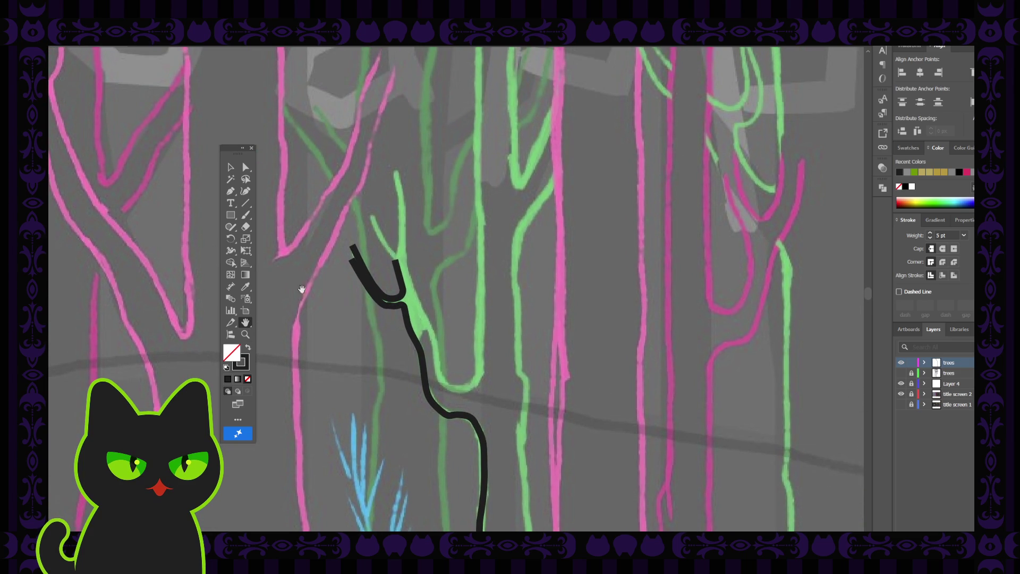
click(245, 191)
click(231, 191)
click(245, 191)
click(422, 316)
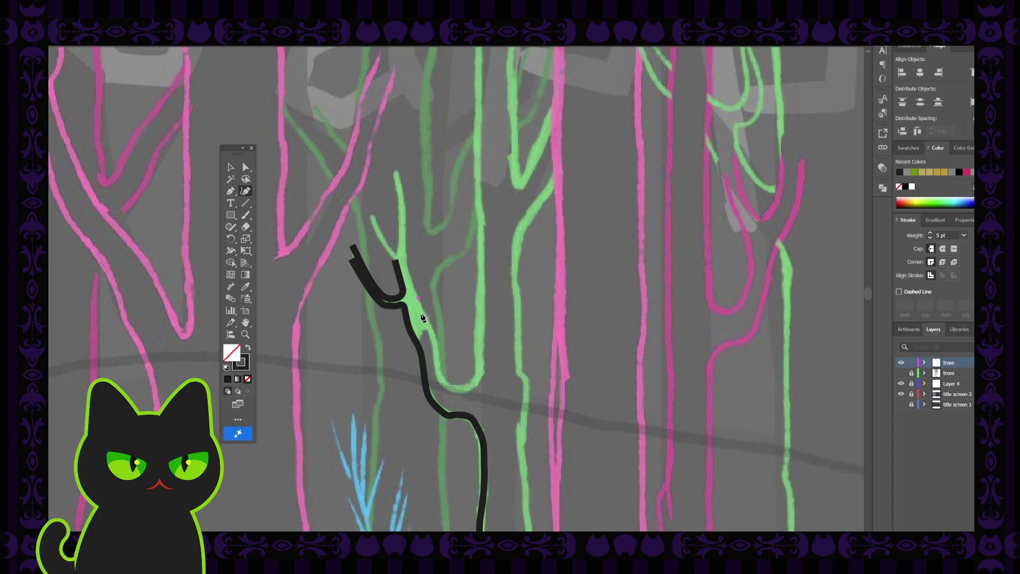
Step: Place five anchors down the green tree's right branch, then select the new path's top anchor
click(422, 314)
click(433, 333)
click(438, 360)
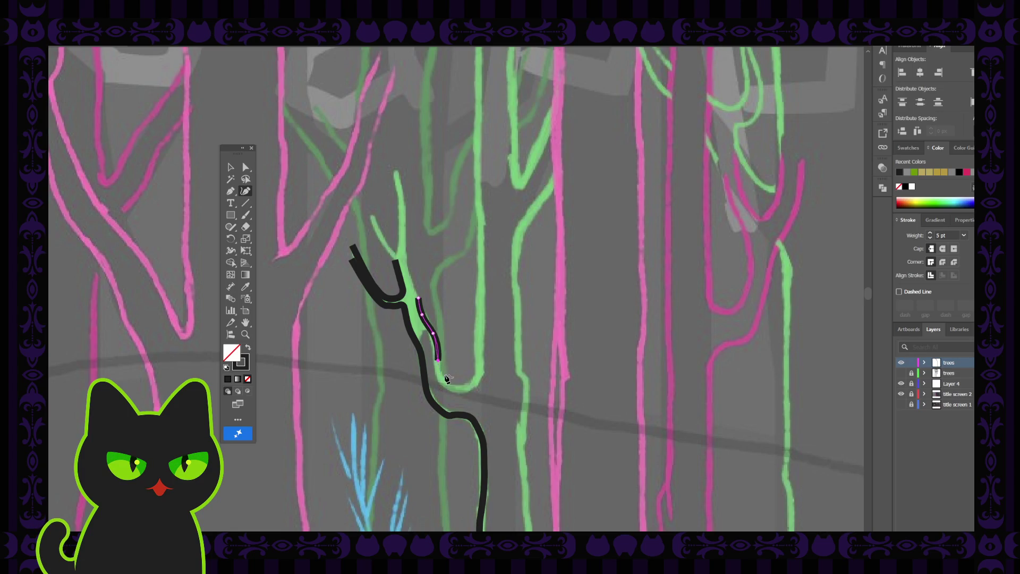
click(444, 382)
click(467, 391)
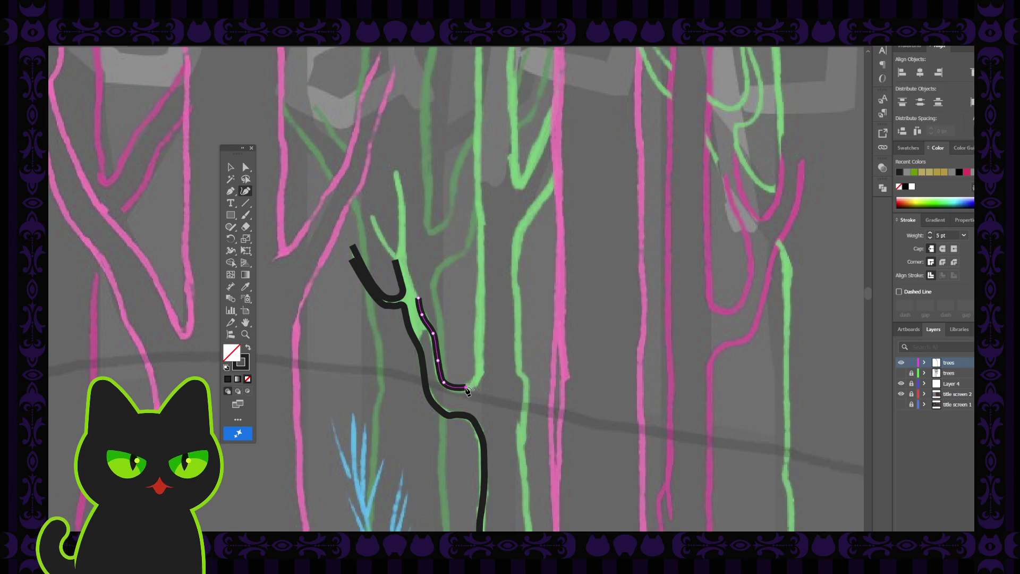
click(246, 168)
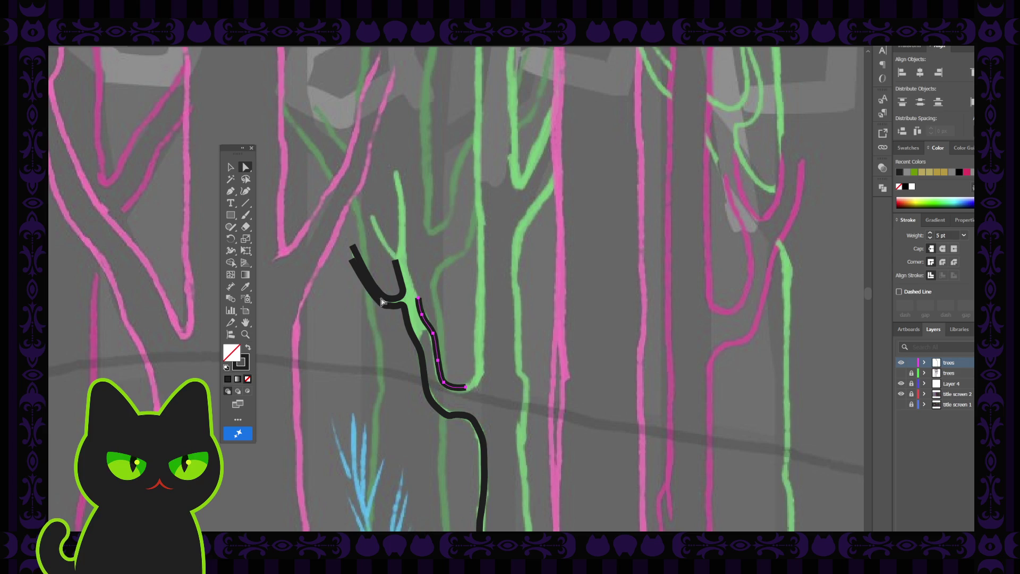
click(433, 336)
click(432, 336)
click(418, 299)
Step: Extend the branch curve up into a U and raise its end anchor slightly
click(246, 193)
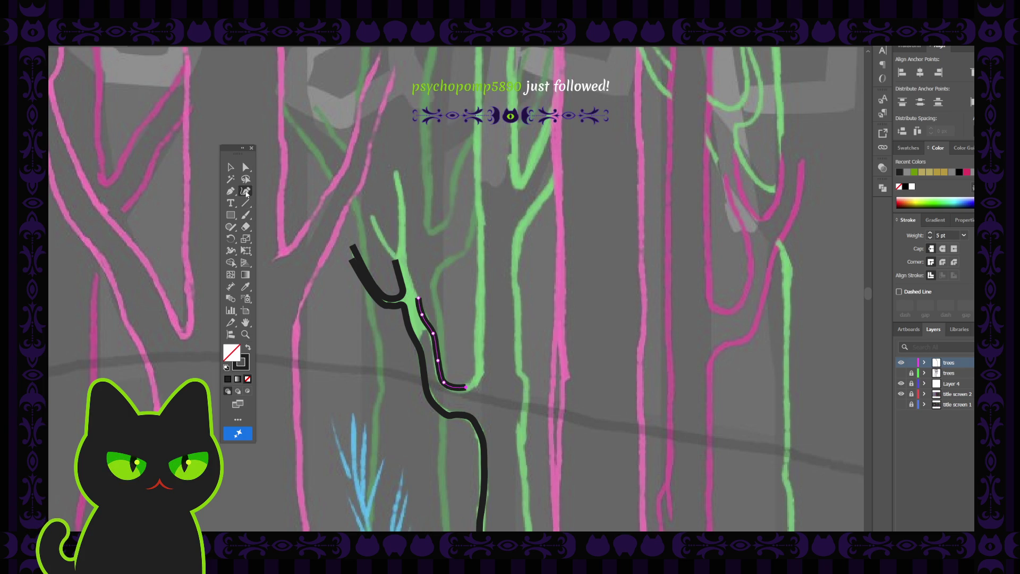
click(481, 371)
click(230, 167)
click(272, 164)
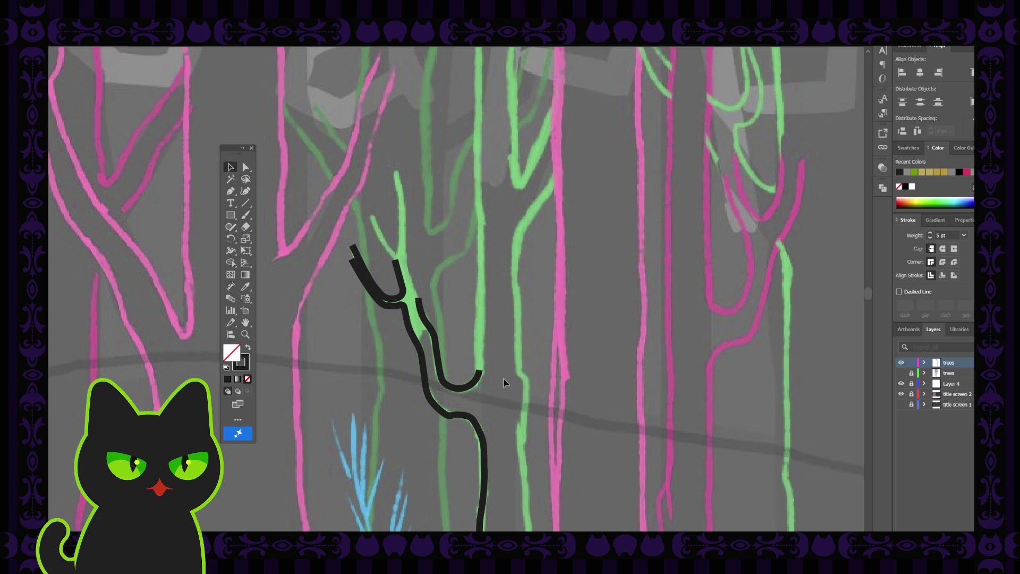
key(a)
click(445, 383)
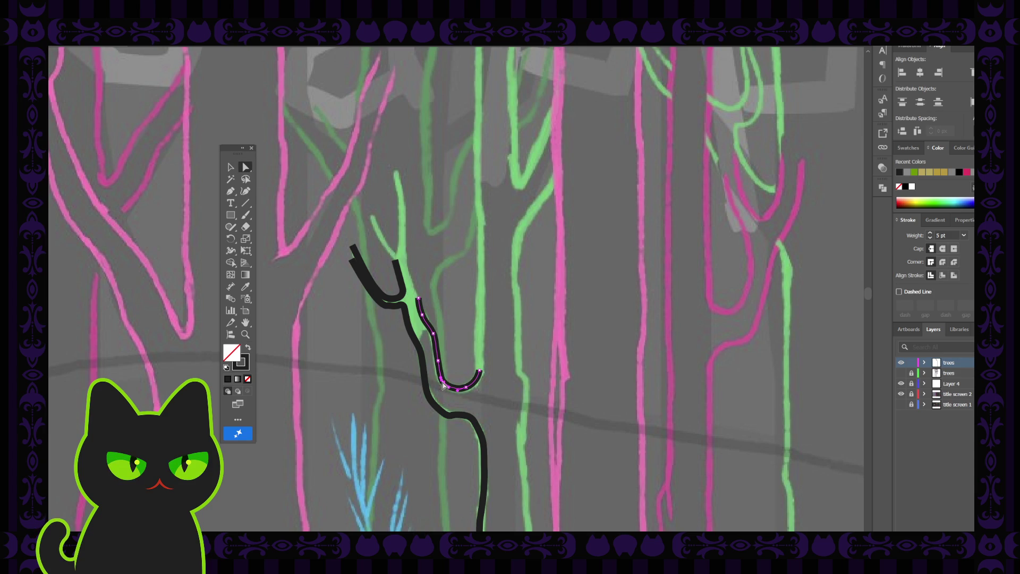
click(479, 370)
drag(479, 371, 479, 363)
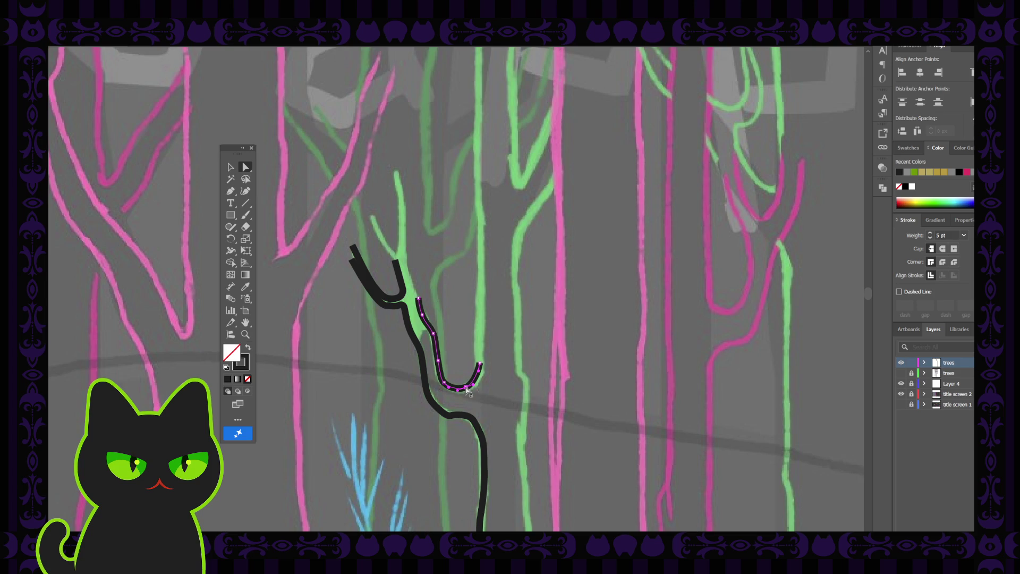
click(468, 358)
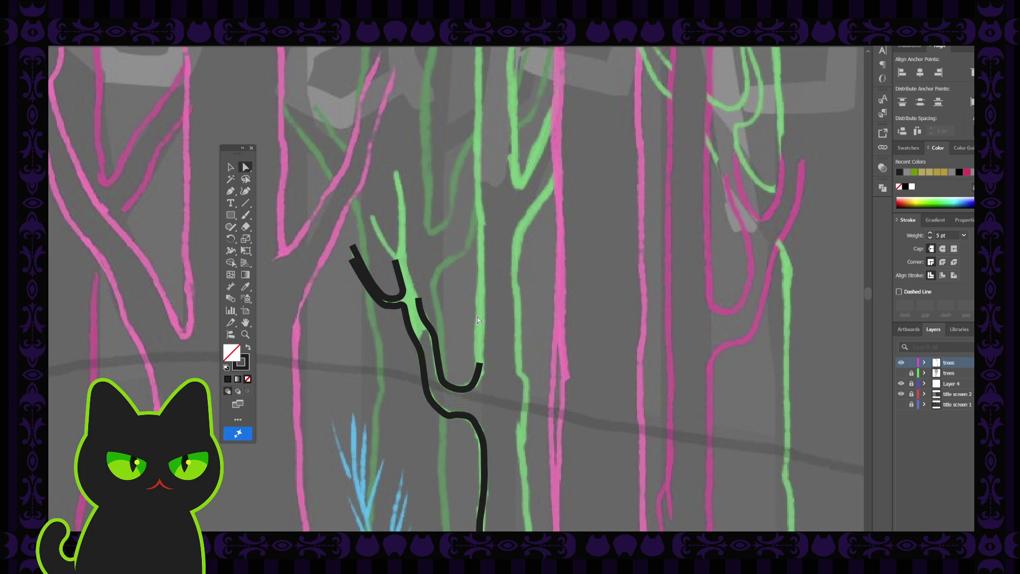
key(ctrl+minus)
key(ctrl+minus)
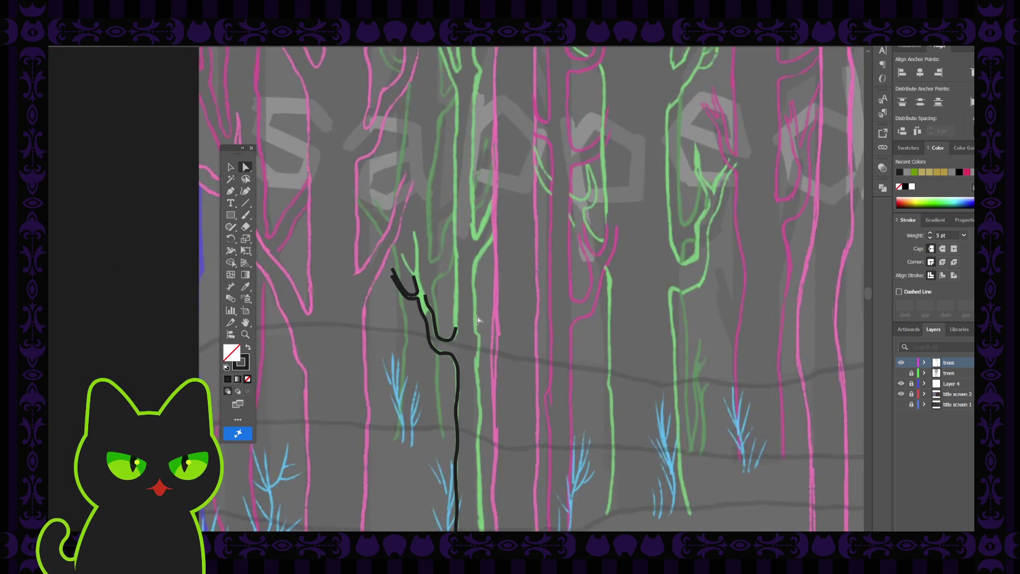
Step: Select the U curve's end anchor with Direct Selection and lift it a few pixels higher
key(ctrl+minus)
key(ctrl+minus)
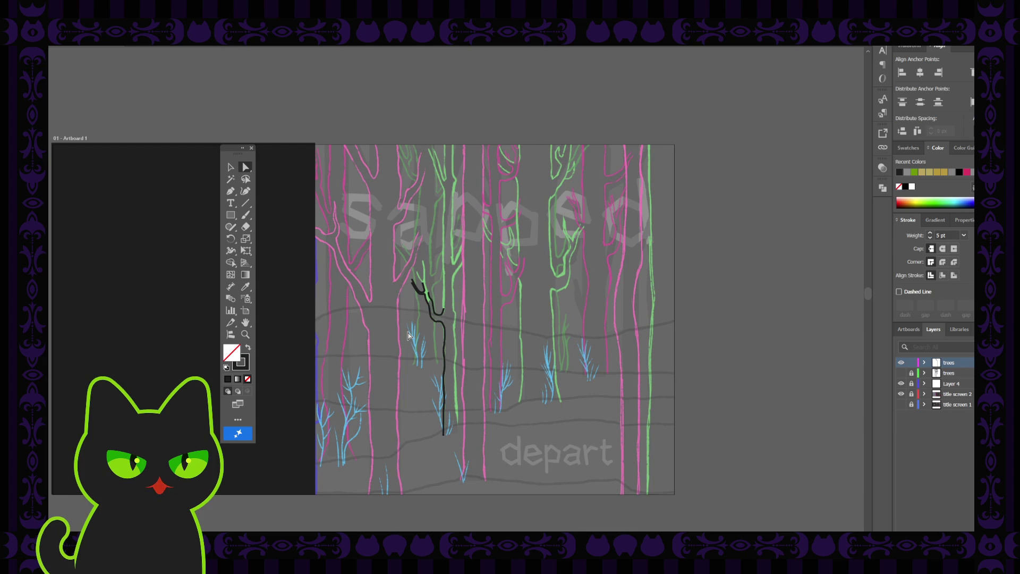
scroll(407, 331, up, 2)
scroll(407, 331, up, 2)
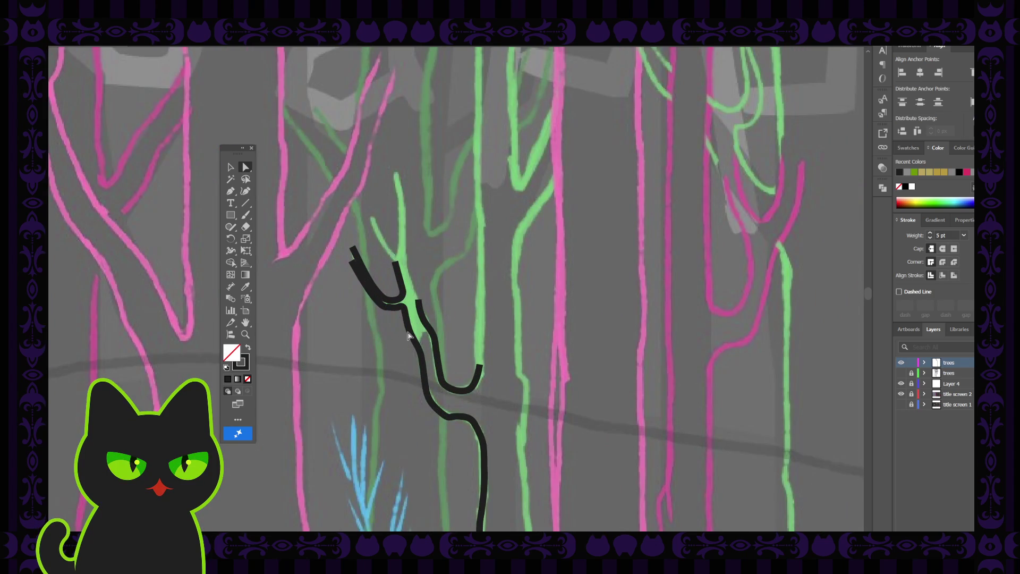
click(435, 338)
click(468, 391)
click(468, 392)
click(483, 369)
drag(479, 365, 480, 361)
click(479, 367)
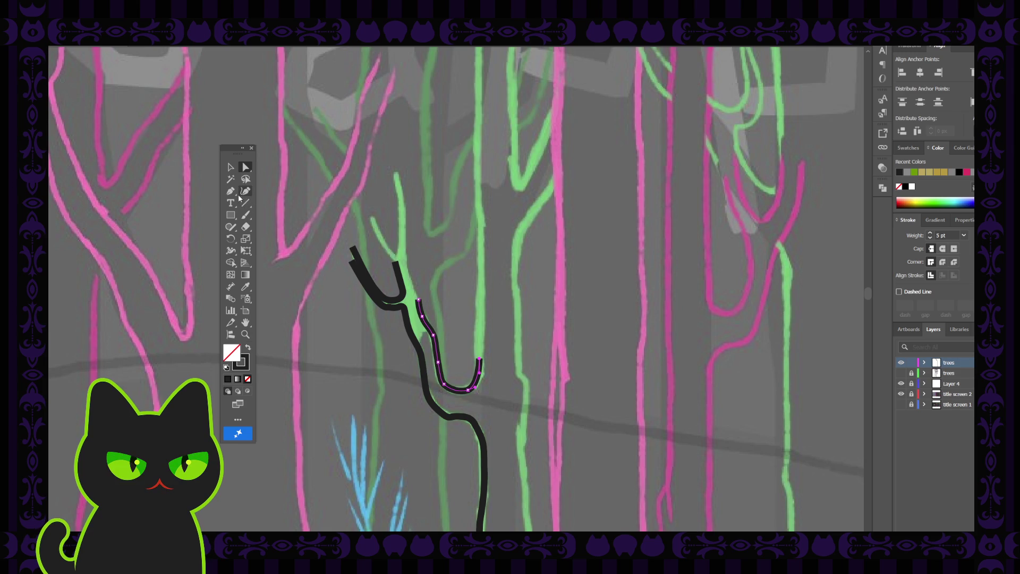
click(236, 192)
Step: Continue the U path from its end, extending its right arm up the green trunk
click(481, 360)
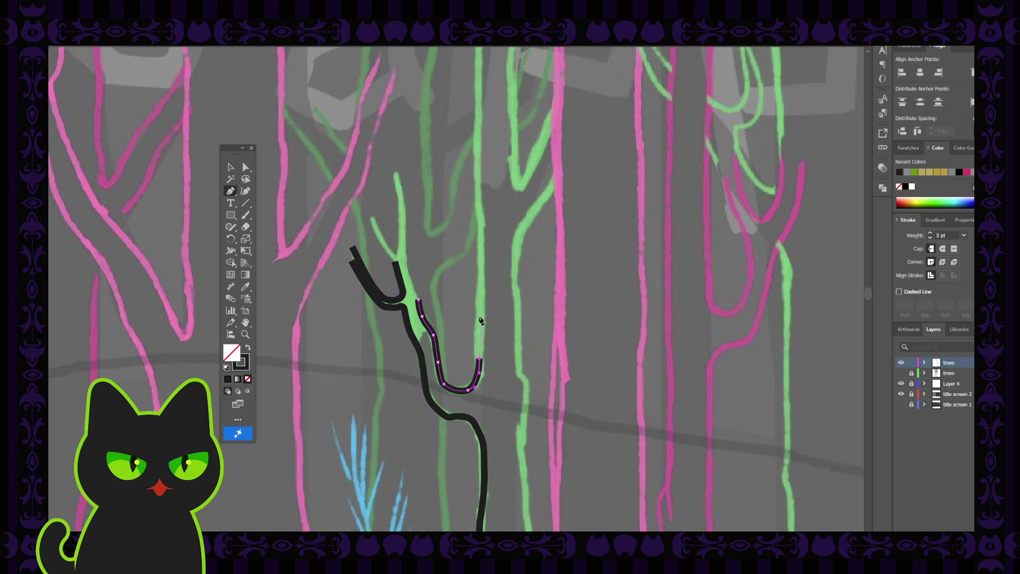
scroll(483, 325, up, 2)
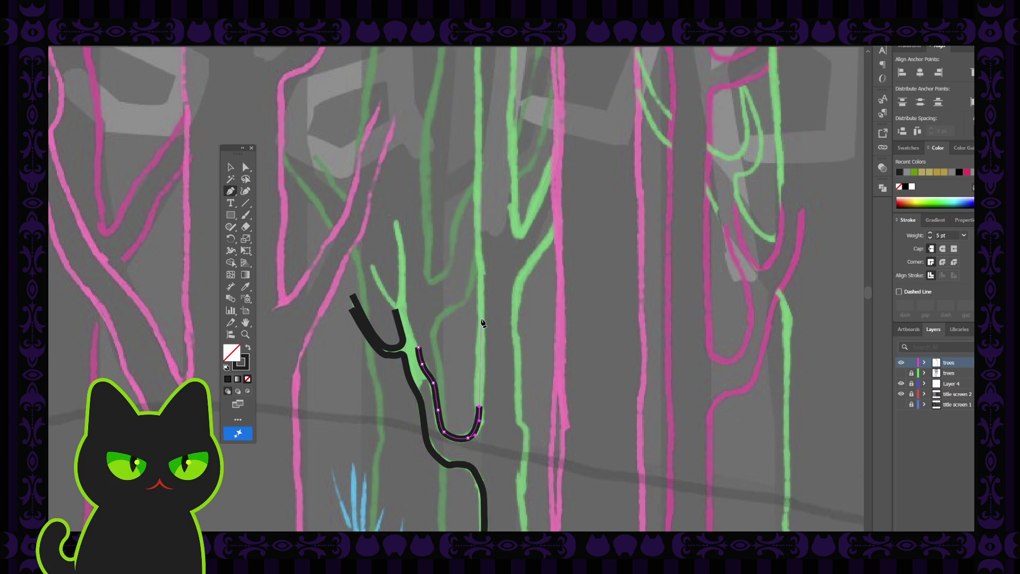
click(481, 317)
scroll(481, 303, up, 2)
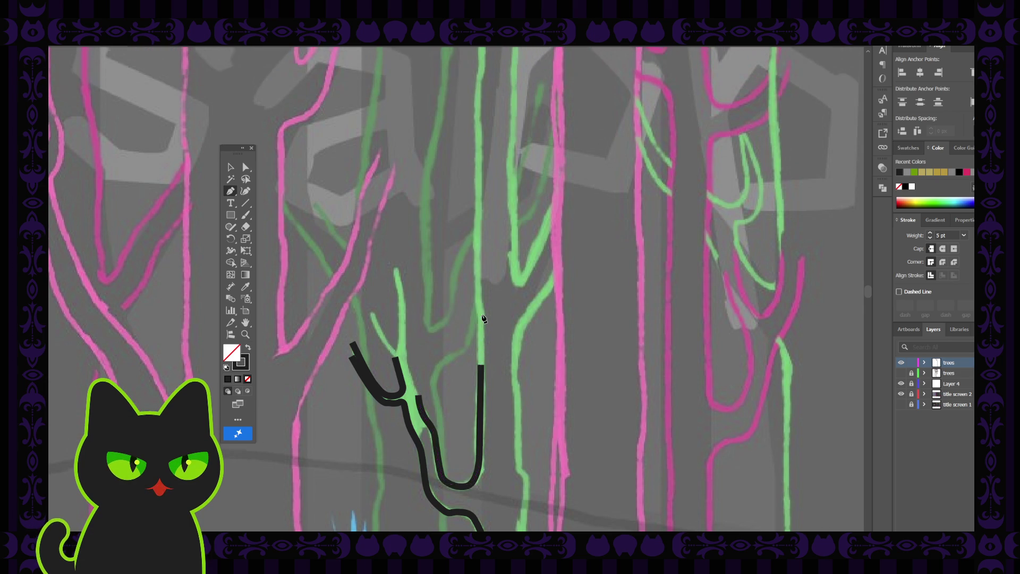
click(480, 321)
click(480, 306)
Step: Add anchors higher up the trunk, including one curved anchor, then deselect the finished outline
click(478, 290)
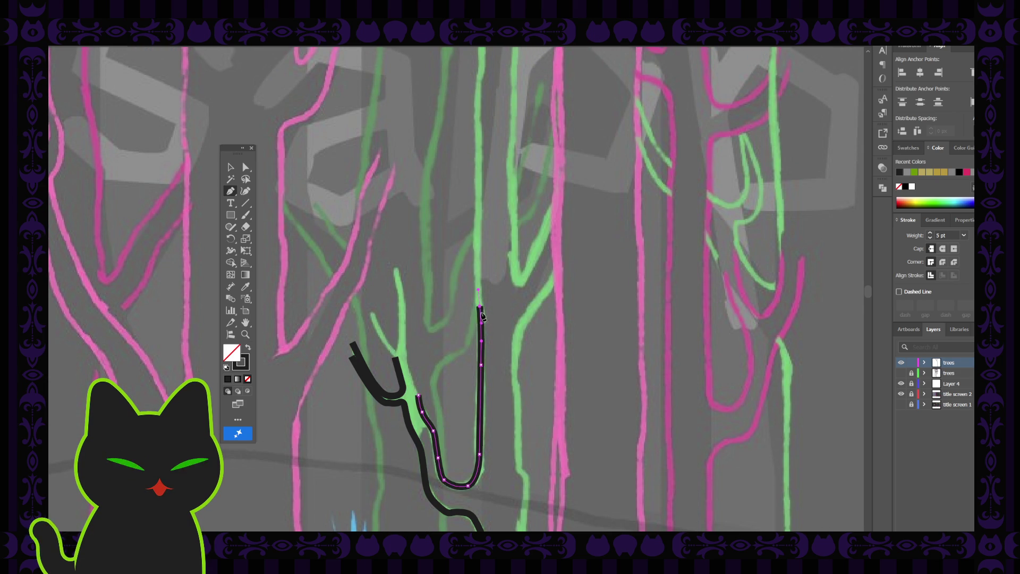
scroll(479, 295, up, 3)
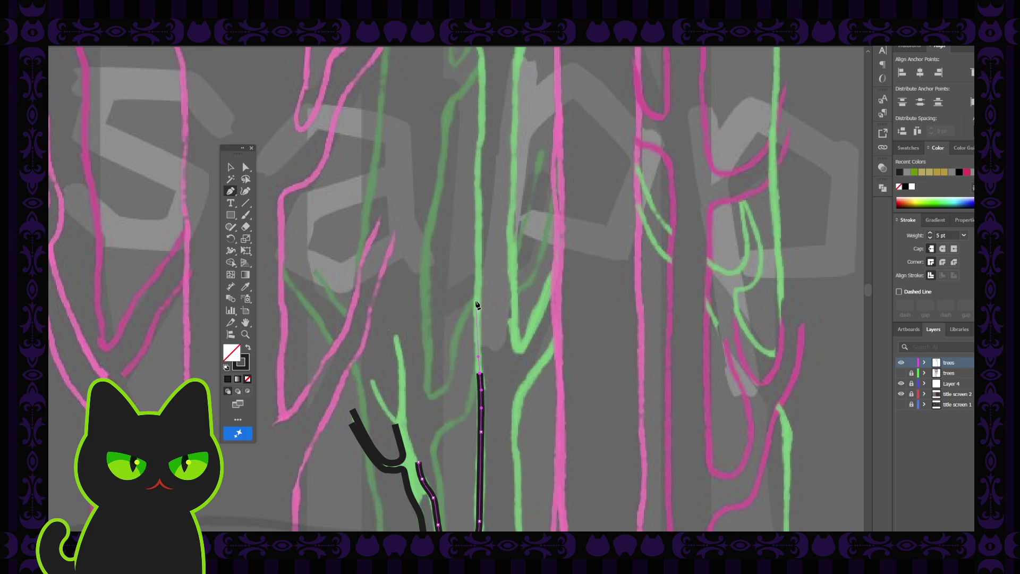
drag(476, 301, 480, 277)
scroll(479, 290, up, 5)
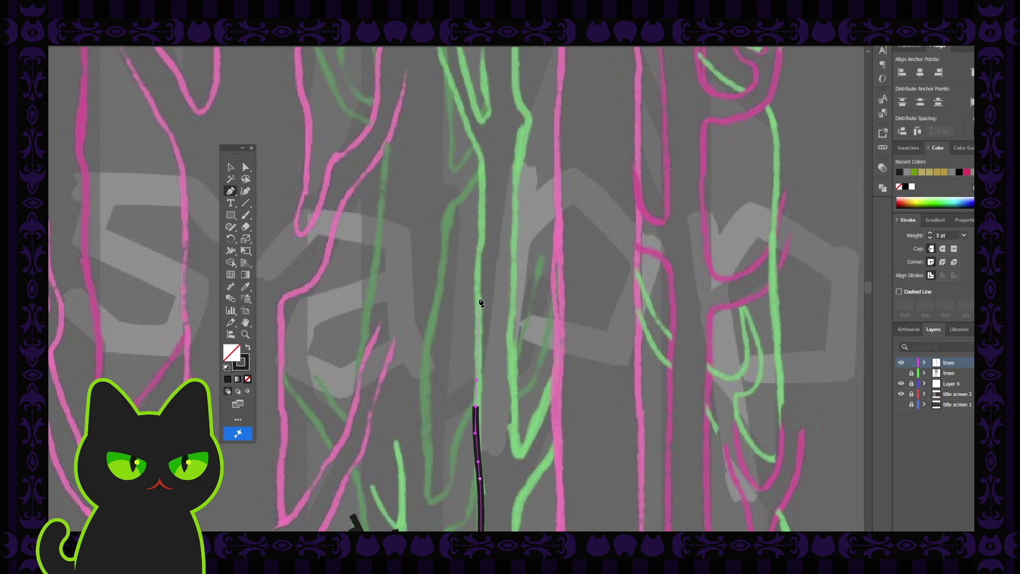
click(479, 300)
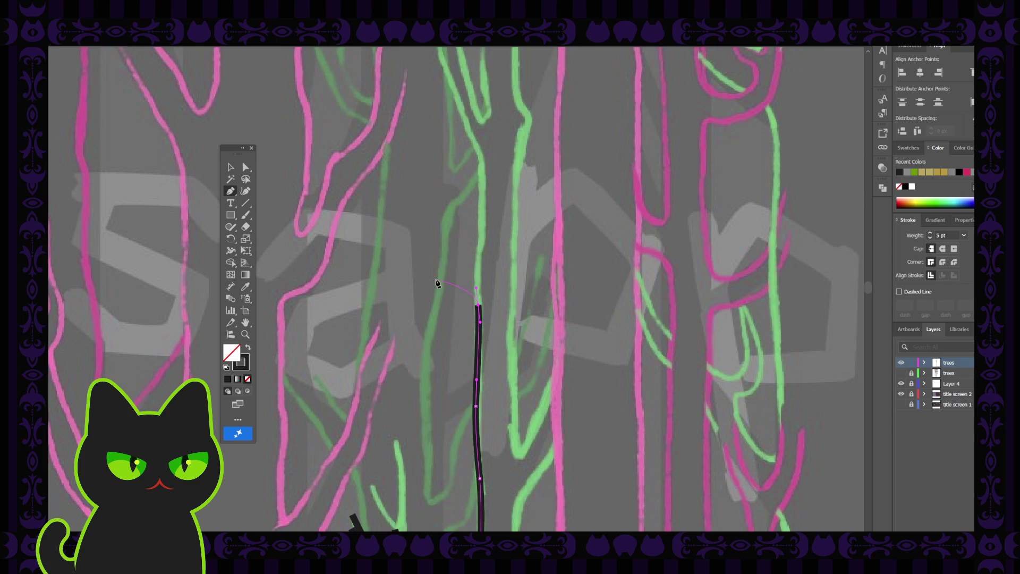
click(230, 167)
click(418, 284)
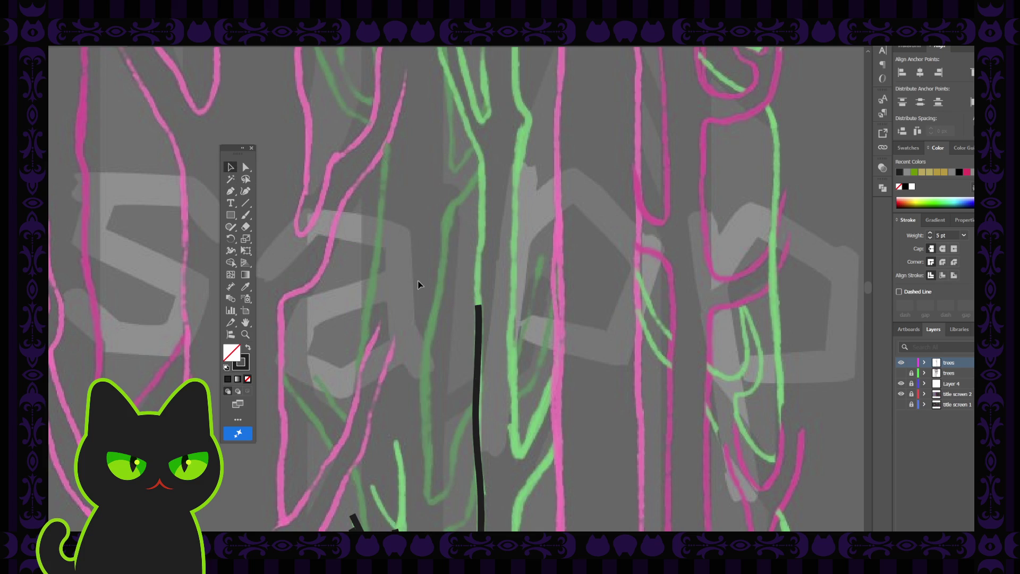
scroll(420, 283, down, 3)
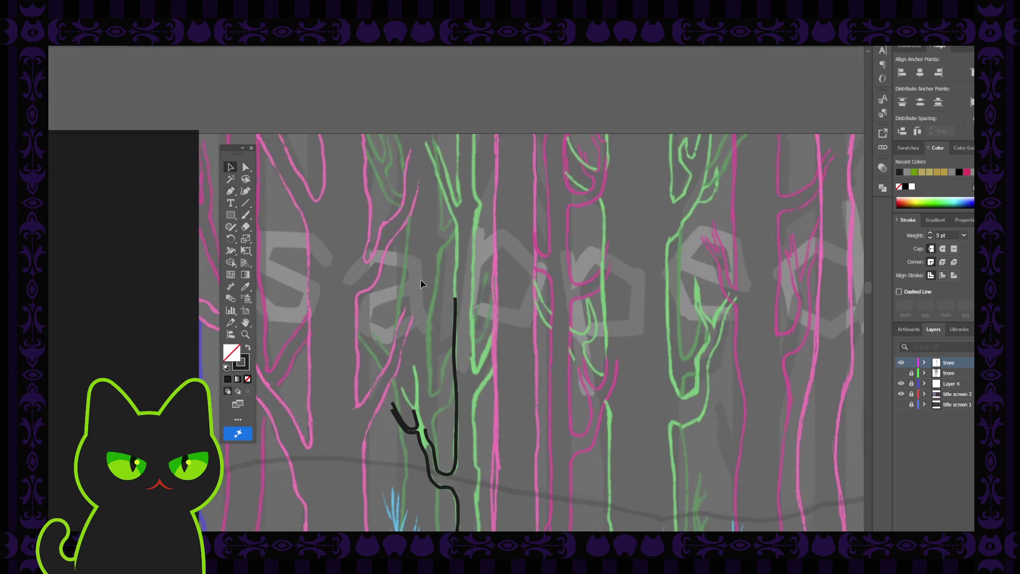
Step: Bring the trunk top into view and resume the line with a curved anchor higher up
scroll(420, 284, down, 1)
scroll(420, 283, down, 1)
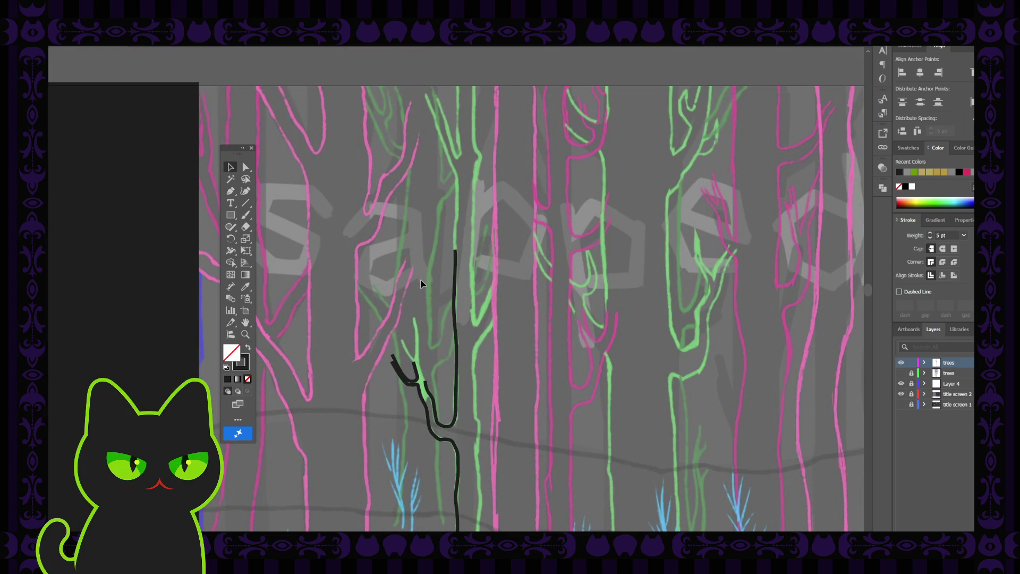
click(455, 319)
click(489, 312)
key(ctrl+minus)
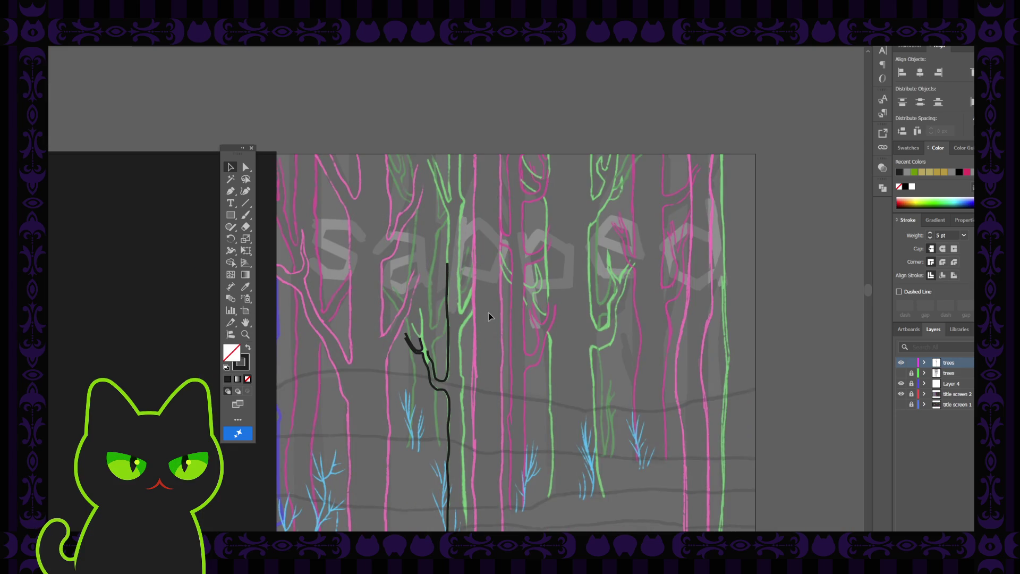
key(ctrl+plus)
key(ctrl+plus)
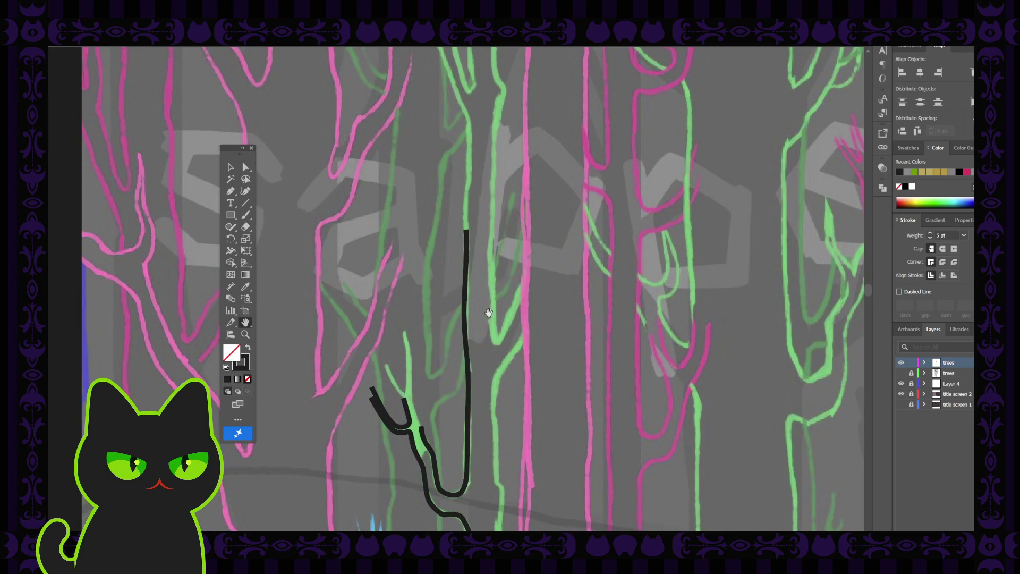
drag(512, 246, 466, 346)
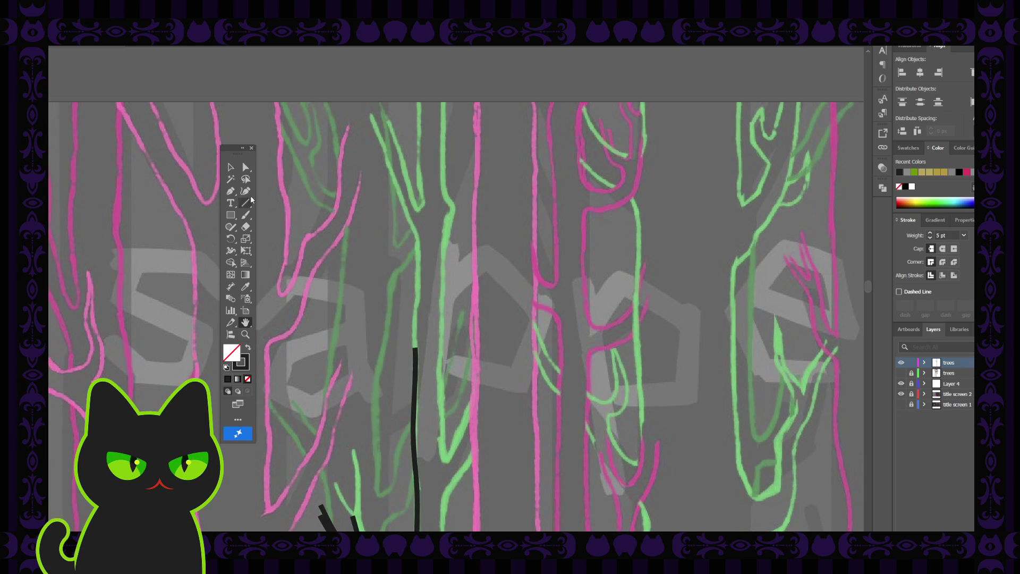
click(245, 191)
key(p)
click(415, 349)
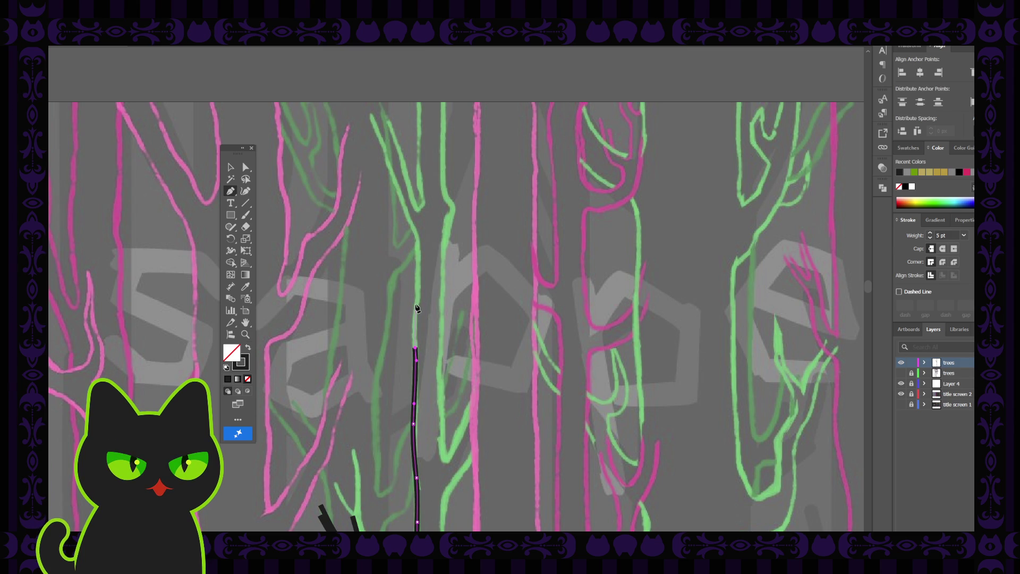
drag(414, 306, 417, 292)
Step: Add Curvature anchors along the trunk edge, undoing one misplaced top anchor
key(shift+asciitilde)
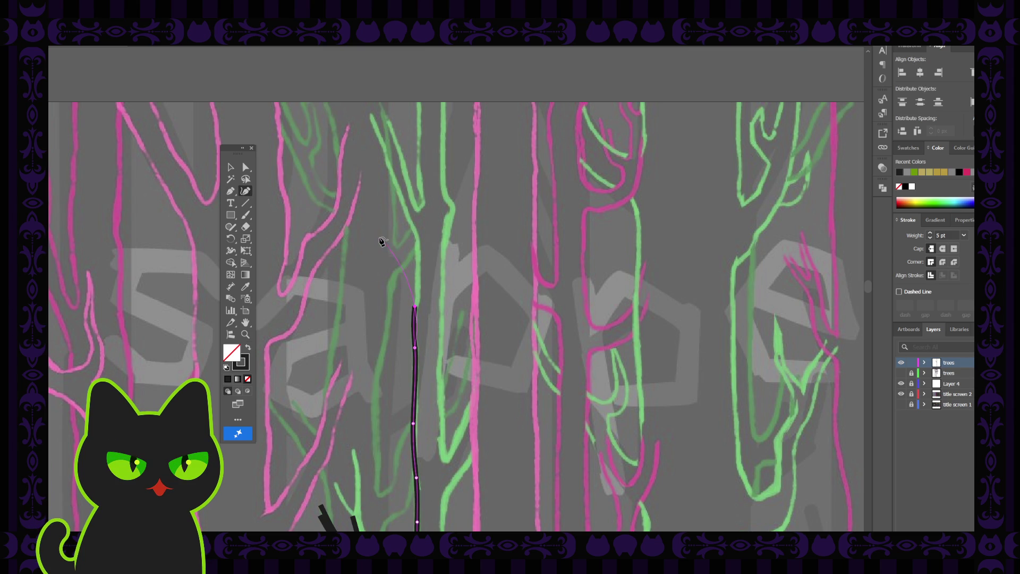
click(421, 247)
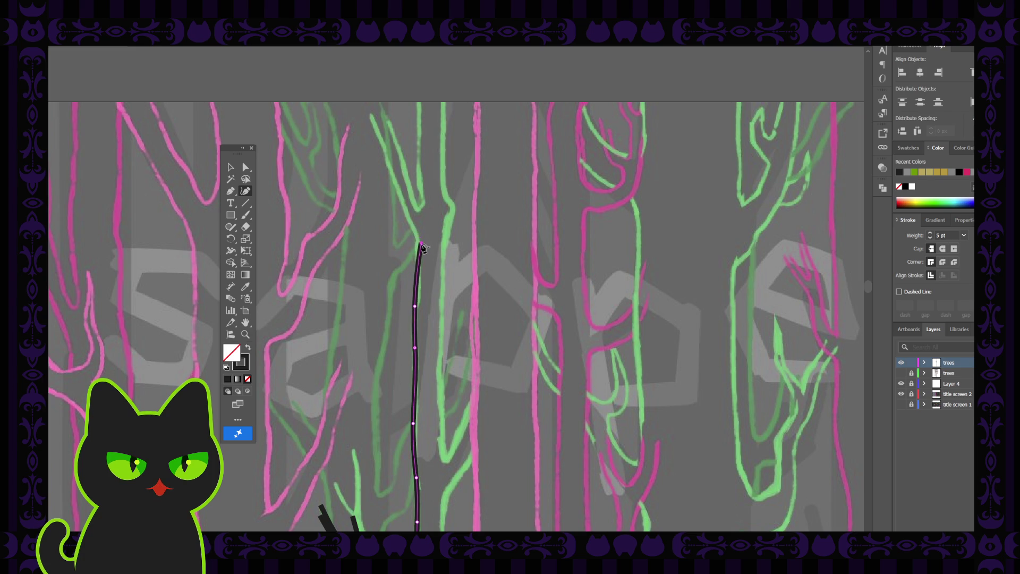
key(ctrl+z)
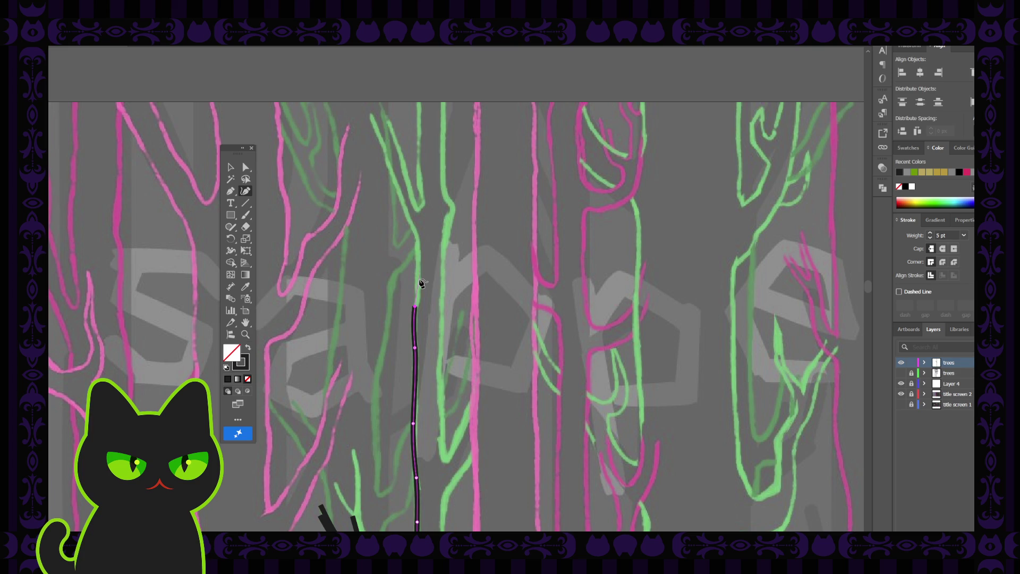
click(417, 274)
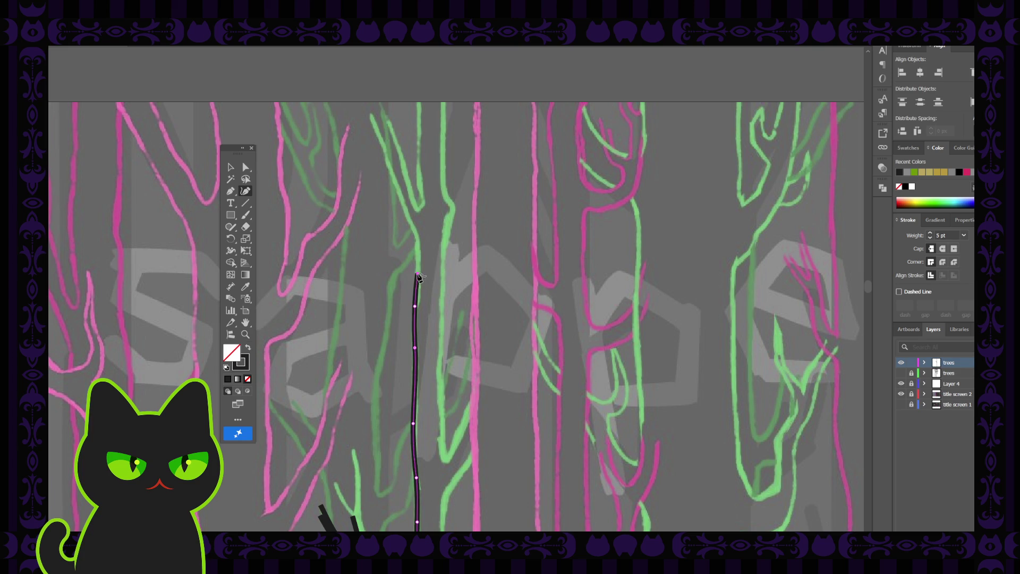
click(418, 237)
scroll(393, 255, up, 3)
Step: Carry the line up the trunk and angle it up-left to the branch top, then deselect
click(230, 191)
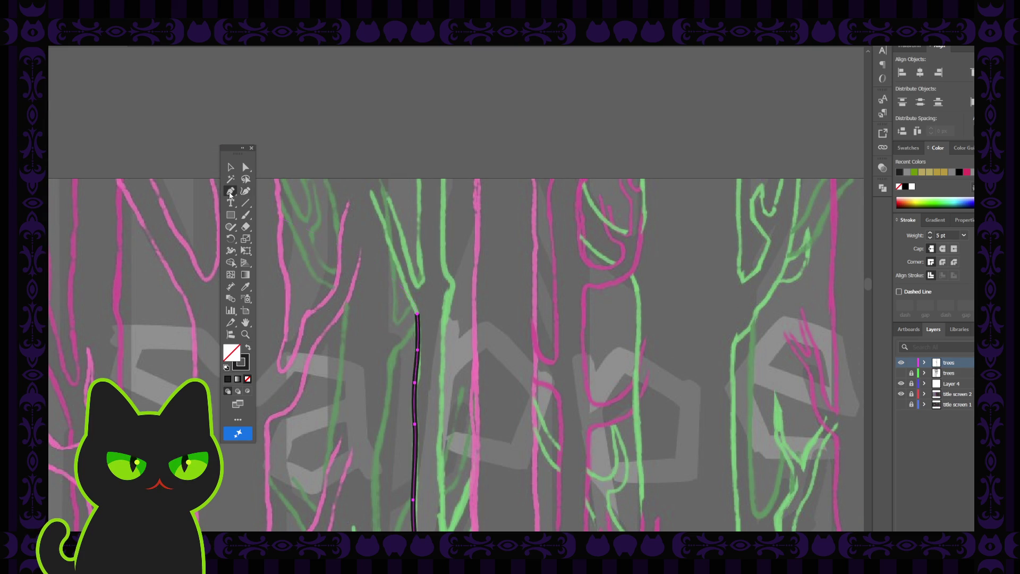
click(417, 315)
ctrl+click(402, 275)
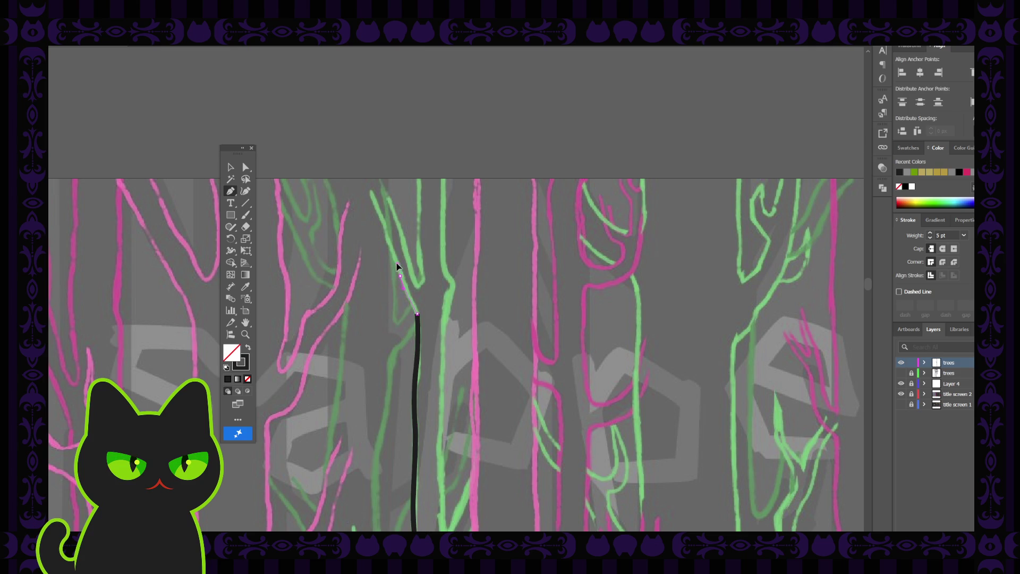
click(398, 268)
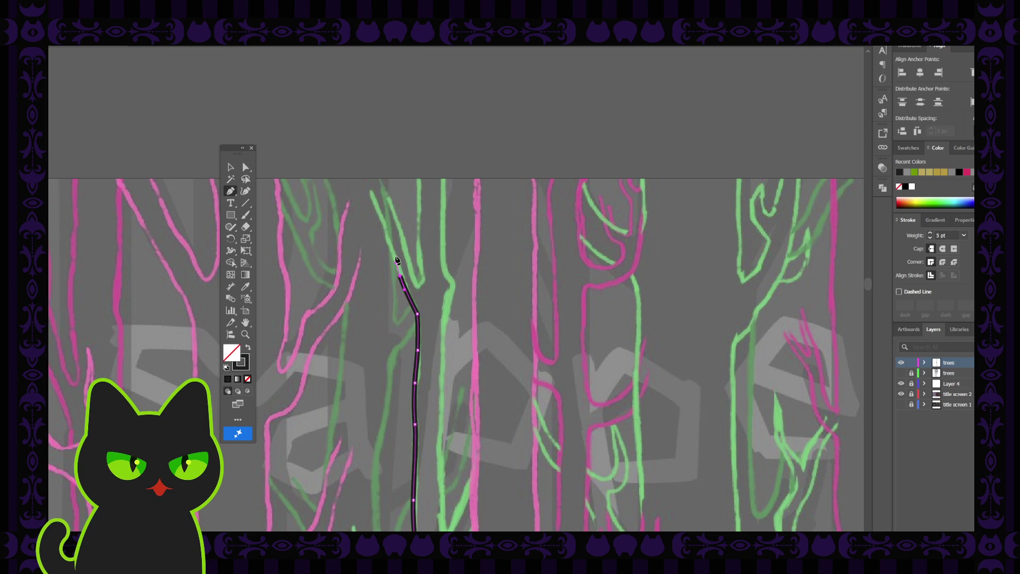
click(377, 220)
click(366, 188)
key(v)
click(323, 171)
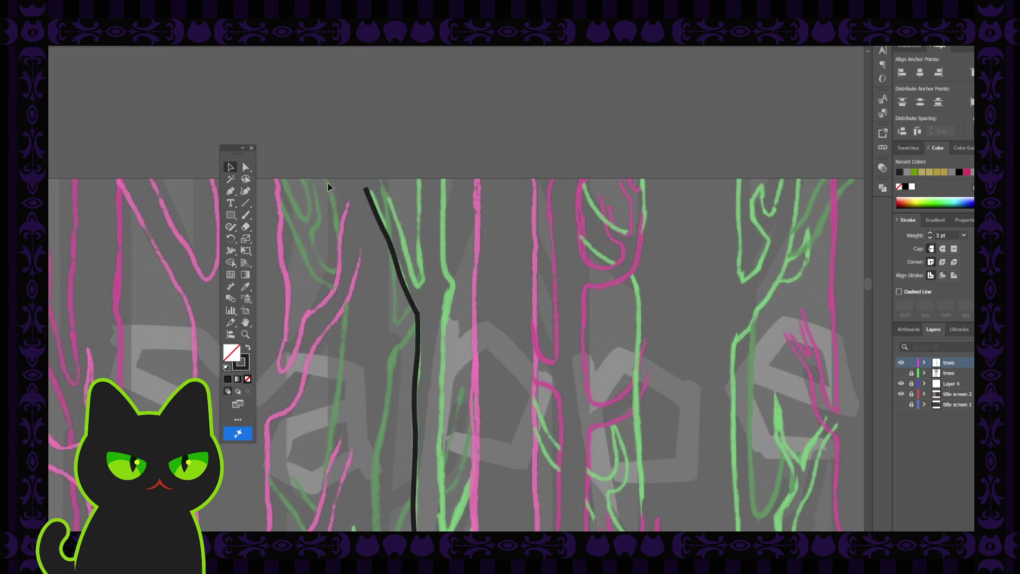
scroll(373, 289, down, 2)
Step: Smooth the curve at the trunk's bend by dragging its anchor handle with Direct Selection
click(246, 168)
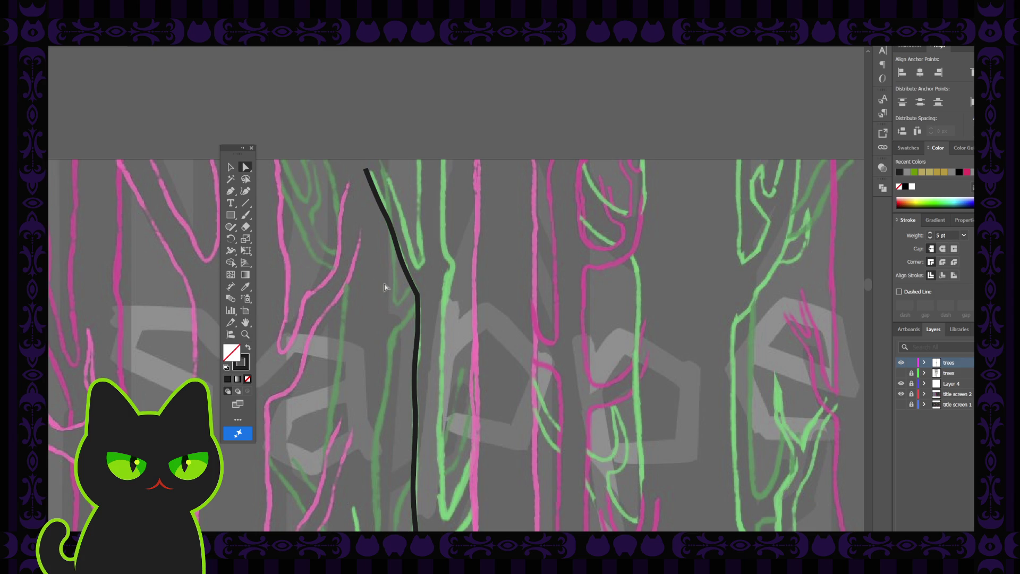
click(415, 298)
drag(413, 298, 392, 300)
click(403, 311)
scroll(404, 313, down, 5)
scroll(400, 320, down, 4)
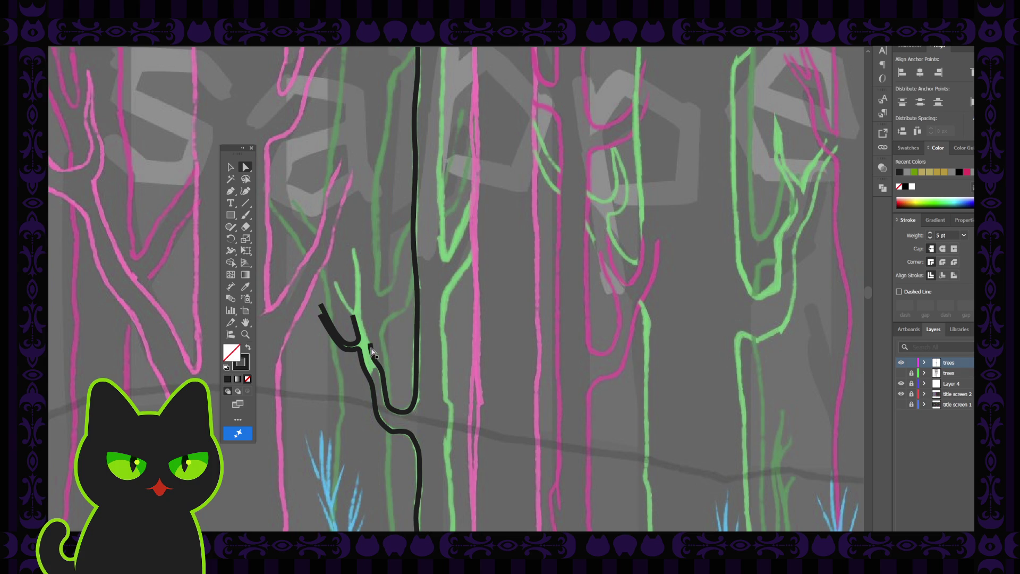
click(371, 352)
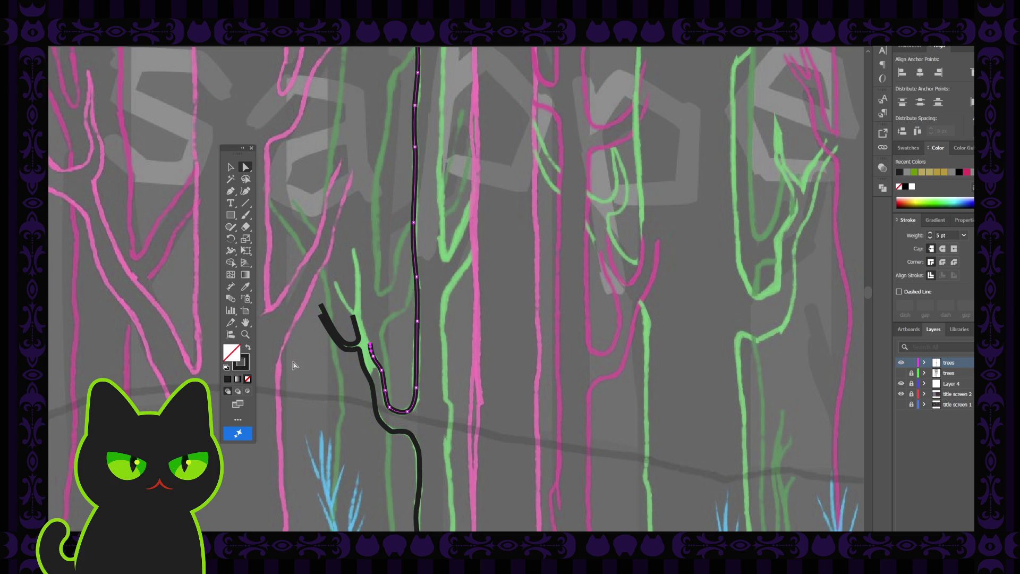
Step: Extend the U's left arm up the thin green branch to its tip, then deselect
click(231, 190)
click(370, 344)
click(371, 345)
click(360, 318)
click(359, 304)
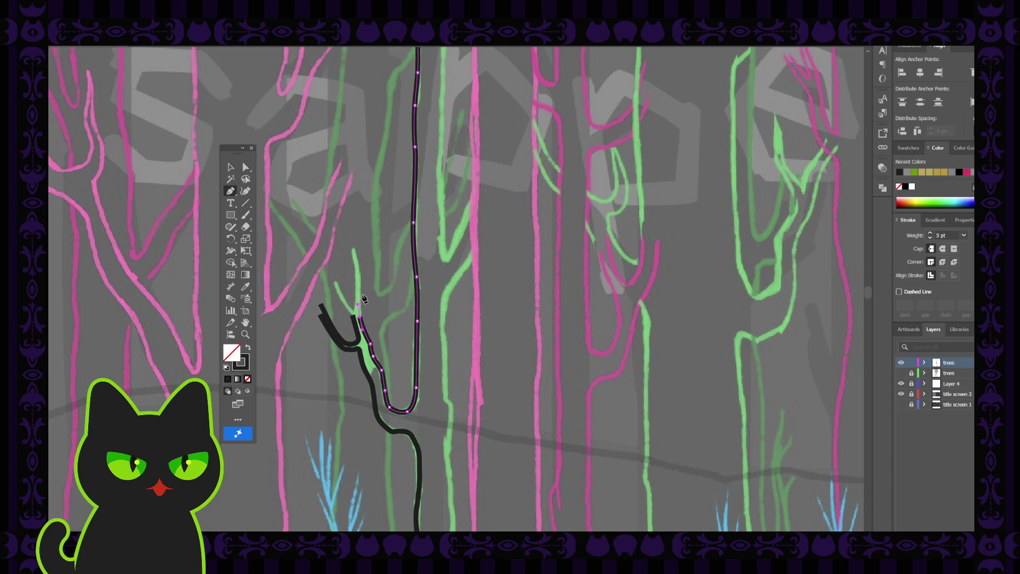
click(362, 295)
ctrl+click(361, 271)
click(361, 267)
click(354, 246)
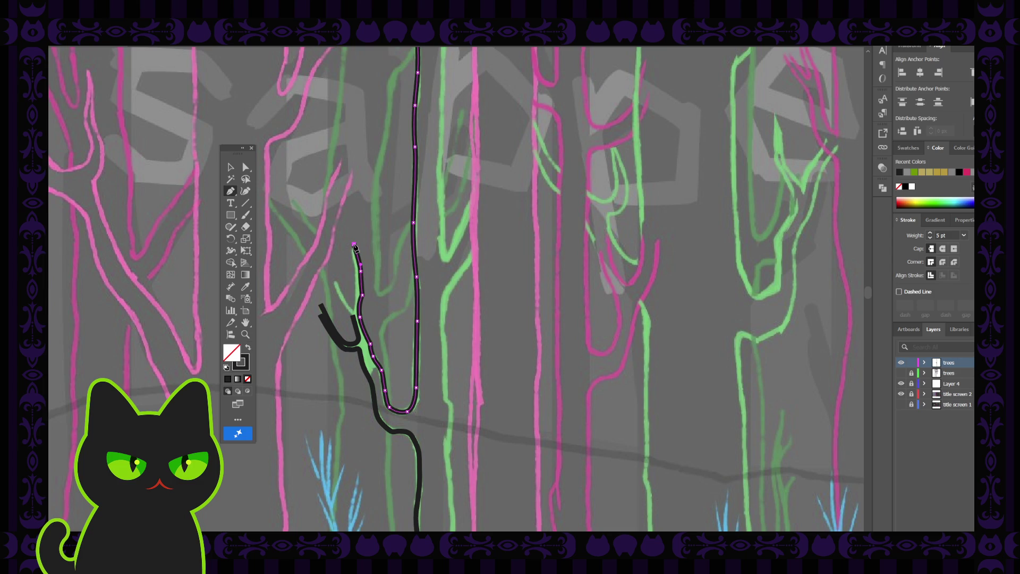
click(234, 169)
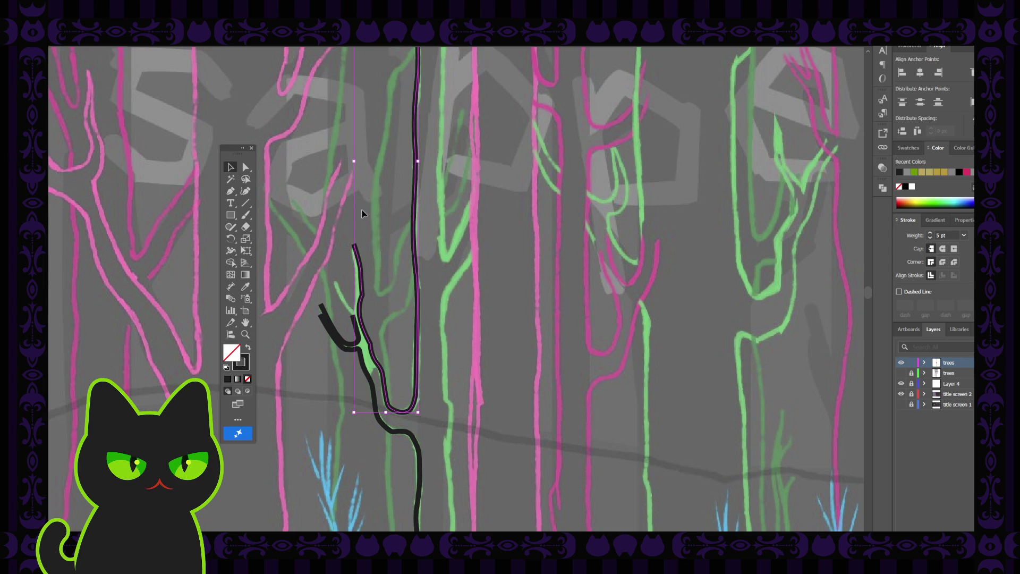
click(378, 245)
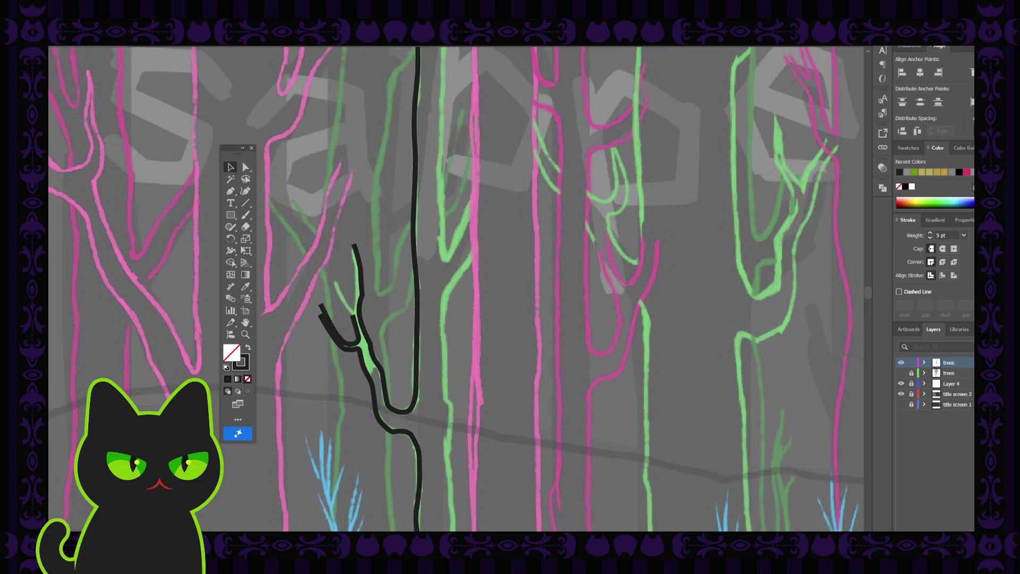
Step: Give the branch a pointed tip and trace its inner edge back downward
key(a)
click(359, 298)
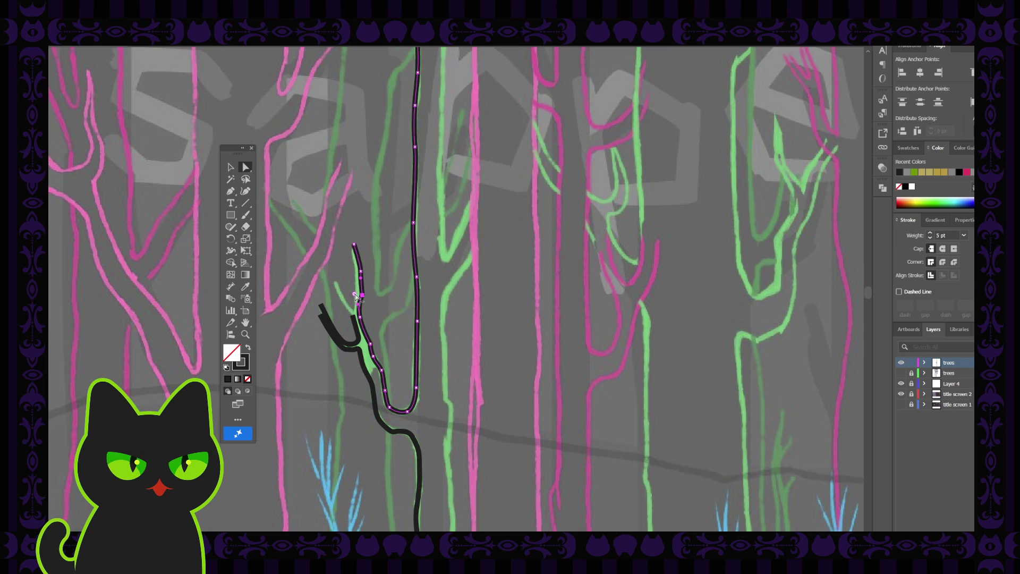
click(232, 192)
click(354, 244)
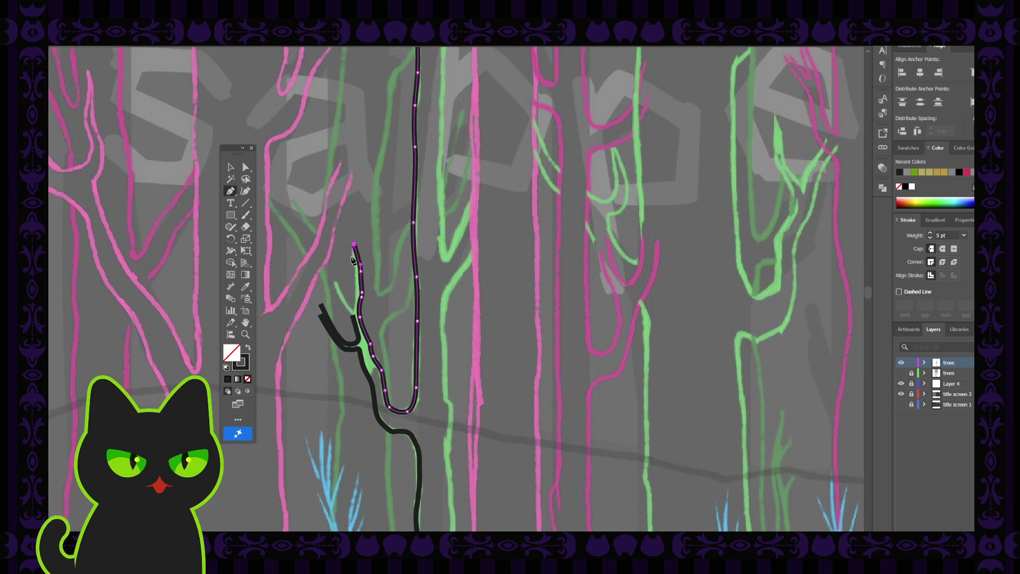
click(351, 258)
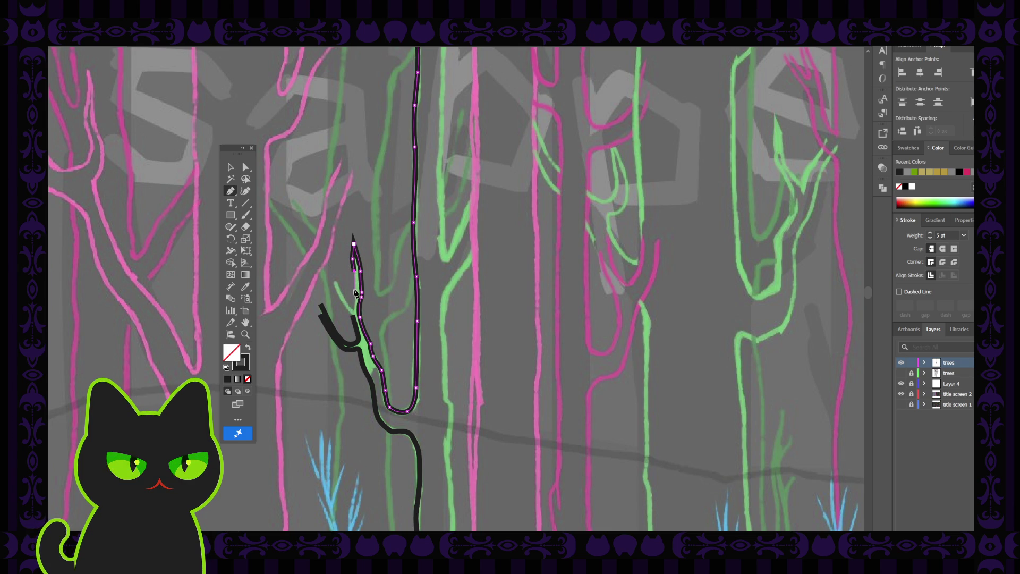
click(355, 293)
click(353, 309)
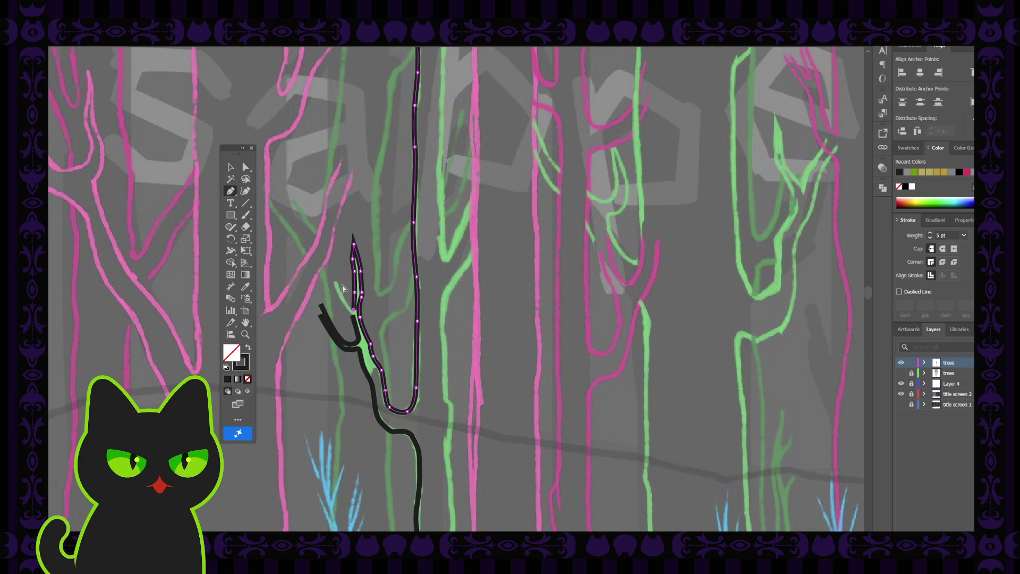
click(353, 268)
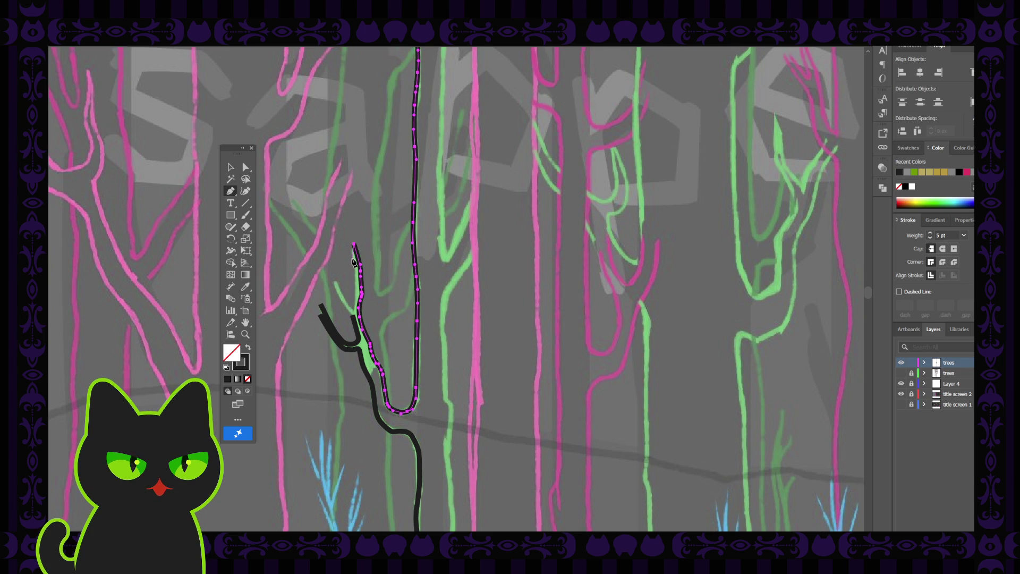
Step: Extend the branch outline left and down in a curve so it joins the trunk line
click(353, 261)
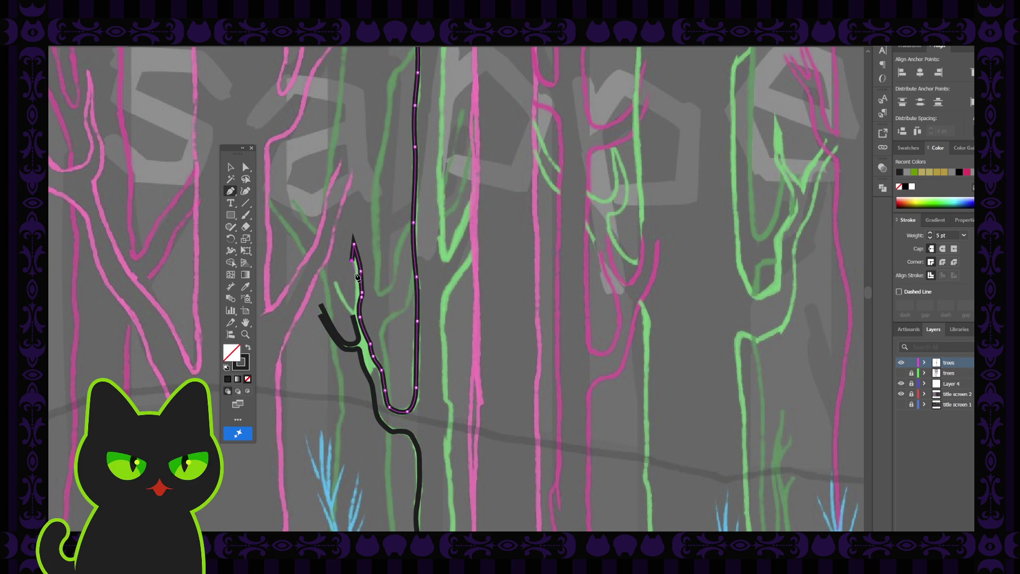
click(356, 275)
click(355, 296)
click(354, 311)
click(333, 272)
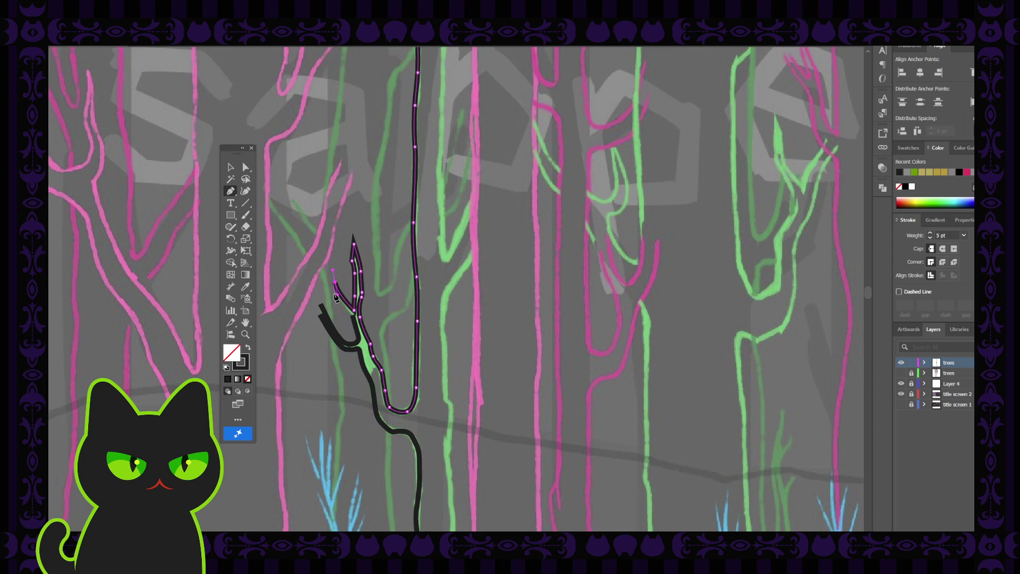
click(334, 292)
click(353, 317)
drag(324, 311, 320, 318)
click(320, 317)
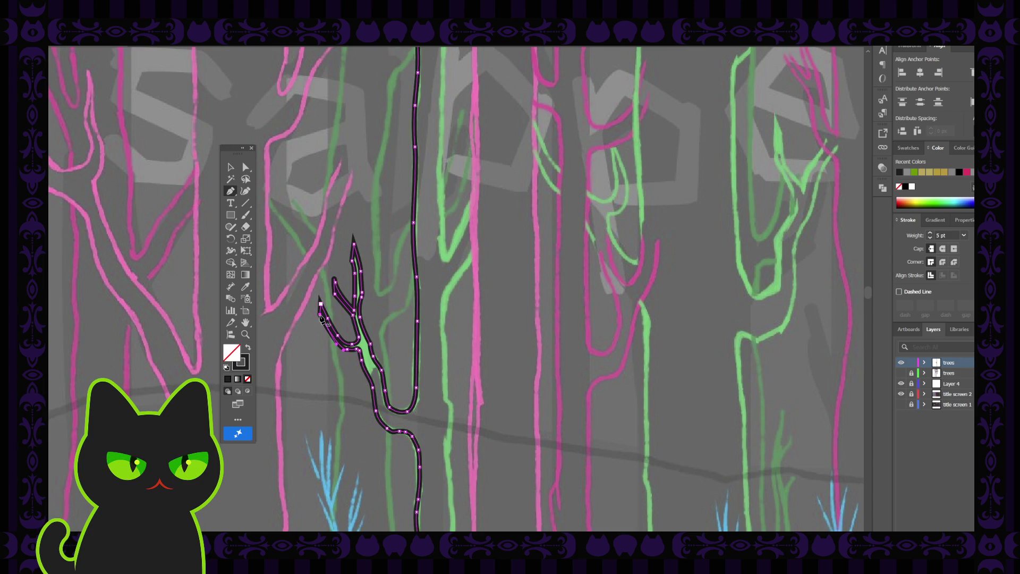
click(251, 170)
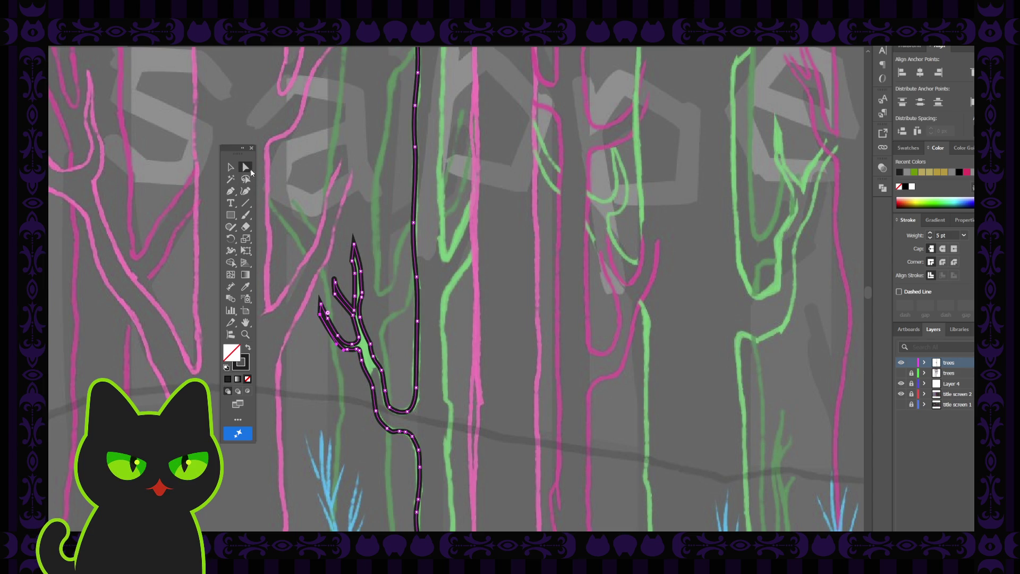
click(340, 258)
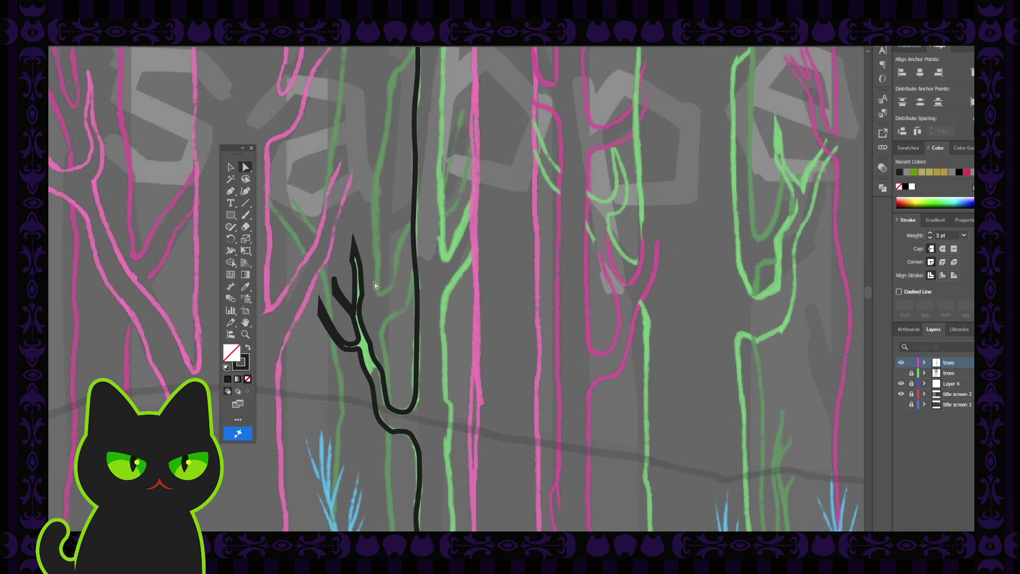
click(354, 245)
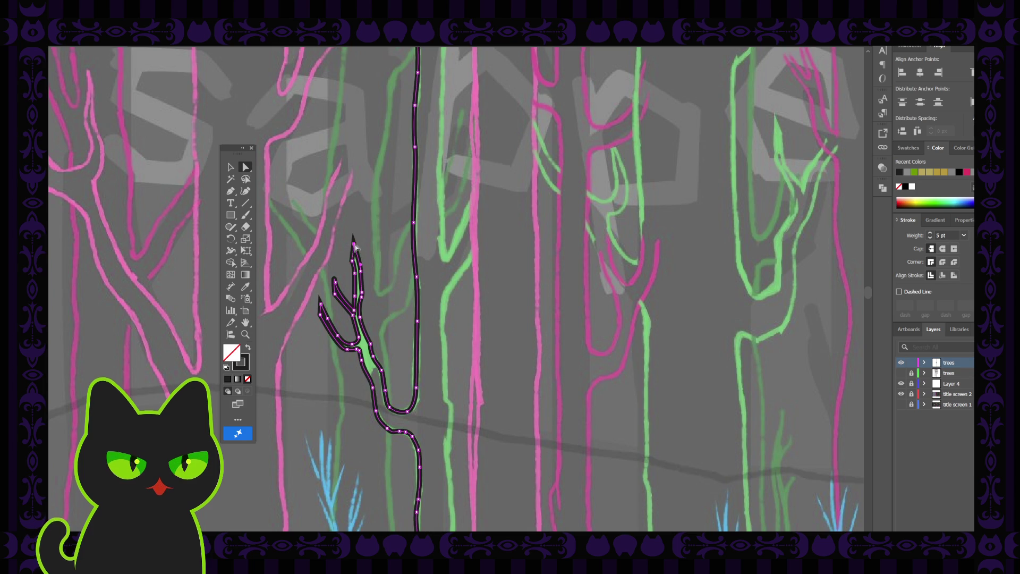
Step: Shorten the top and left branch tips by dragging their anchors downward
drag(354, 245, 354, 250)
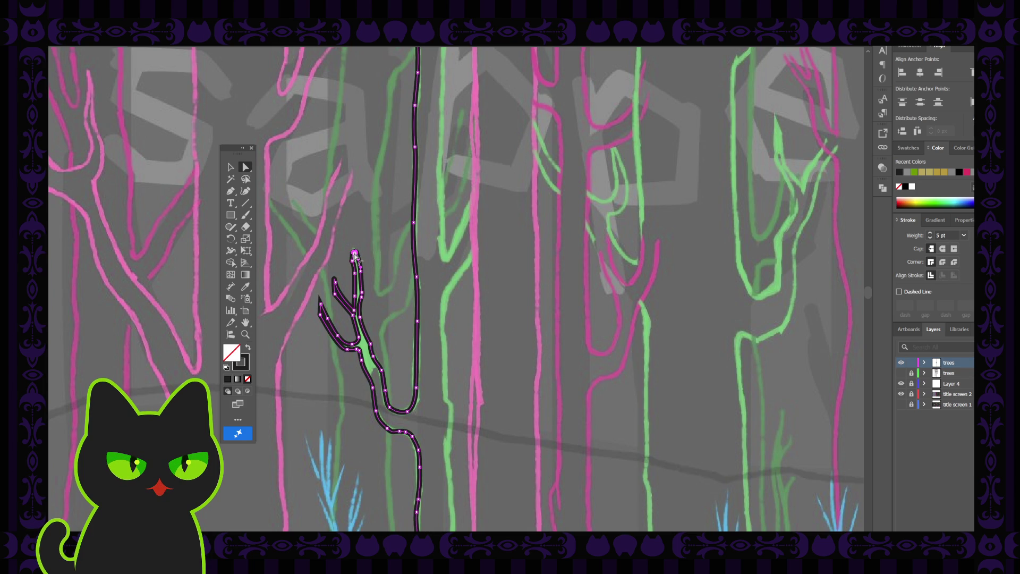
click(320, 304)
drag(320, 305, 321, 317)
click(327, 282)
click(335, 293)
click(341, 252)
click(356, 263)
click(375, 255)
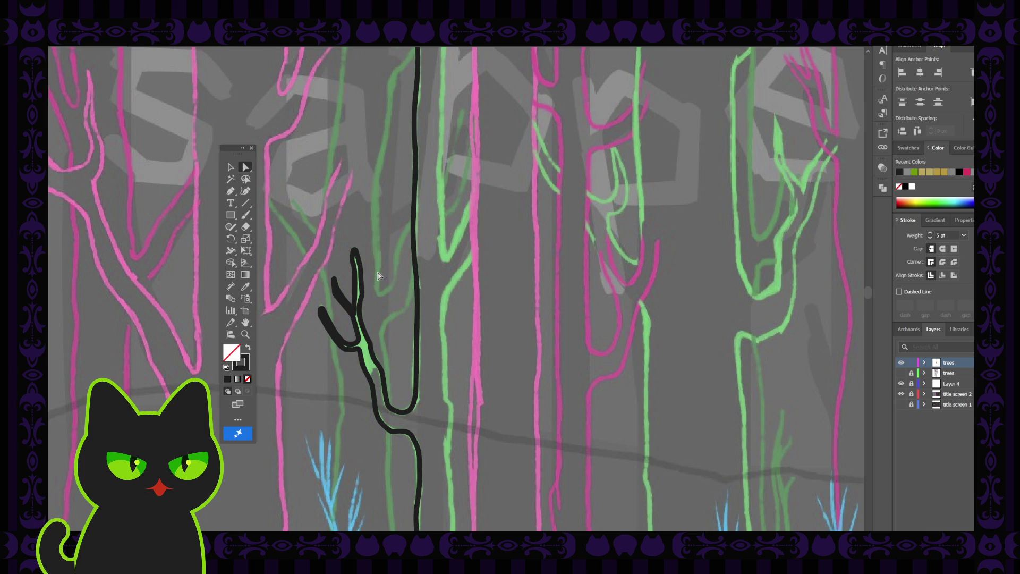
Step: Start a new Curvature stroke at the green trunk's base and add points up its edge
scroll(378, 275, down, 5)
scroll(378, 275, up, 4)
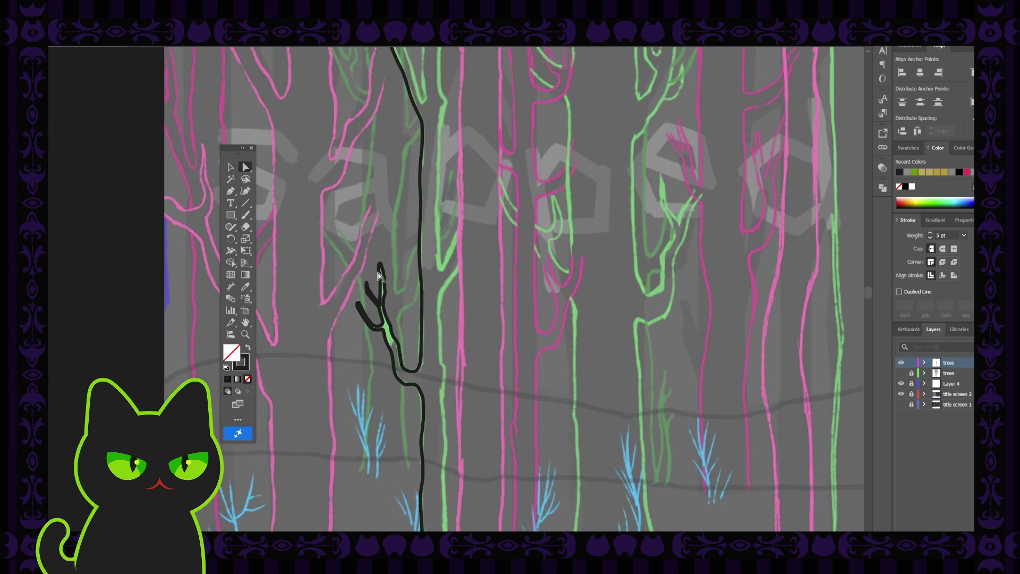
scroll(353, 337, down, 3)
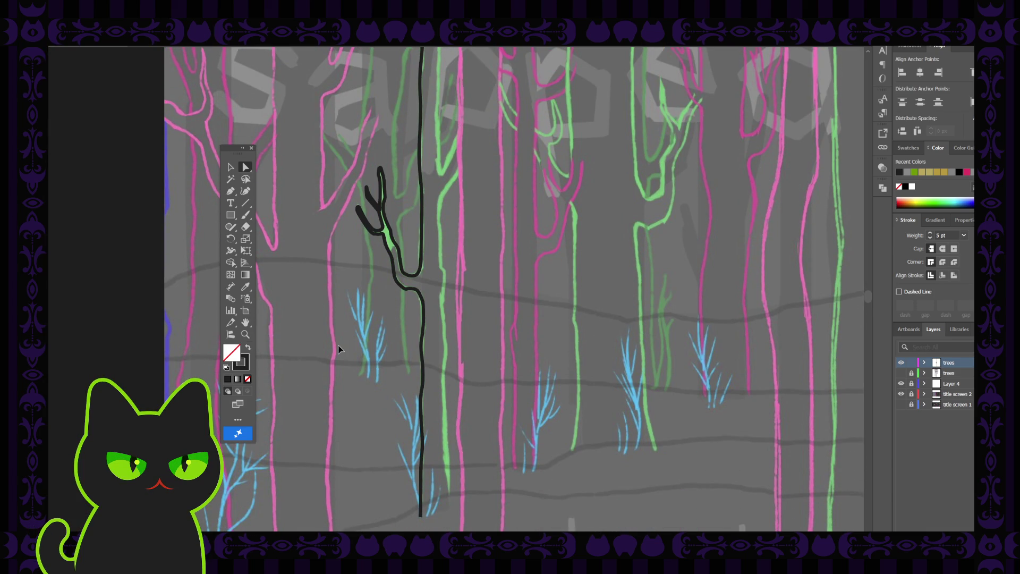
key(space)
drag(367, 357, 343, 336)
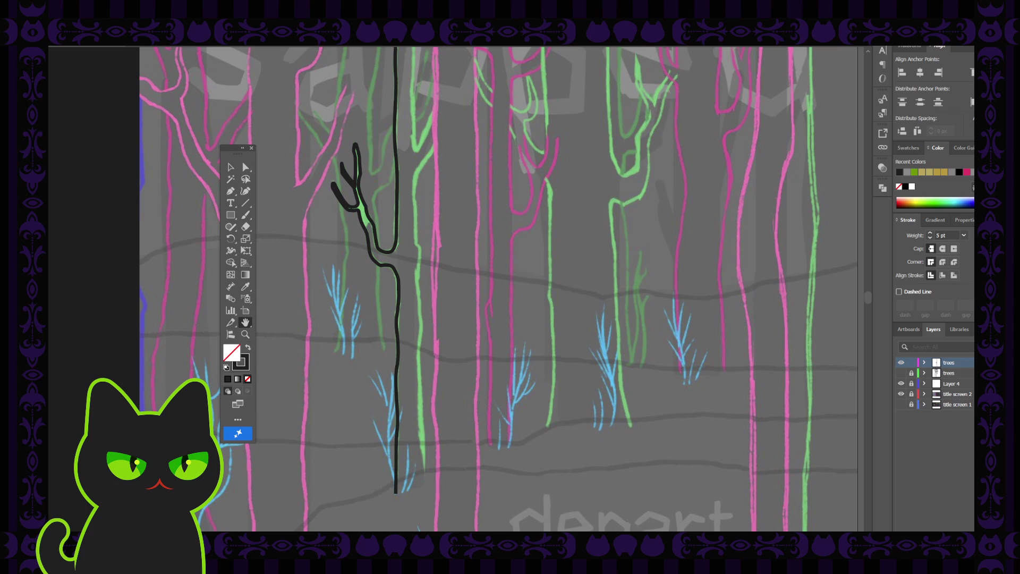
drag(346, 365, 342, 365)
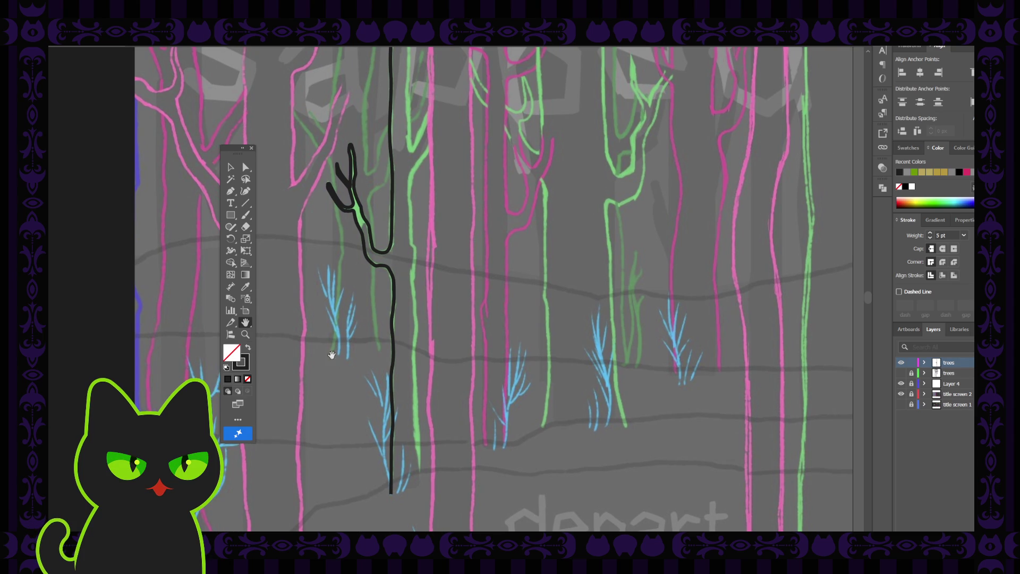
click(245, 191)
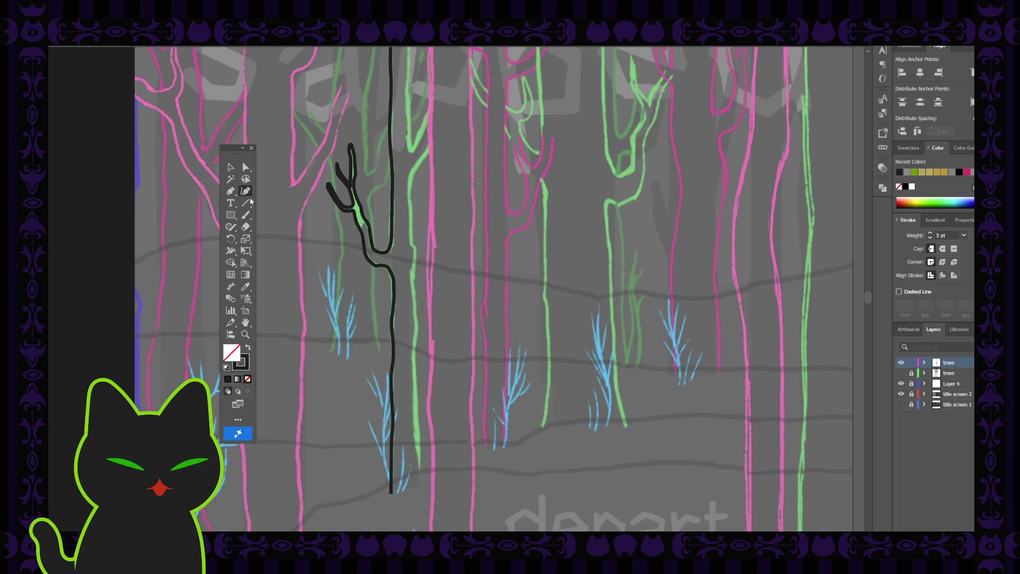
click(420, 484)
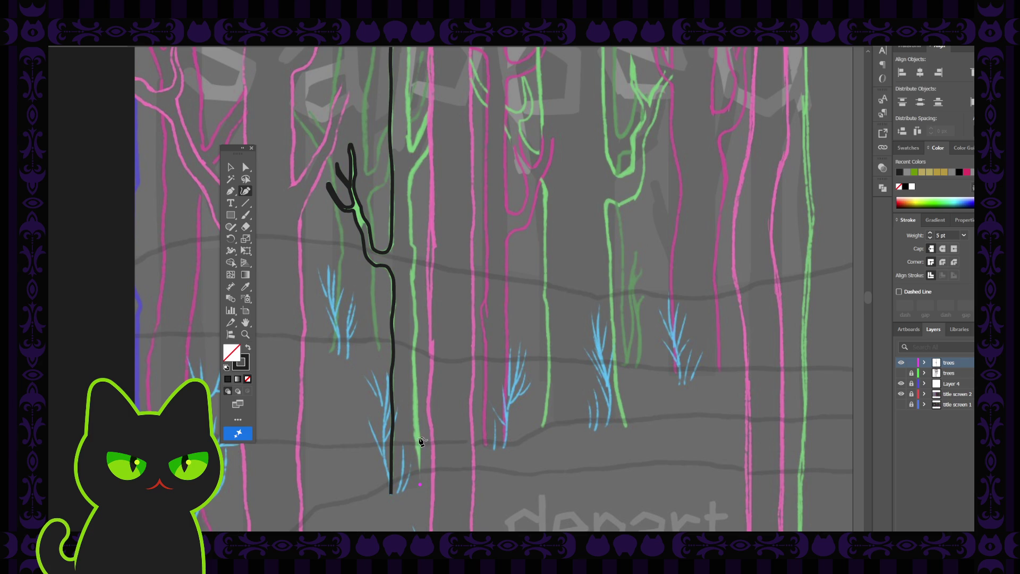
click(419, 442)
click(415, 418)
click(415, 392)
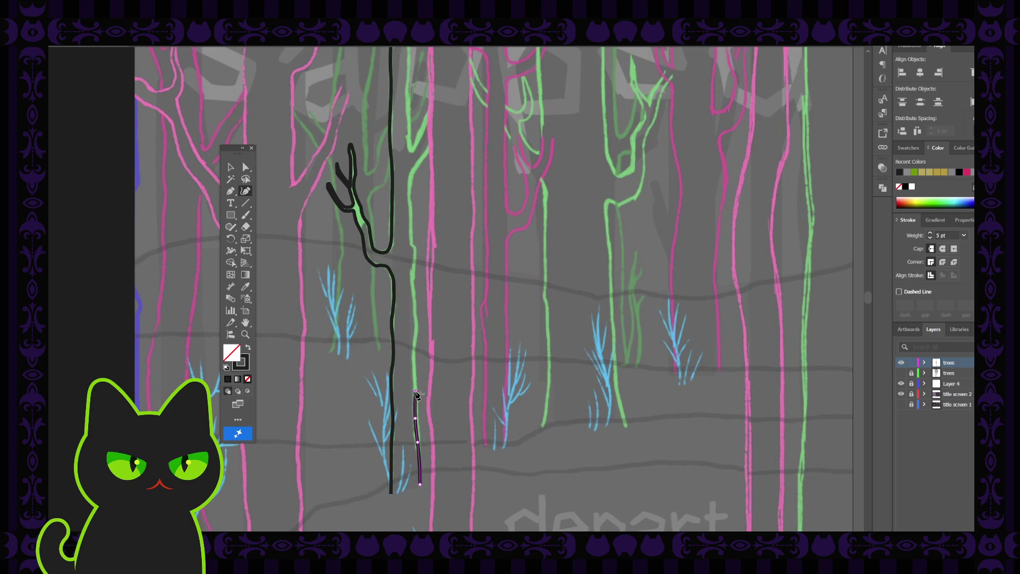
click(414, 354)
Step: Continue the new trunk line up the green edge toward the branch fork
scroll(416, 357, up, 3)
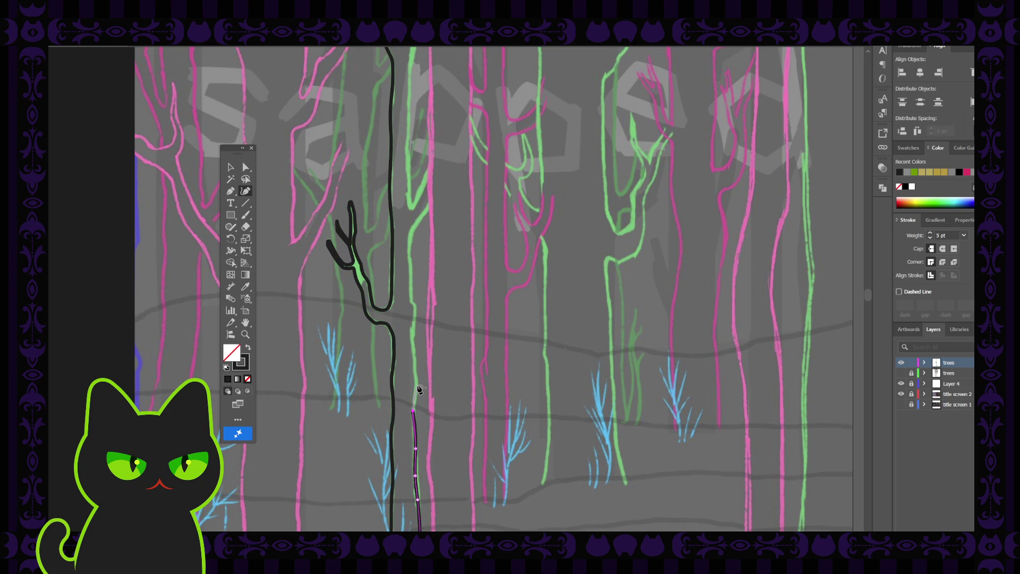
click(418, 384)
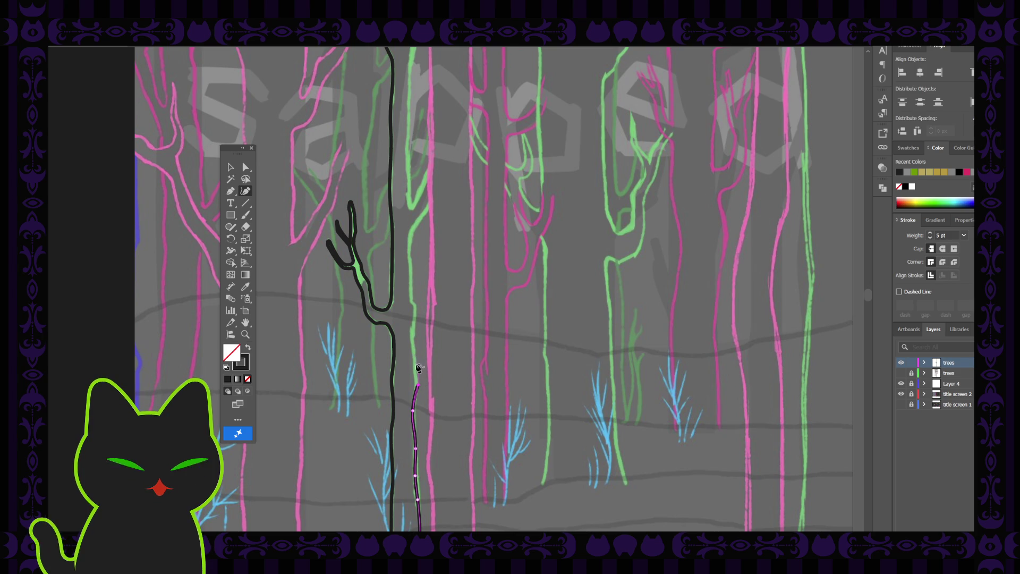
click(416, 370)
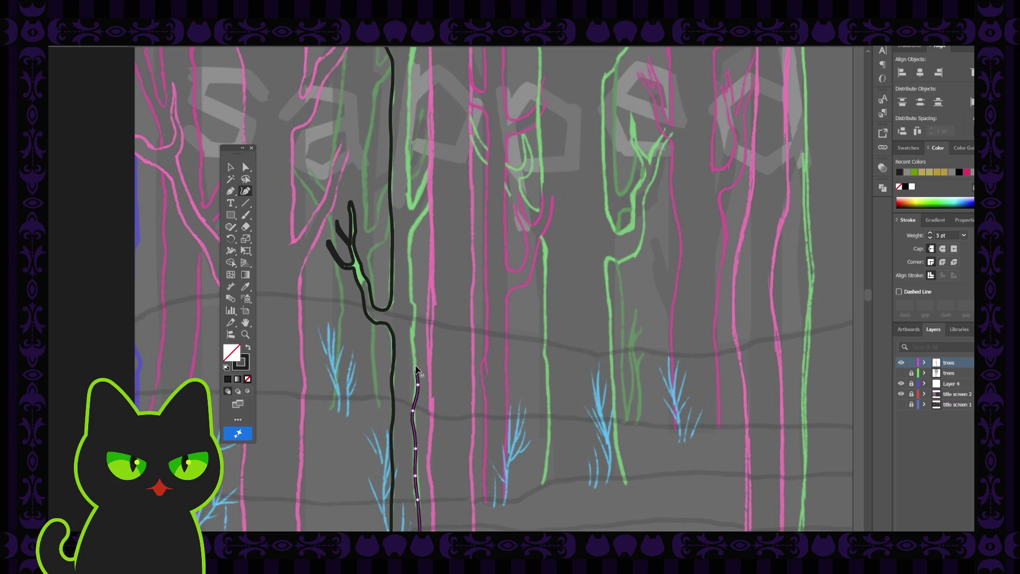
click(415, 333)
scroll(415, 335, up, 2)
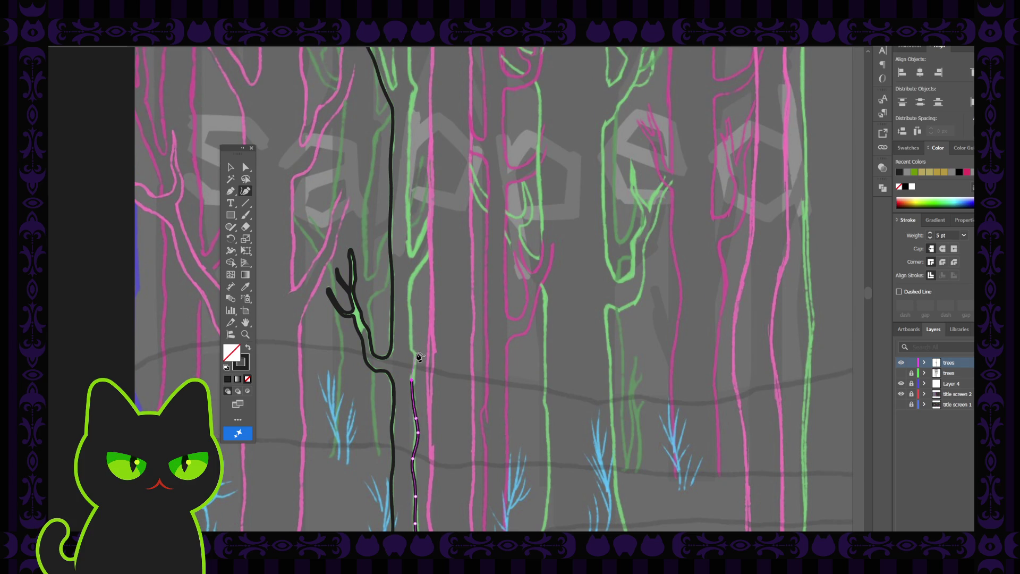
click(418, 352)
click(232, 196)
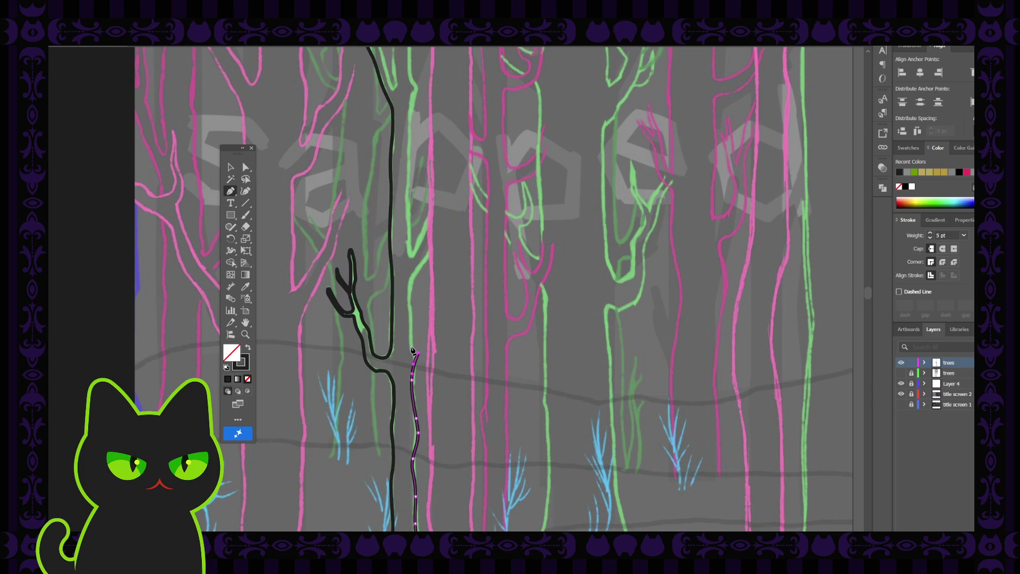
click(412, 348)
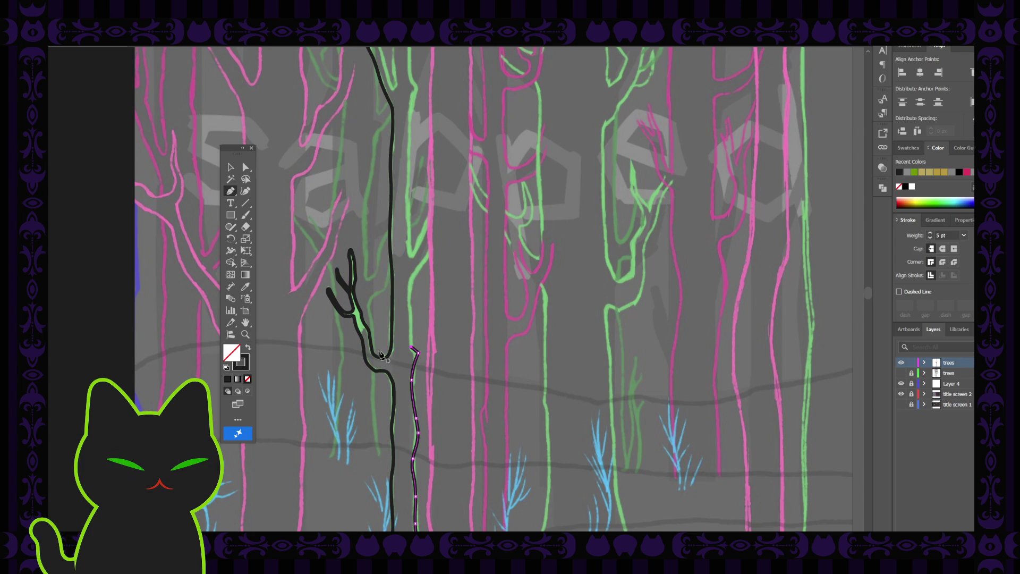
scroll(318, 309, down, 2)
Step: Inspect the upper anchors of the new trunk line with Direct Selection
click(246, 168)
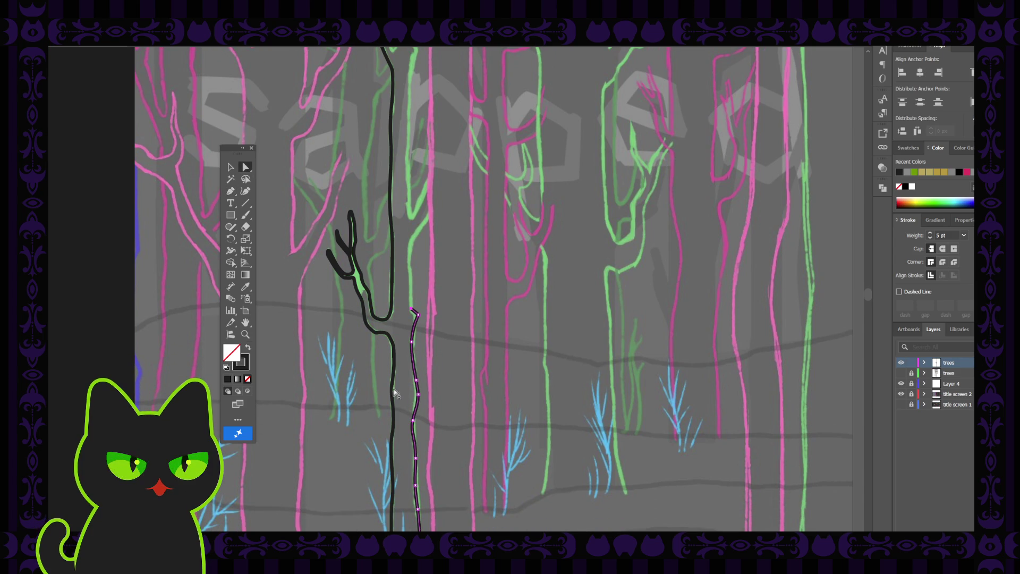
click(413, 420)
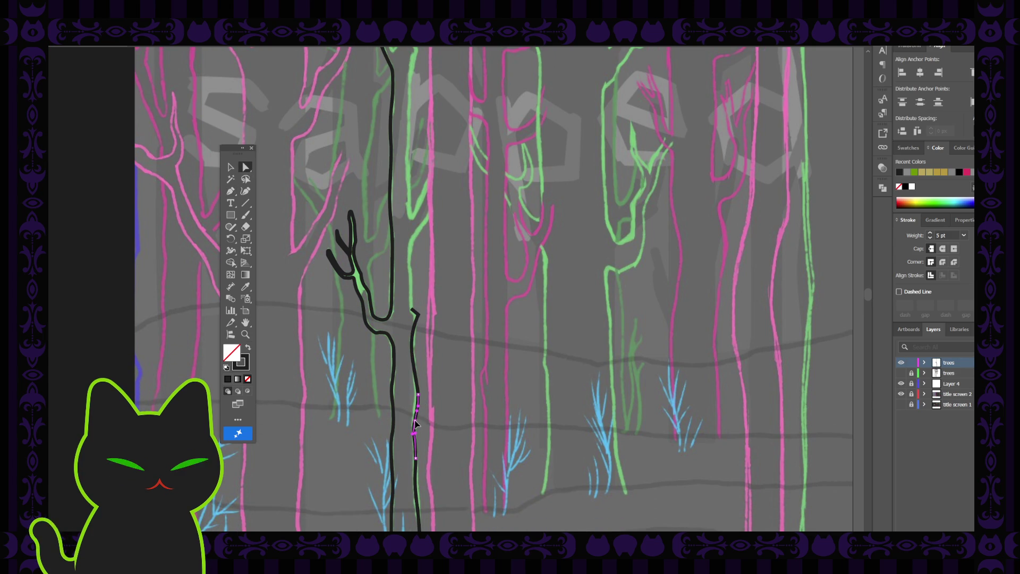
click(417, 396)
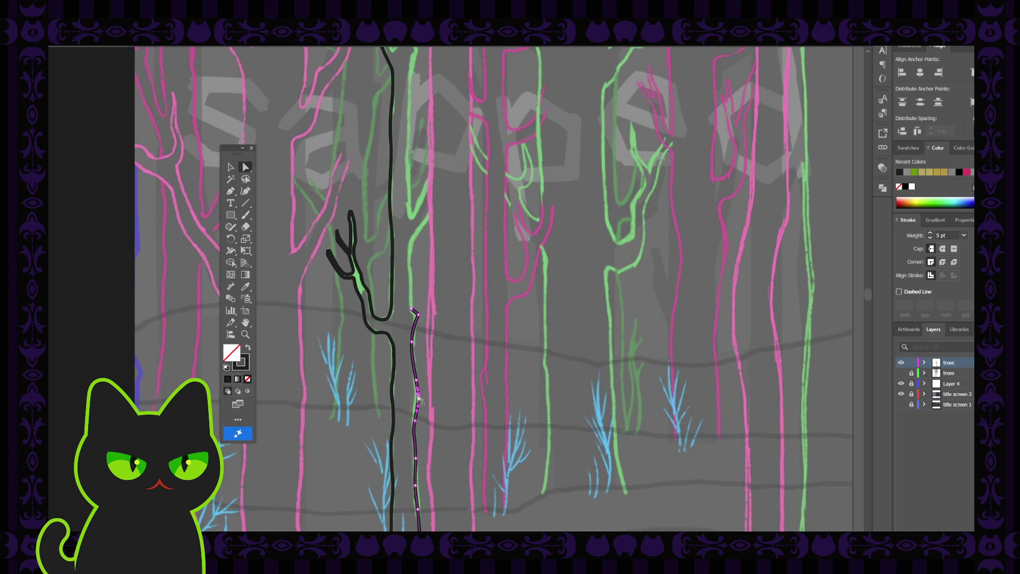
click(413, 386)
click(415, 378)
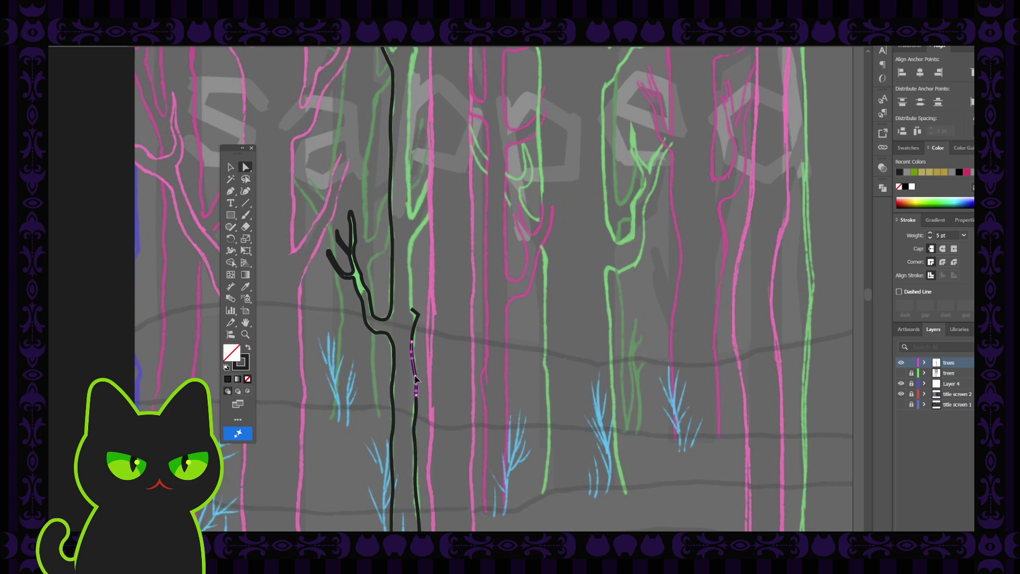
click(423, 420)
Step: Select the lower anchors of the trunk outline to check its bottom segment
scroll(425, 462, down, 2)
click(419, 461)
click(418, 471)
click(417, 474)
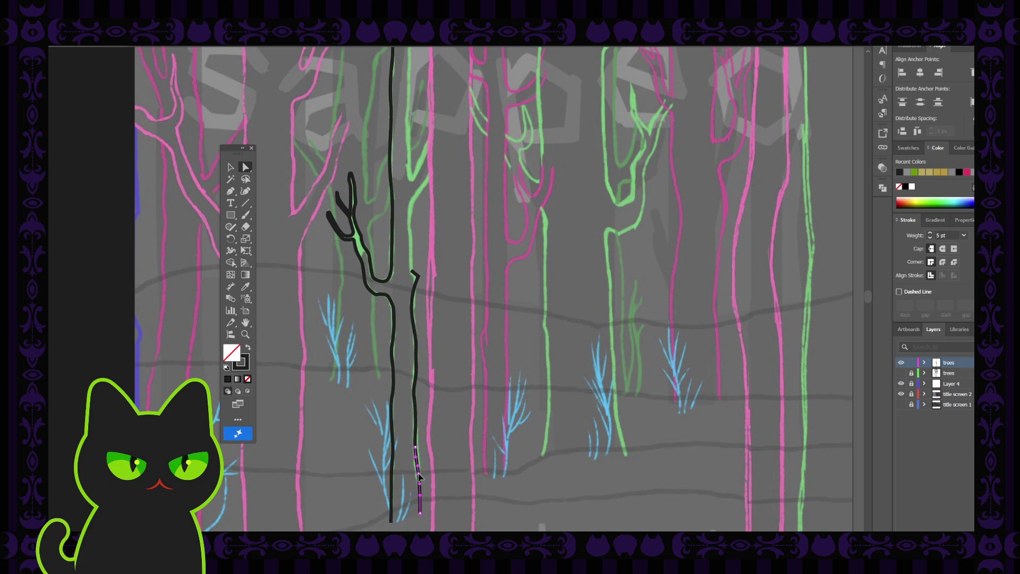
click(415, 445)
click(418, 450)
click(418, 449)
click(403, 376)
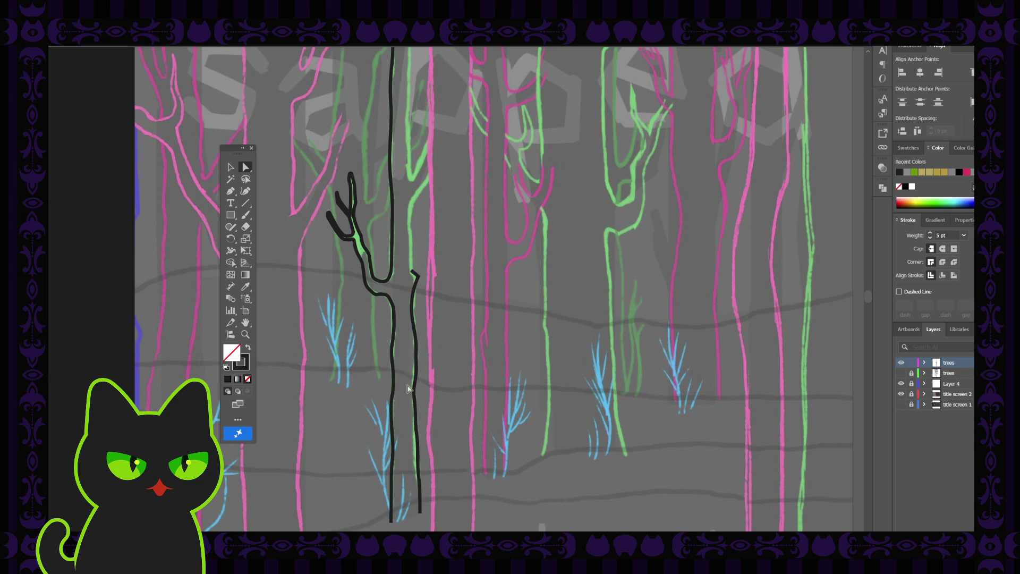
scroll(404, 376, up, 3)
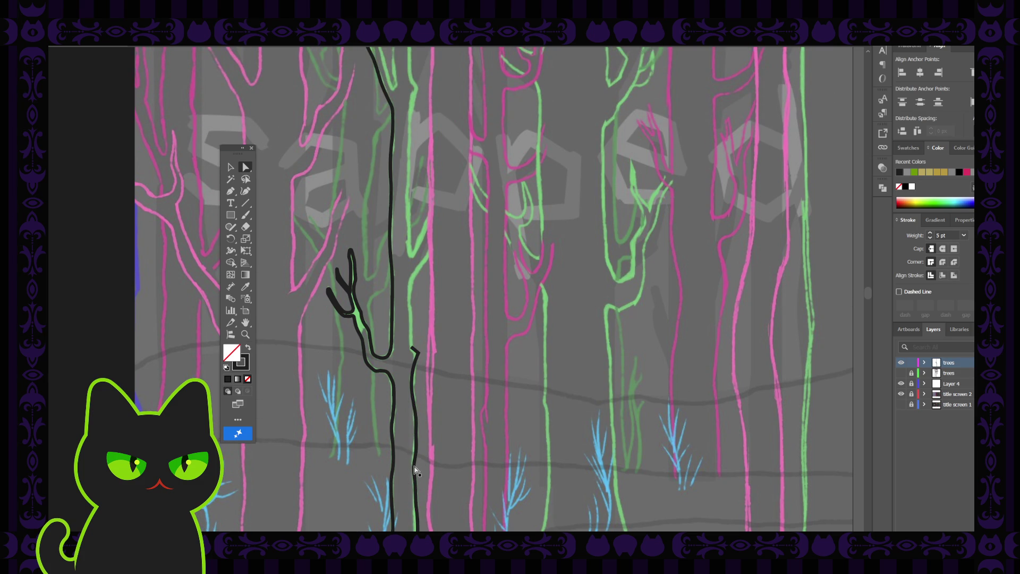
click(415, 471)
click(416, 461)
click(411, 471)
Step: Pull a trunk anchor up to match the green sketch, add an anchor, and select a lower one
scroll(416, 463, up, 5)
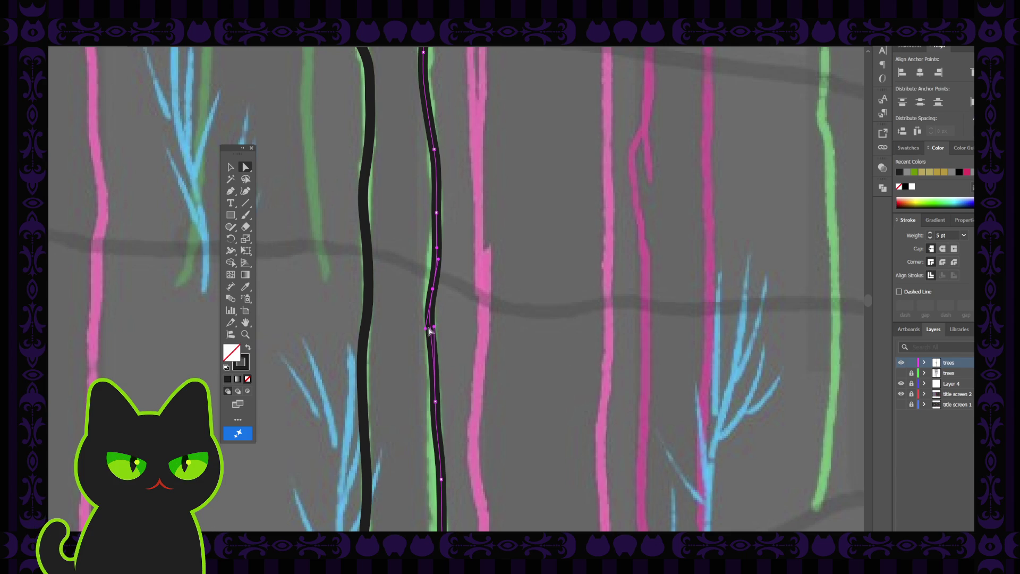
drag(427, 331, 430, 318)
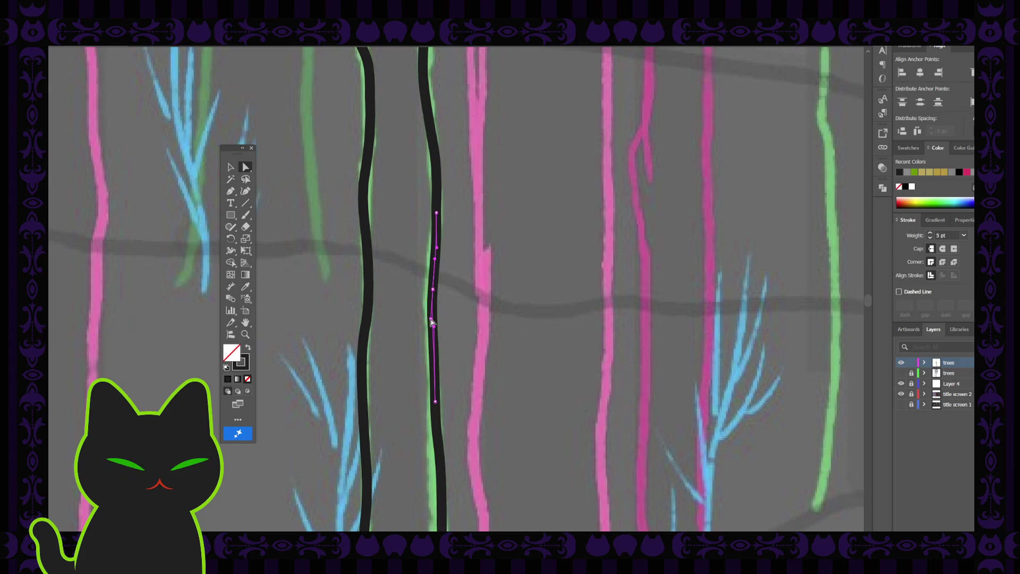
click(432, 353)
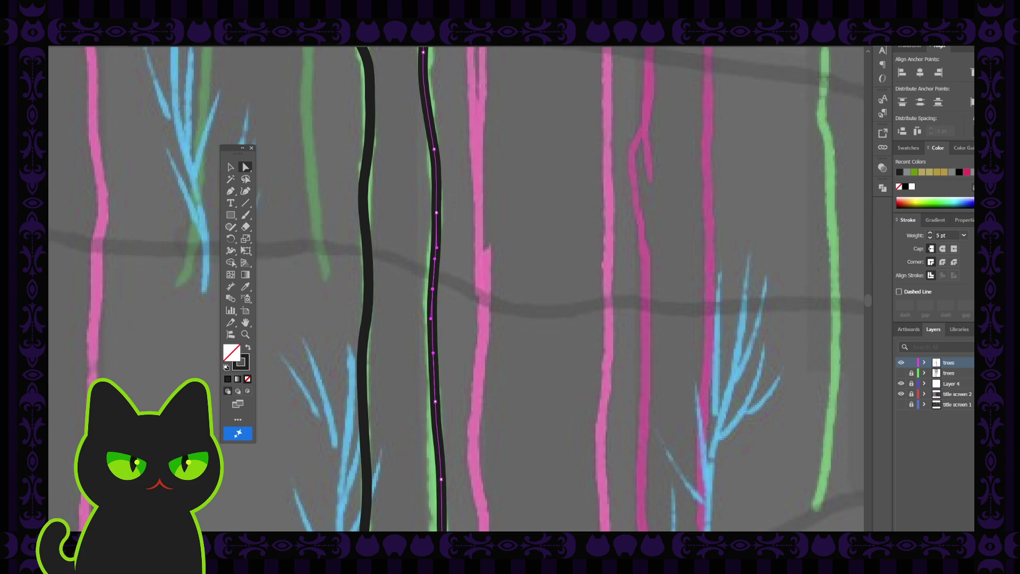
click(425, 403)
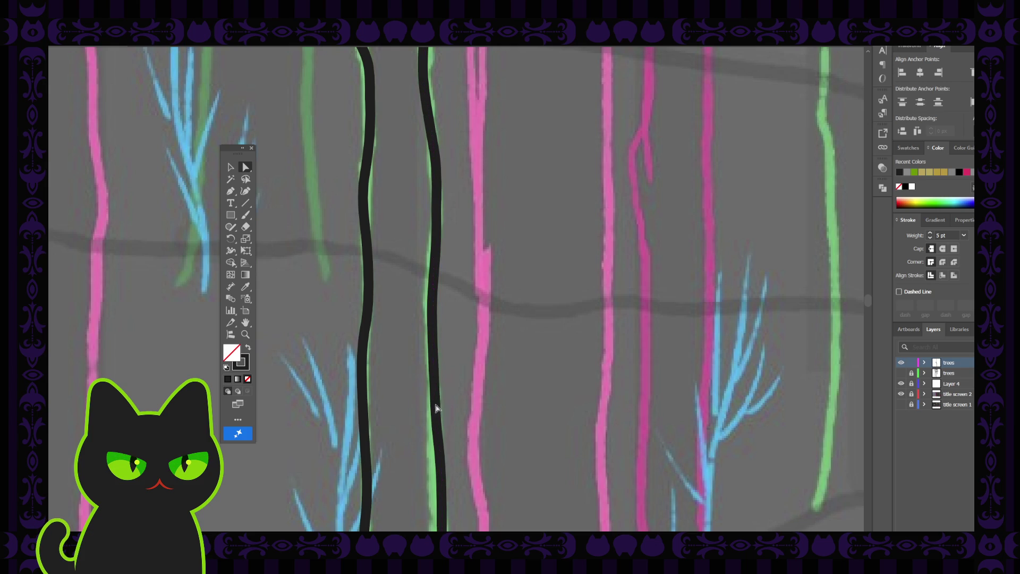
click(435, 404)
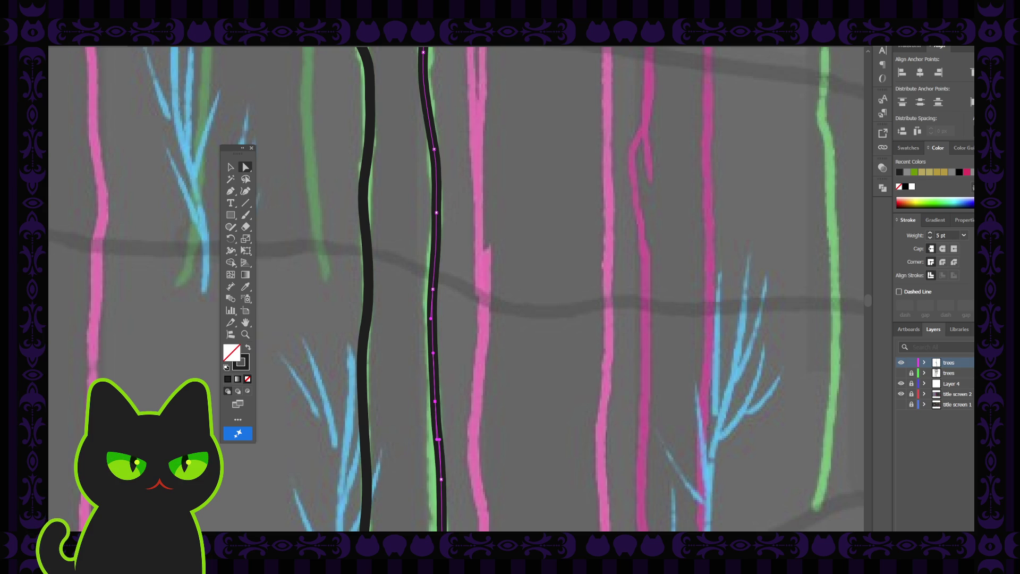
Step: Nudge the lower anchor of the black trunk outline slightly down to refine its curve
click(433, 289)
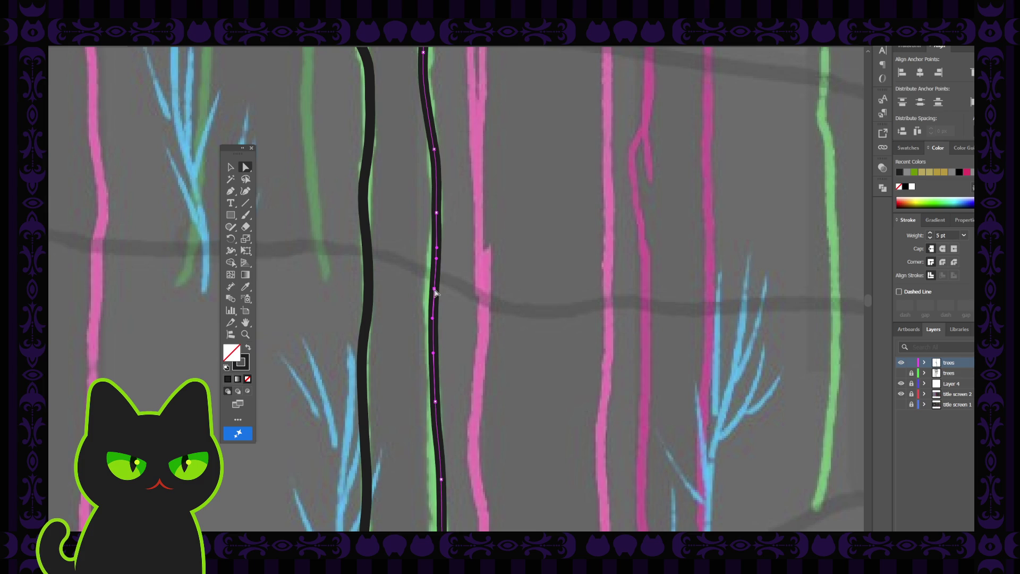
click(441, 480)
drag(442, 481, 440, 487)
click(467, 460)
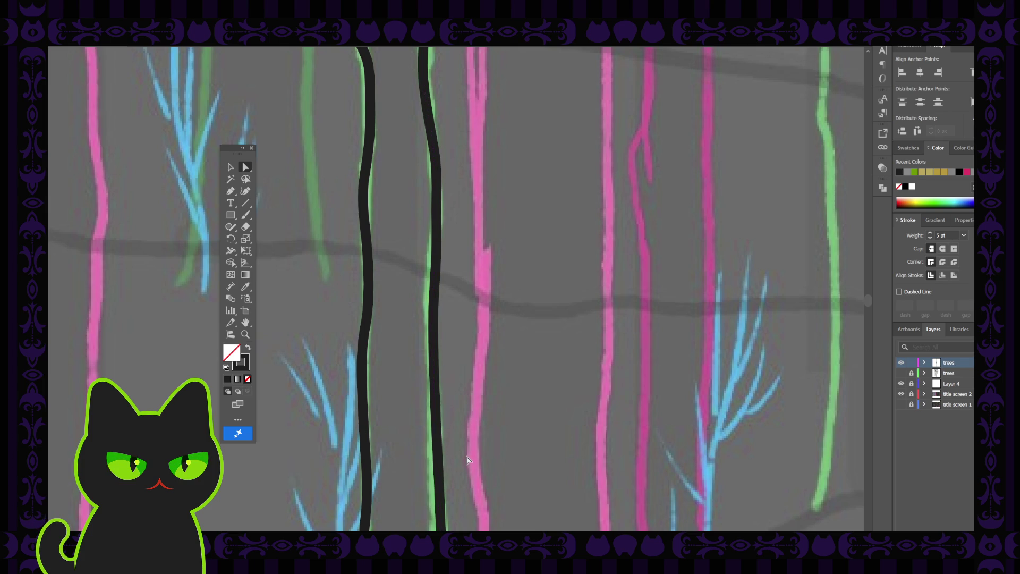
Step: Zoom out and pan up so the treetops above the trunk are visible
scroll(467, 459, down, 2)
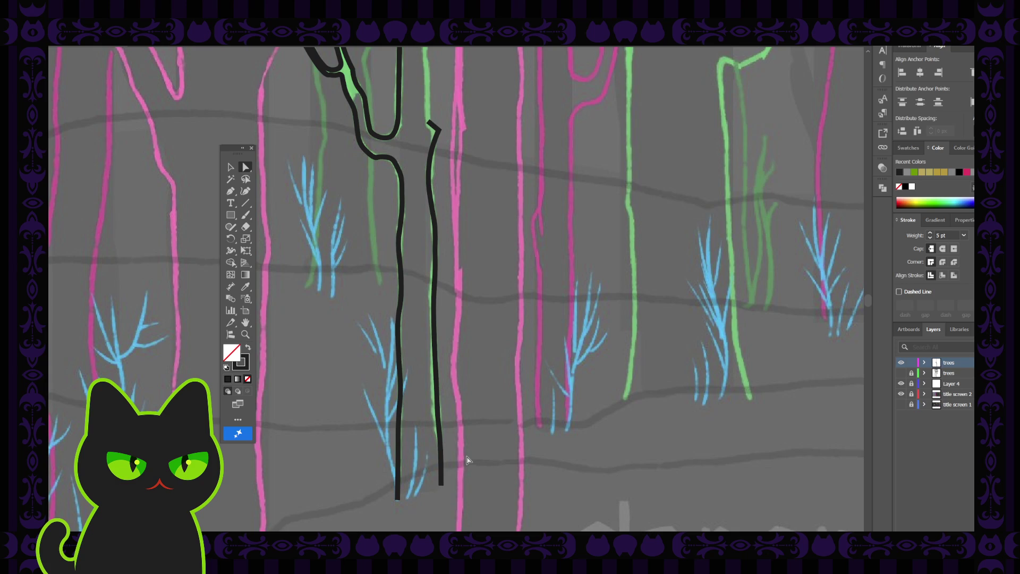
key(space)
drag(439, 320, 440, 454)
drag(432, 292, 427, 385)
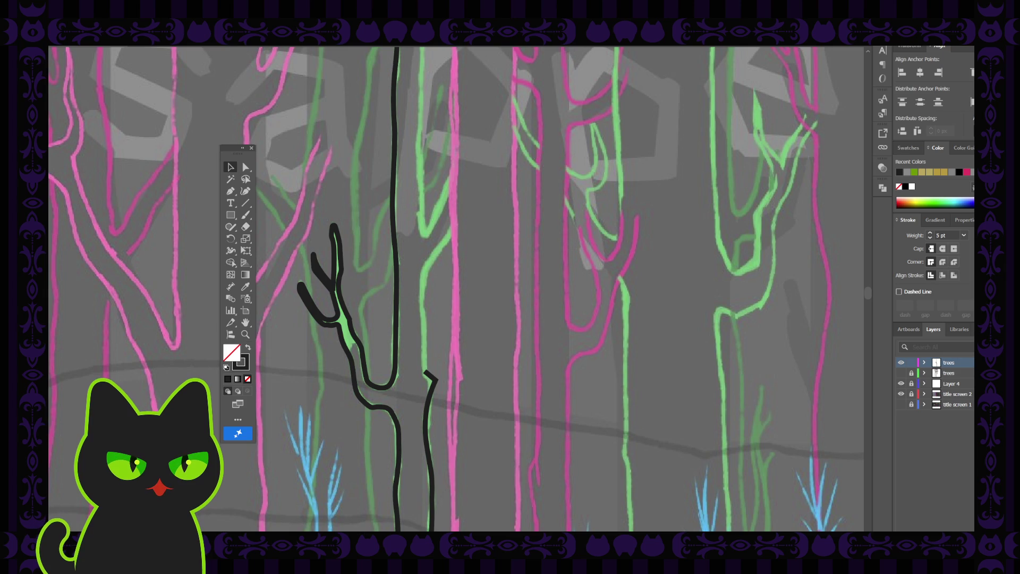
Step: Drag the short black trunk outline's top anchor upward to lengthen it
click(245, 167)
click(429, 378)
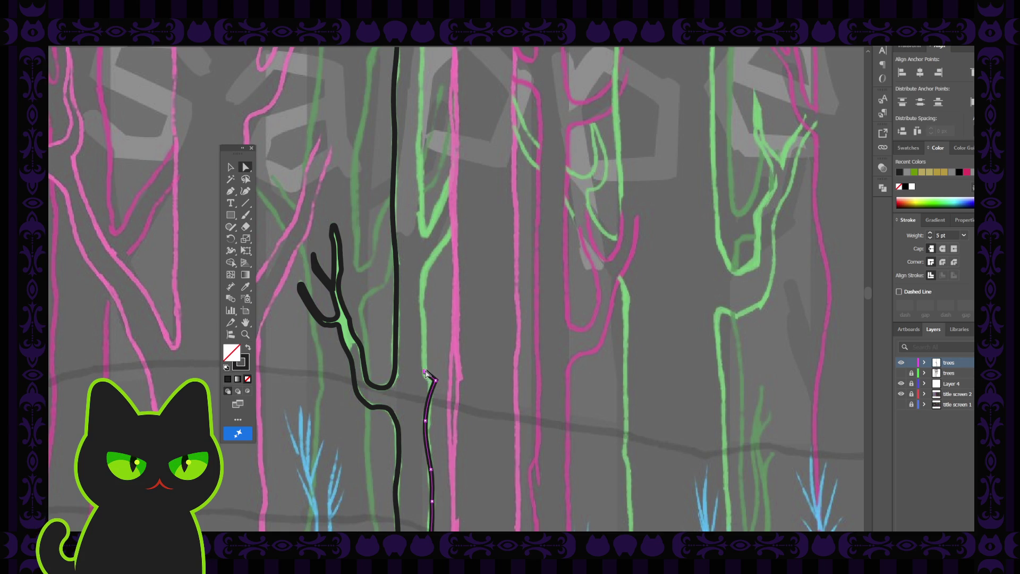
drag(425, 371, 425, 357)
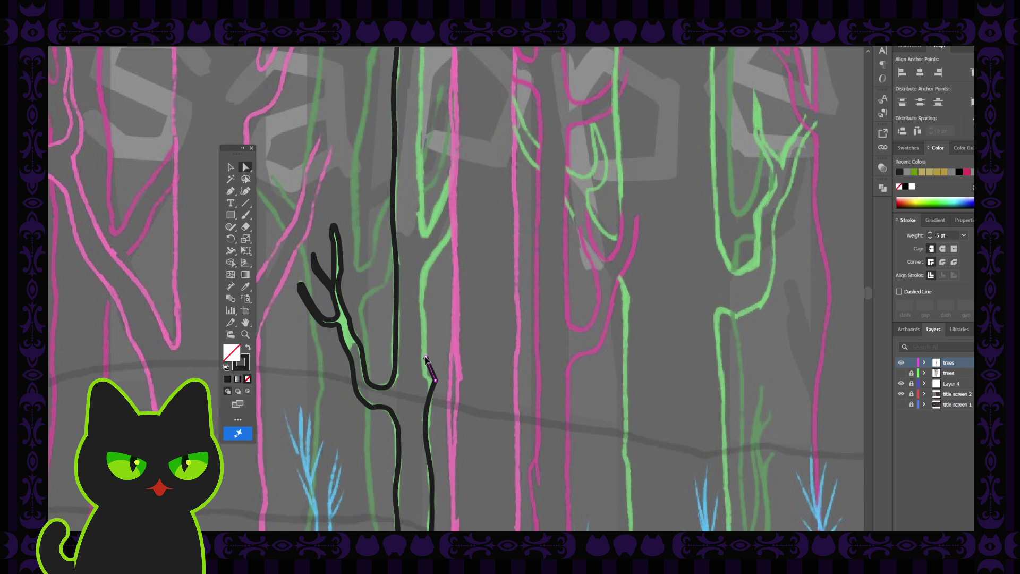
click(436, 381)
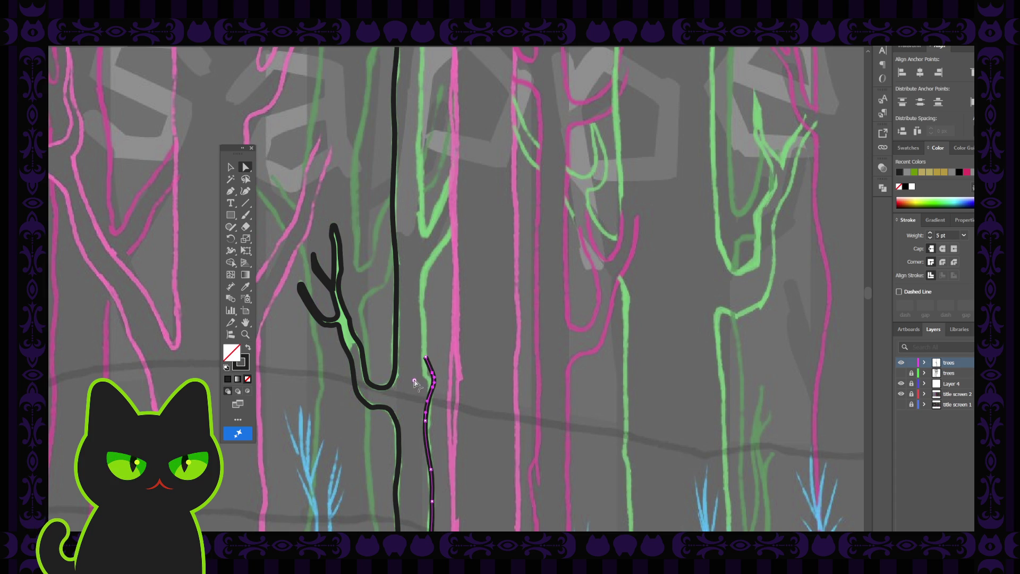
click(442, 365)
click(425, 357)
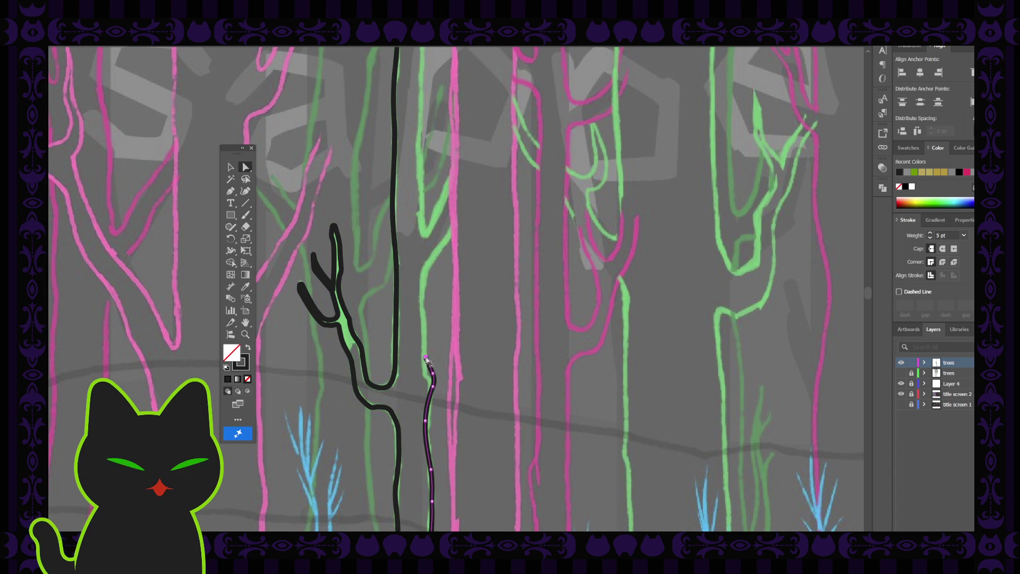
click(438, 352)
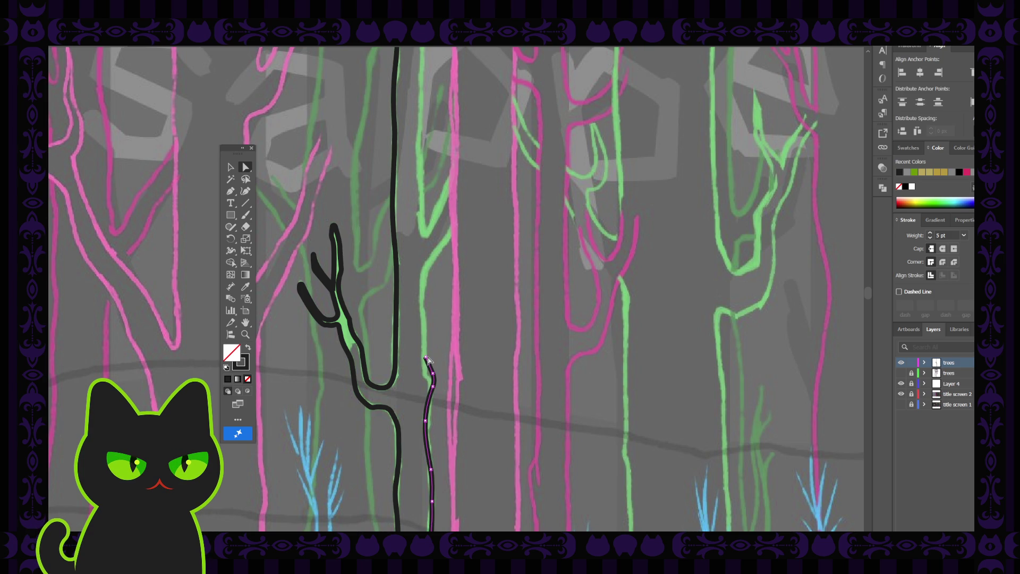
Step: Reselect the short outline and check its anchors, including the top endpoint
click(426, 360)
click(434, 382)
click(425, 377)
click(426, 361)
click(432, 378)
click(426, 358)
scroll(439, 354, up, 2)
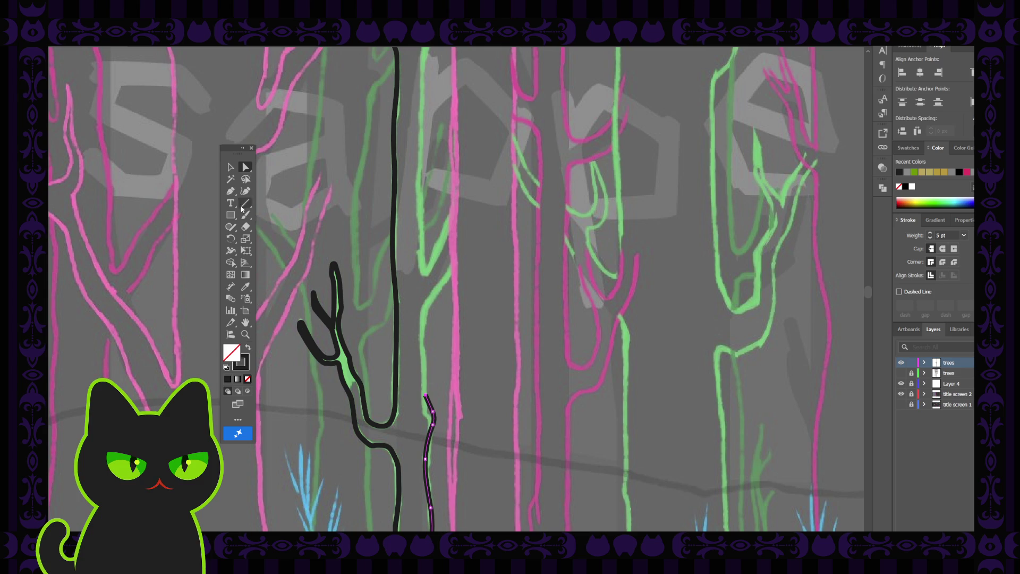
click(231, 191)
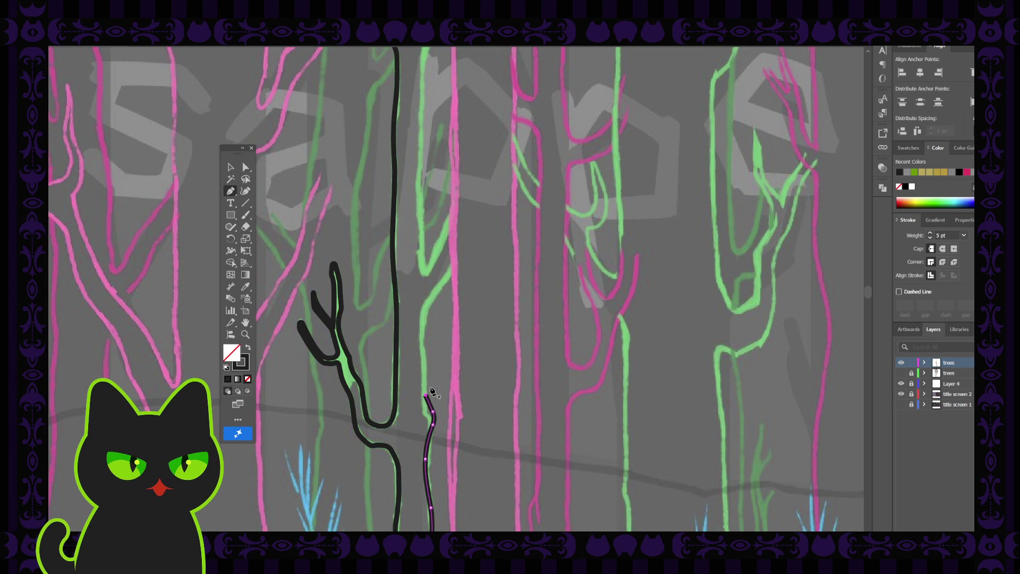
Step: Extend the short black outline from its top endpoint with two more anchors up the green trunk
click(426, 396)
click(423, 342)
click(423, 316)
key(Escape)
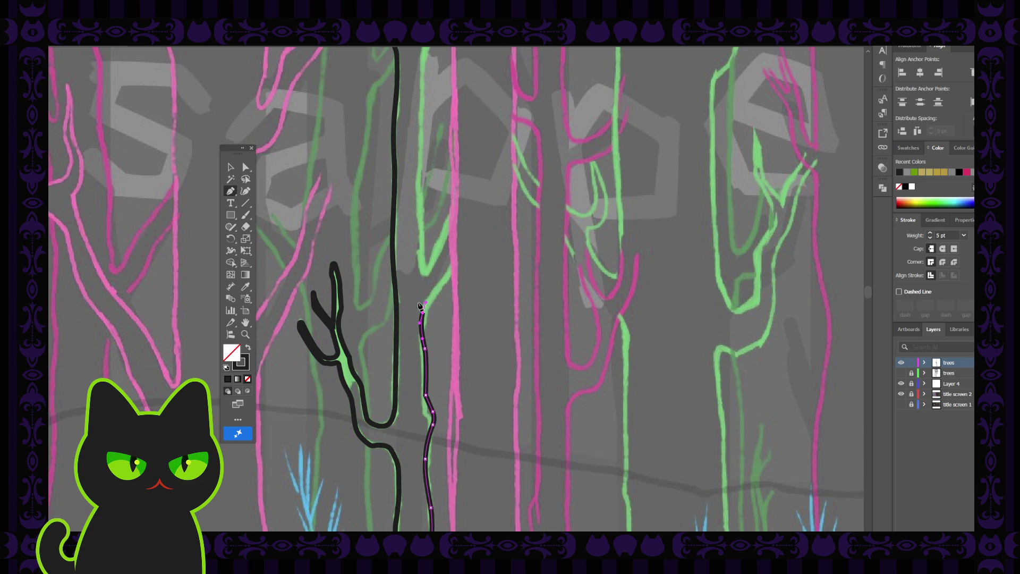
key(v)
click(341, 241)
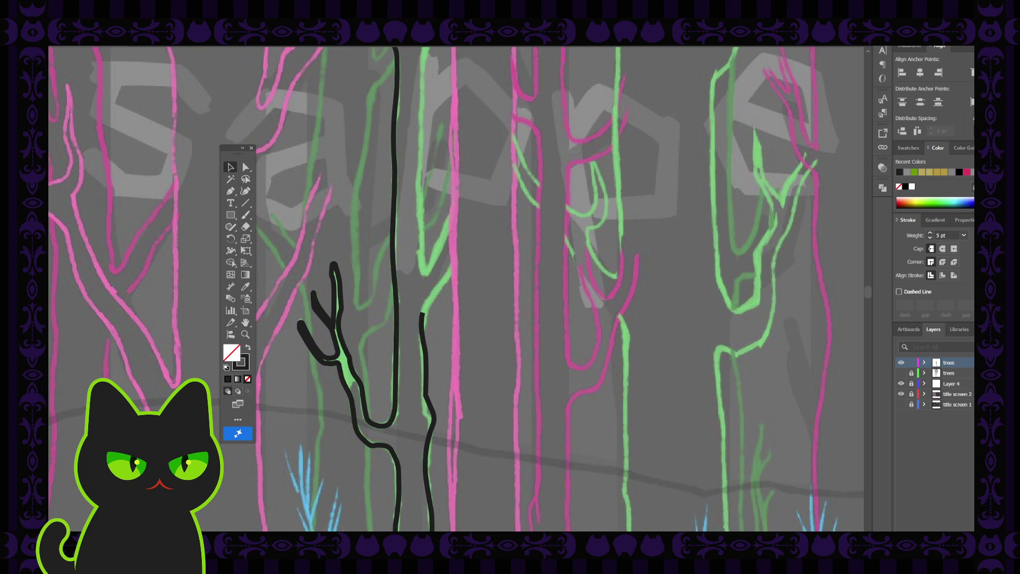
Step: Drag the extended outline's top anchor into place and pull a handle to reshape its middle bend
click(422, 318)
key(a)
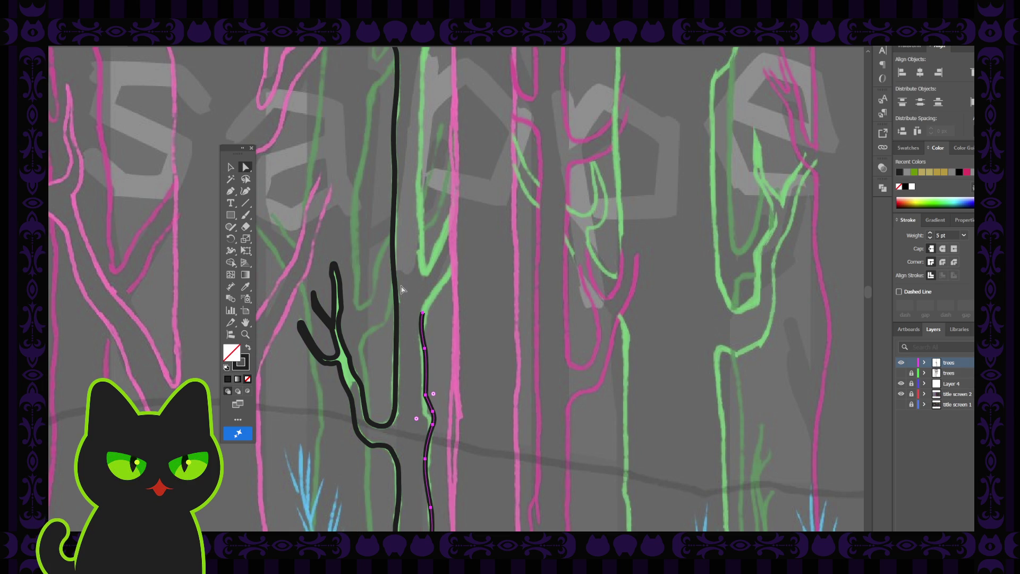
click(423, 314)
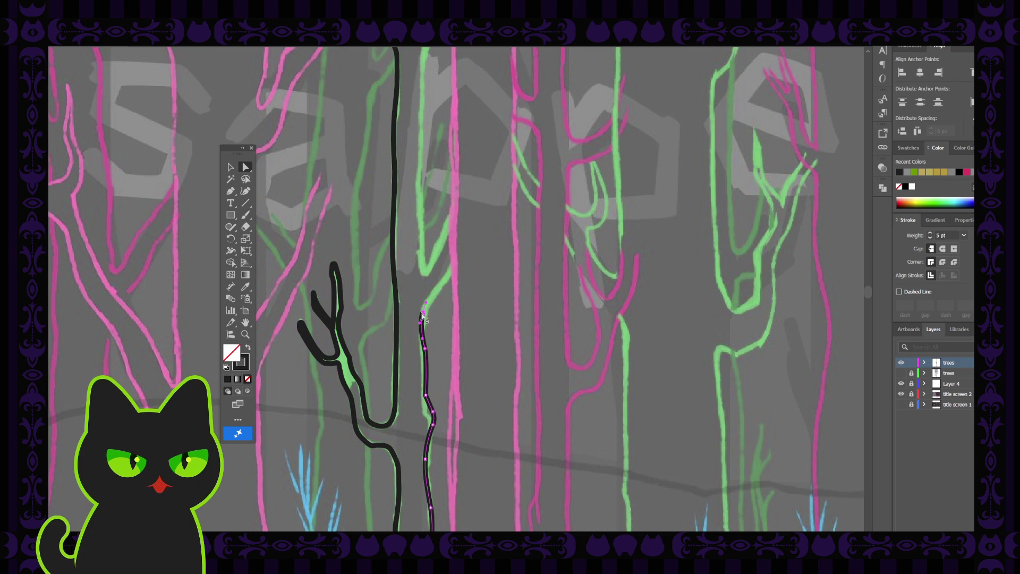
drag(422, 318, 427, 311)
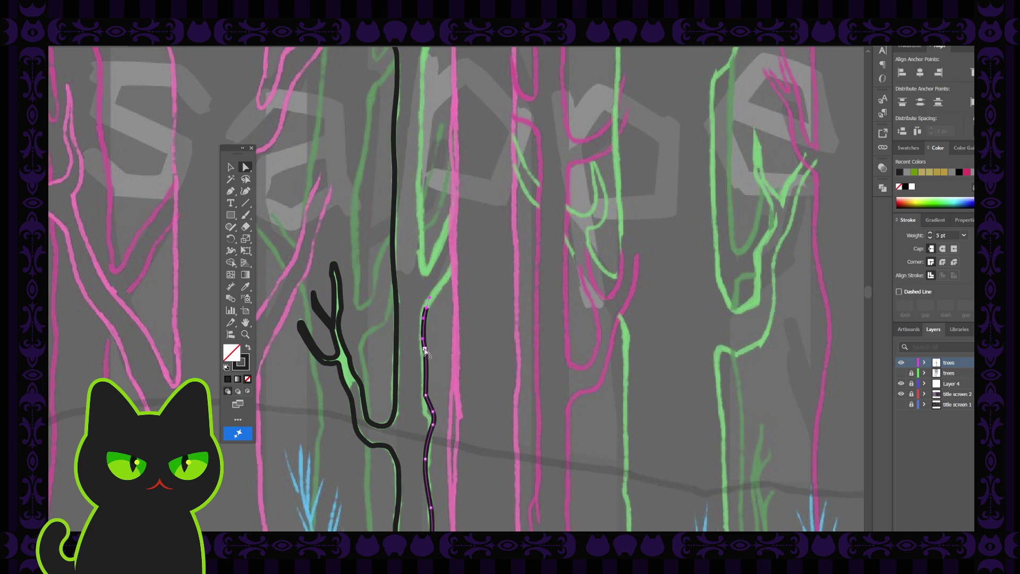
drag(433, 394, 444, 393)
click(448, 410)
click(433, 413)
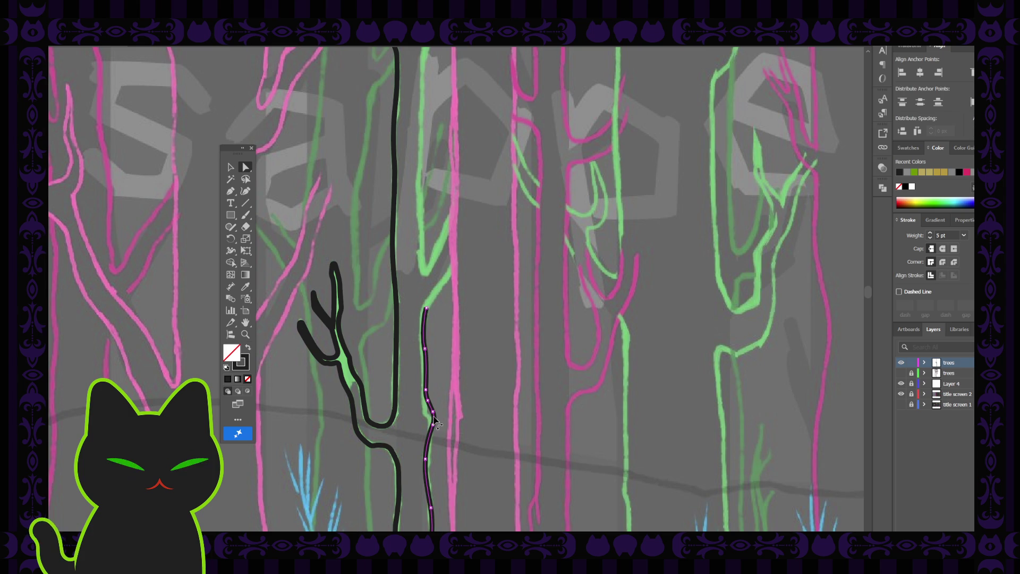
click(435, 425)
click(448, 410)
Step: Zoom in and shift the thin trunk outline's bend anchor left onto the green sketch
key(ctrl+equal)
key(ctrl+equal)
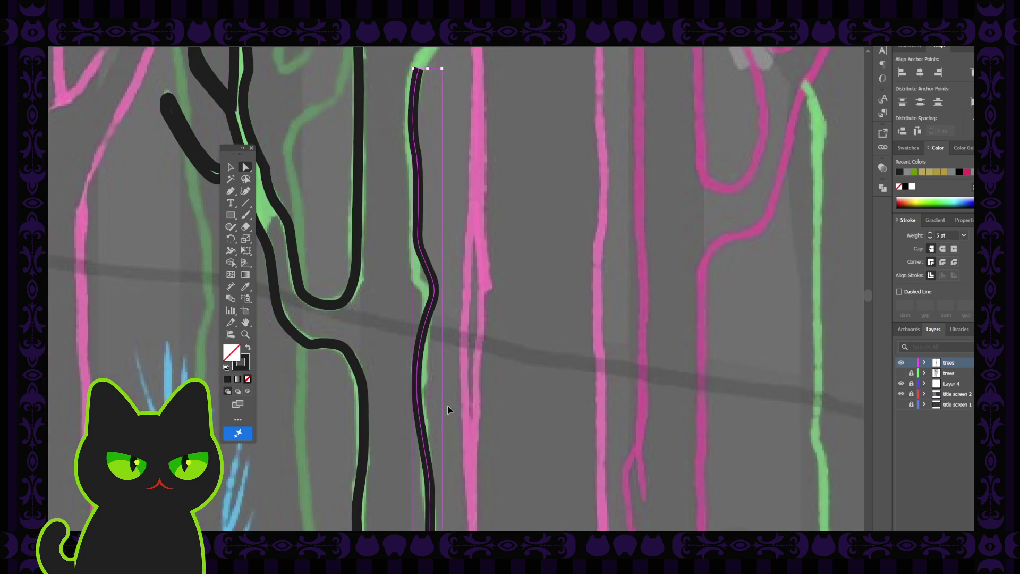
drag(432, 306, 430, 313)
click(431, 314)
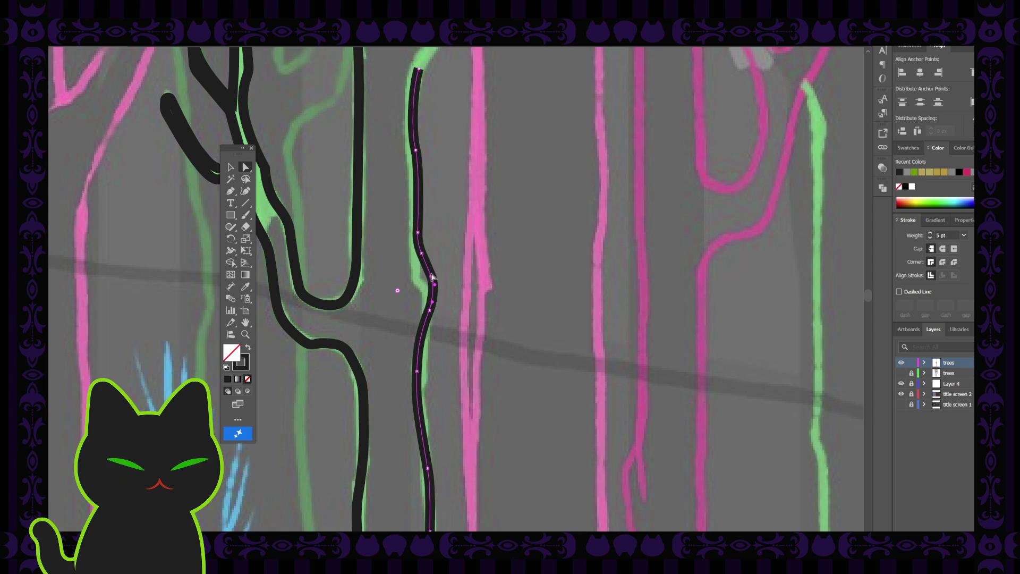
click(431, 276)
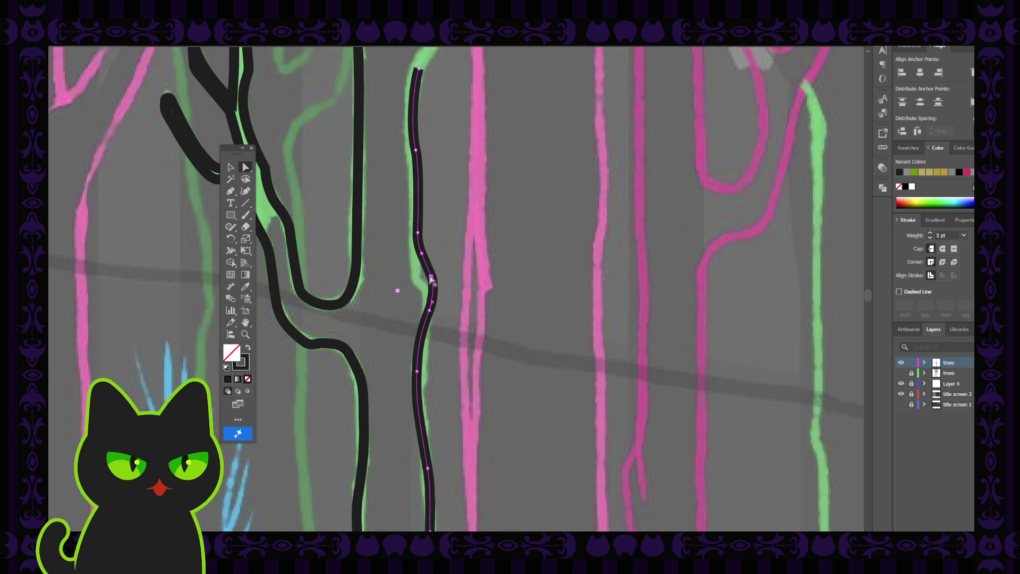
click(428, 278)
drag(428, 278, 423, 277)
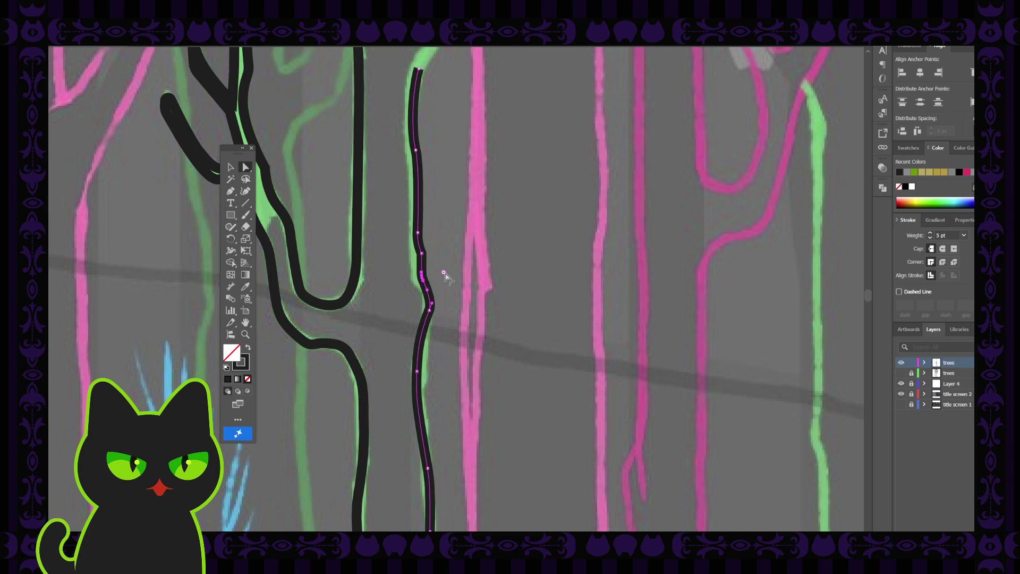
click(440, 255)
click(422, 253)
click(406, 250)
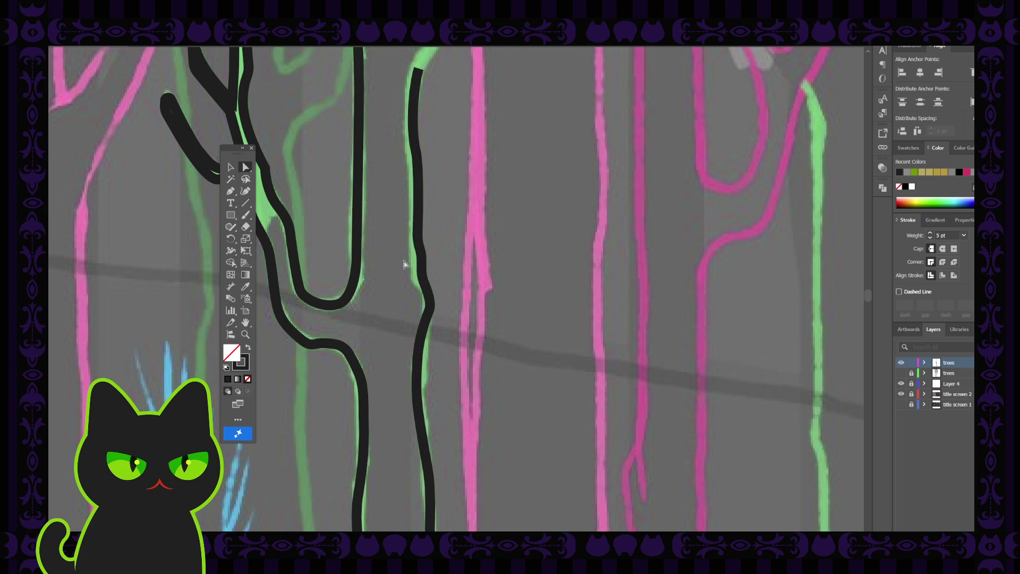
Step: Move an anchor right to smooth the outline's bend, then pick out the long trunk outline
click(431, 311)
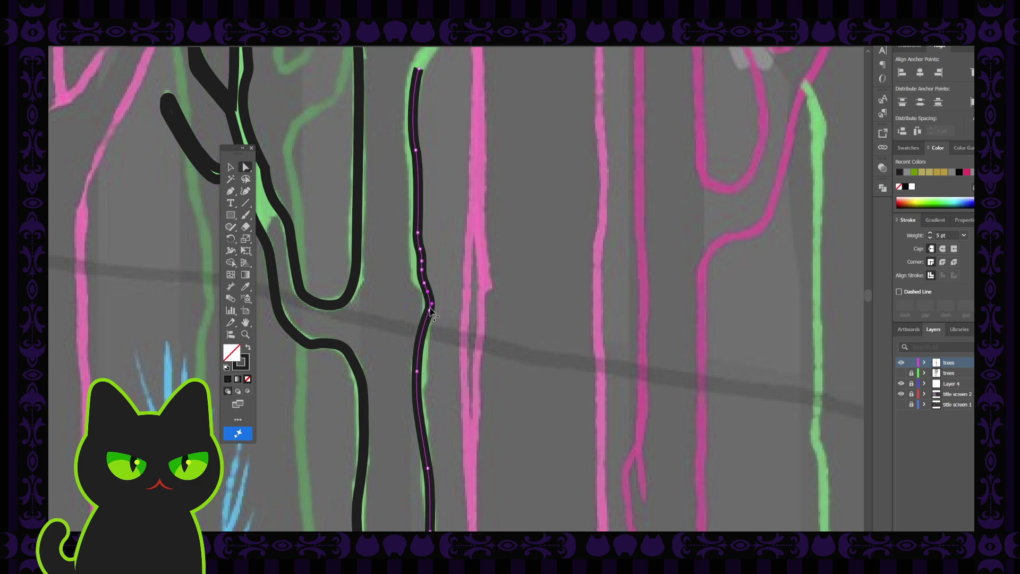
click(425, 317)
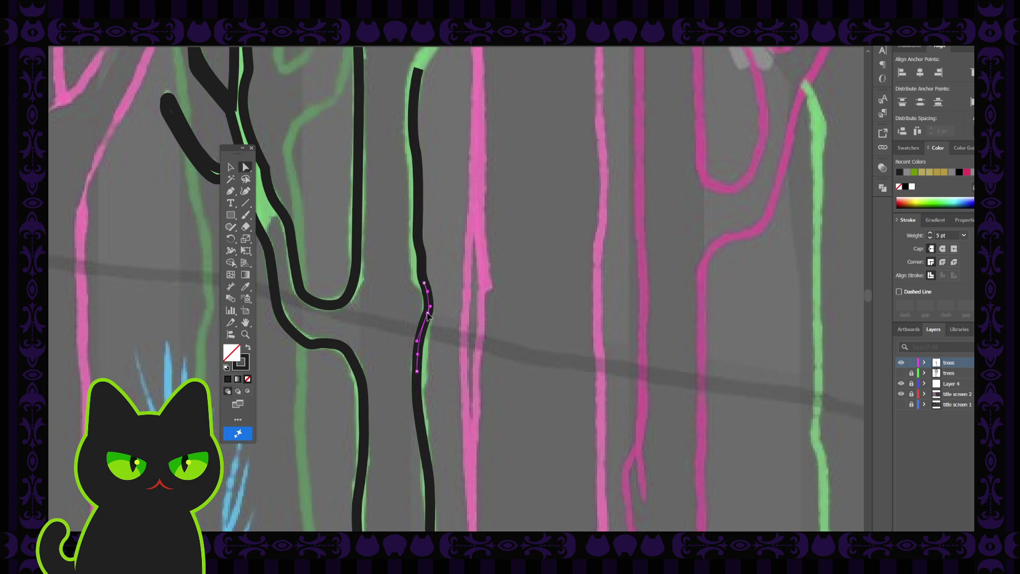
click(418, 346)
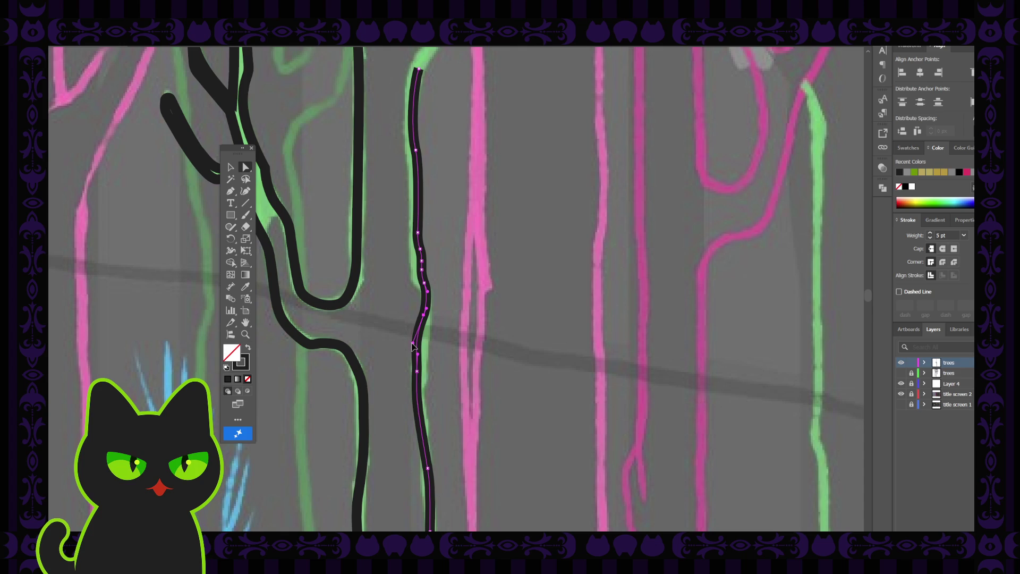
drag(413, 344, 417, 341)
click(417, 371)
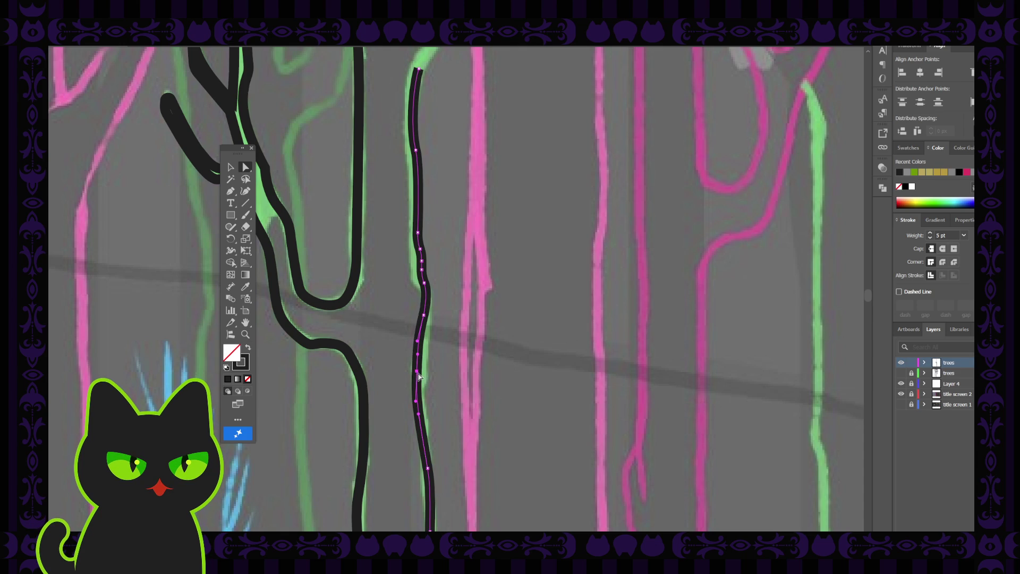
click(418, 376)
click(422, 376)
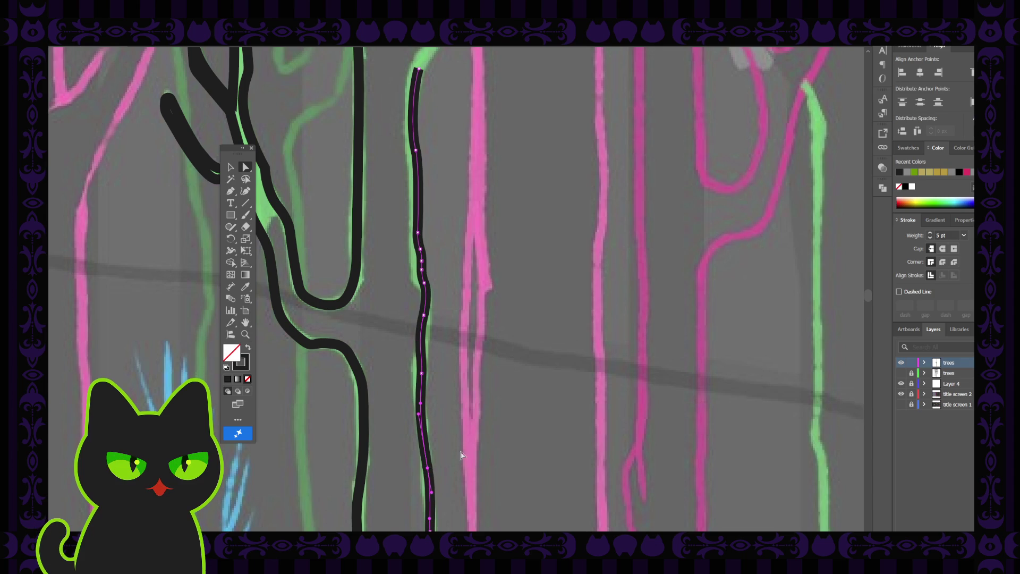
Step: Nudge a lower anchor of the long trunk outline left to follow the sketch
scroll(453, 460, down, 3)
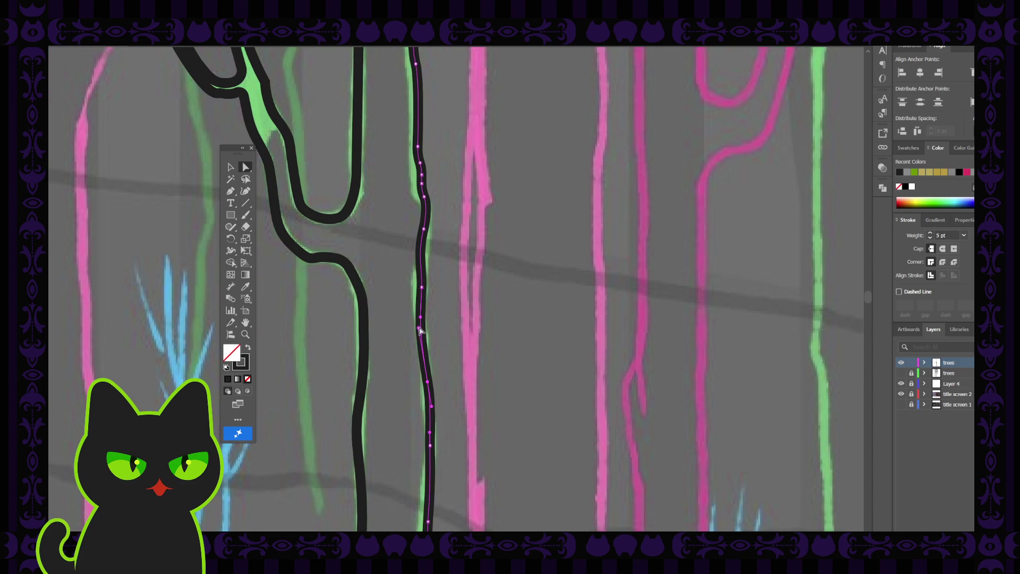
click(420, 332)
click(421, 327)
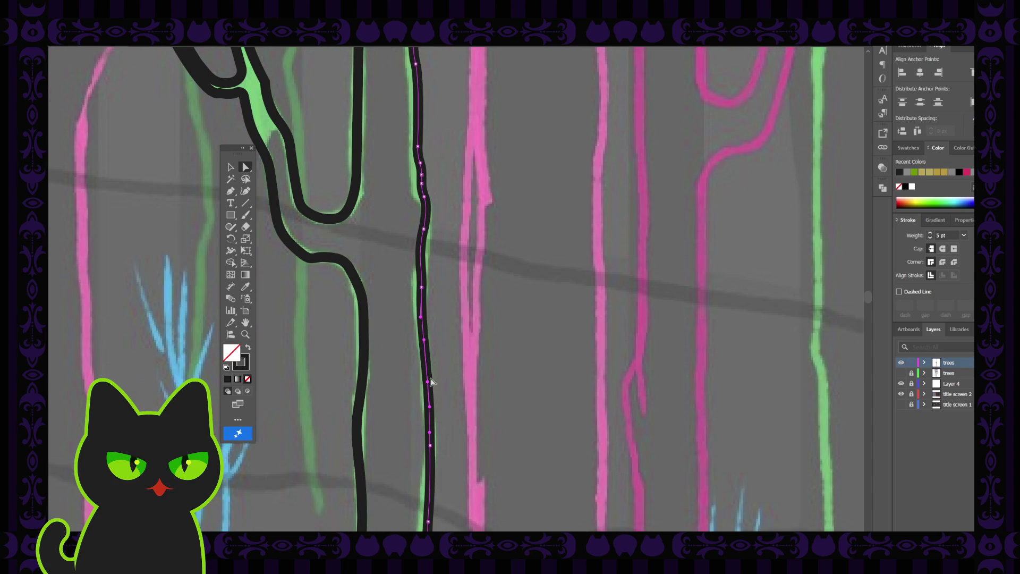
scroll(452, 387, down, 5)
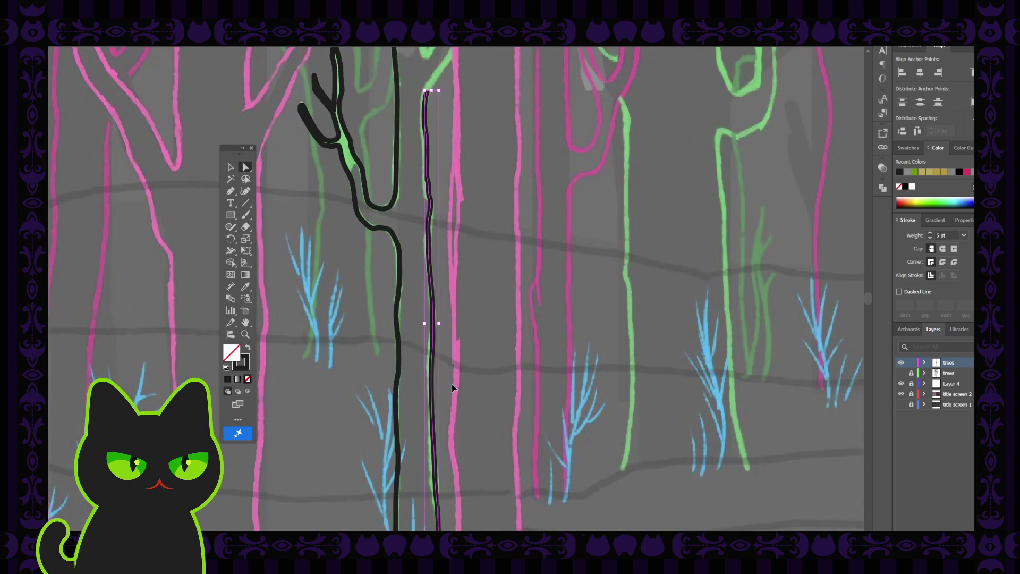
scroll(452, 388, up, 1)
click(445, 349)
click(432, 351)
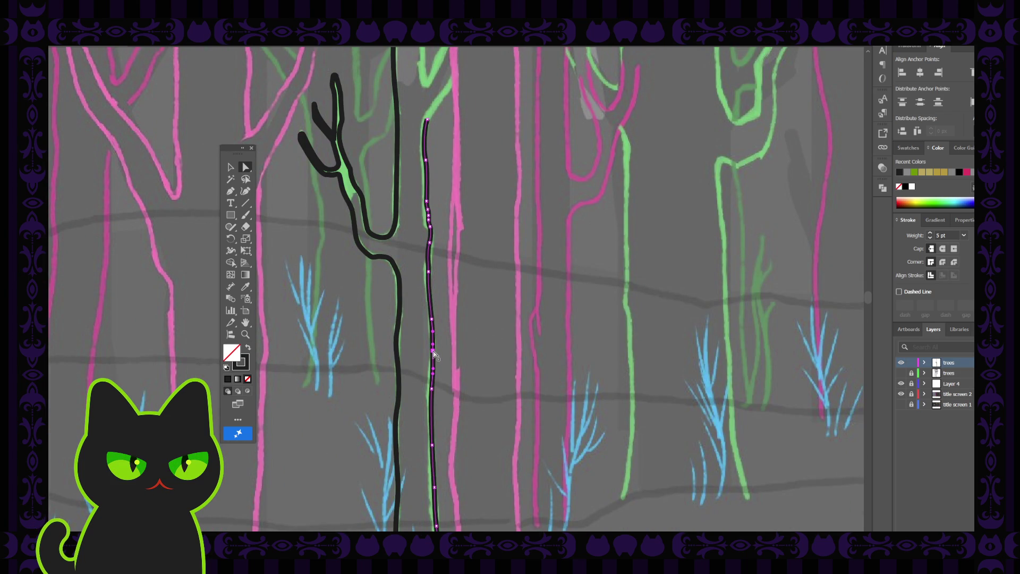
scroll(433, 353, up, 2)
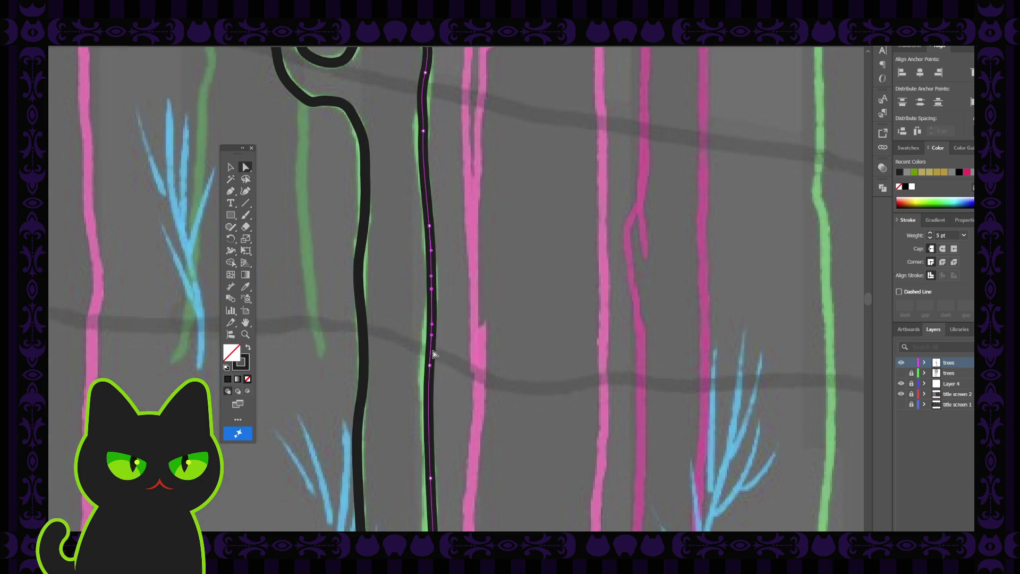
click(430, 365)
drag(430, 365, 427, 366)
Step: Shift a higher anchor left onto the trunk and adjust its curve to smooth the line
click(432, 289)
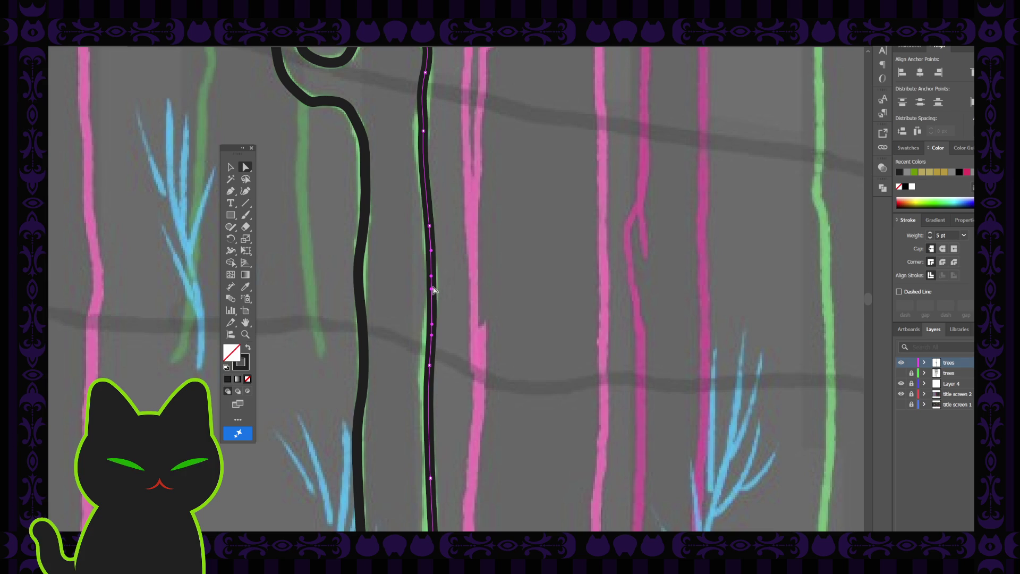
drag(432, 289, 429, 293)
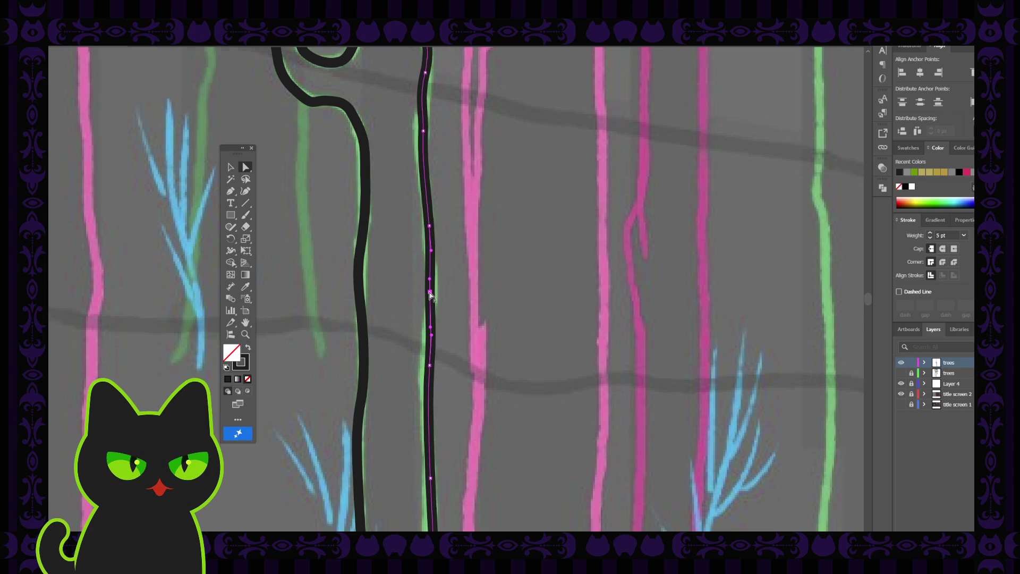
scroll(430, 293, up, 3)
click(429, 312)
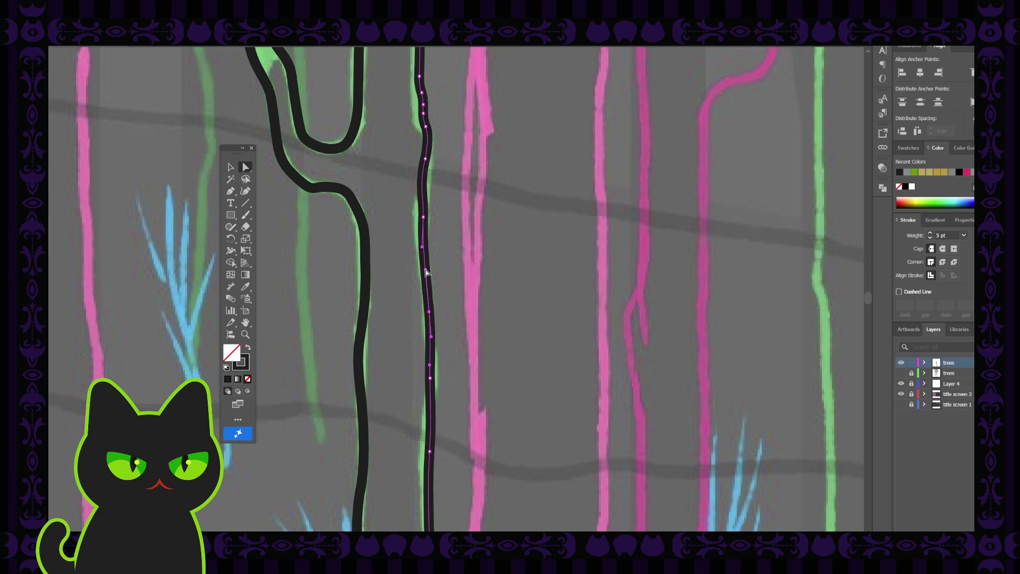
drag(427, 271, 428, 281)
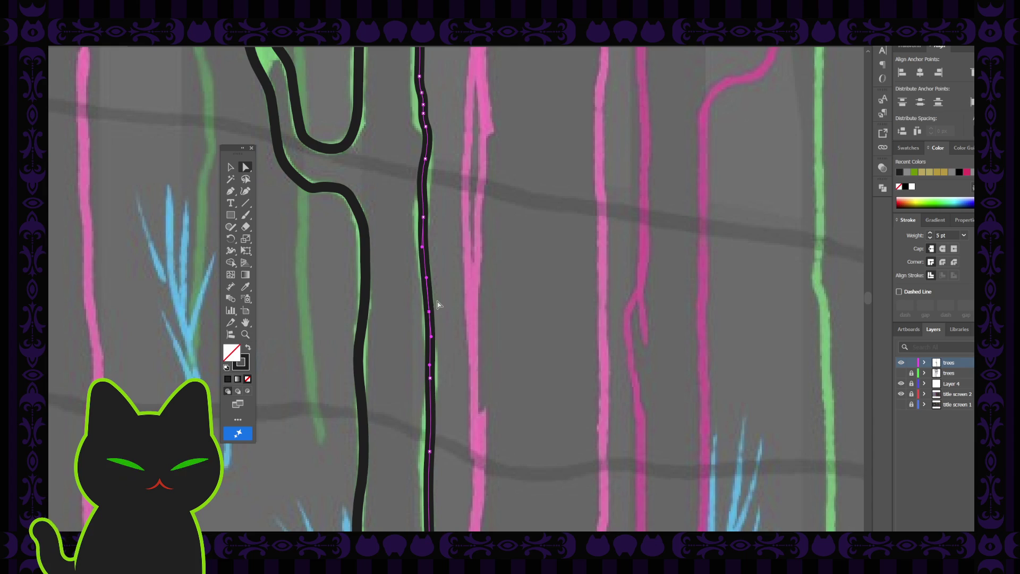
scroll(437, 303, up, 4)
scroll(437, 303, up, 5)
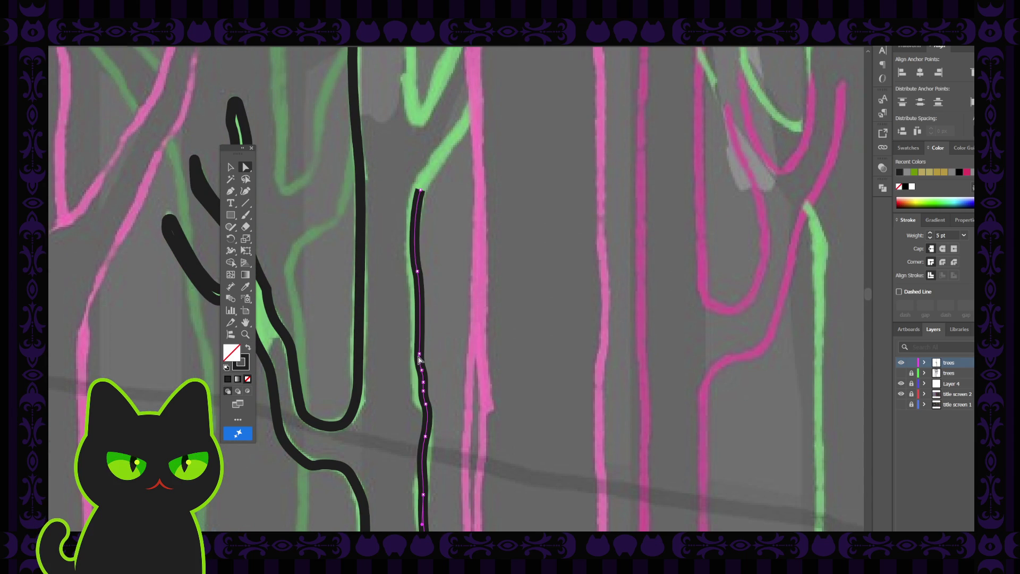
click(419, 354)
Step: Drag the trunk outline's top anchor to the green fork, undoing a mistaken edit along the way
click(454, 378)
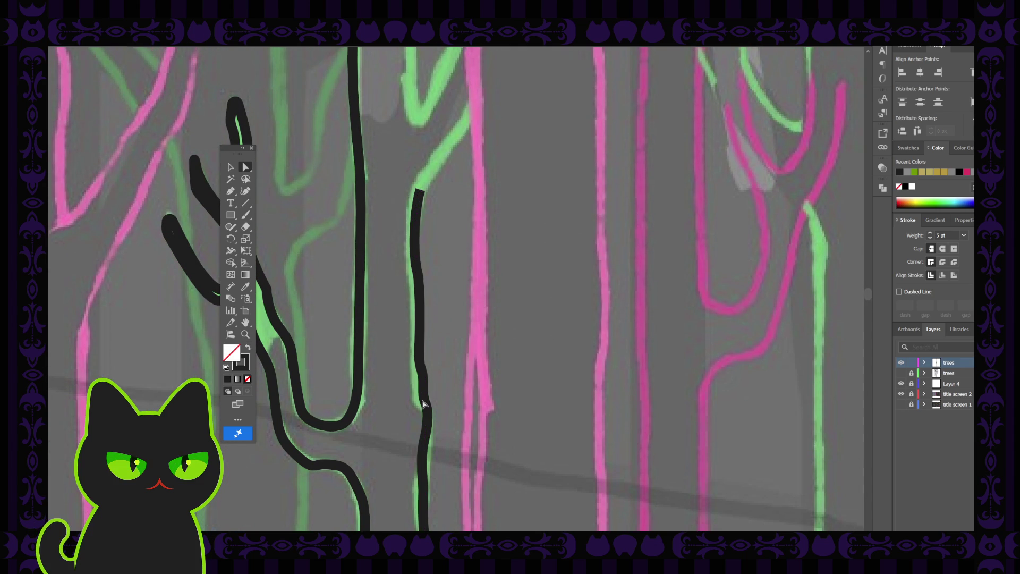
click(424, 405)
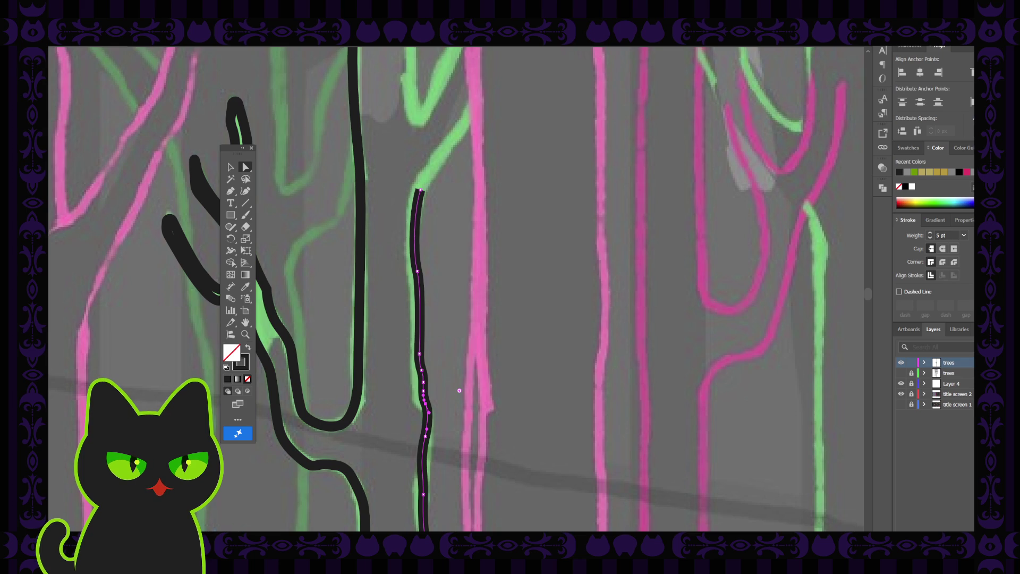
click(420, 189)
scroll(461, 267, up, 4)
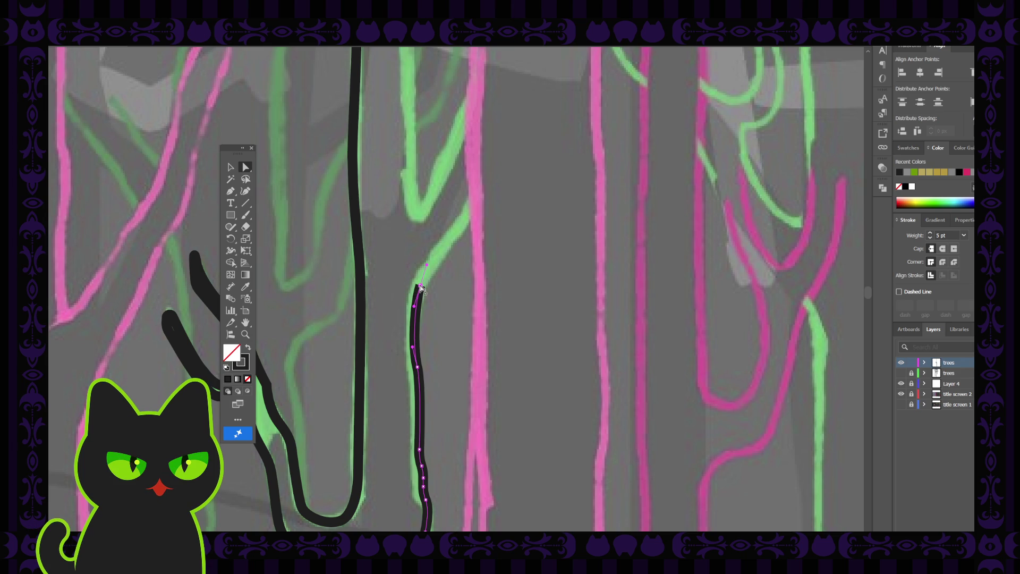
drag(421, 287, 420, 280)
key(ctrl+z)
key(ctrl+z)
key(ctrl+shift+z)
key(ctrl+shift+z)
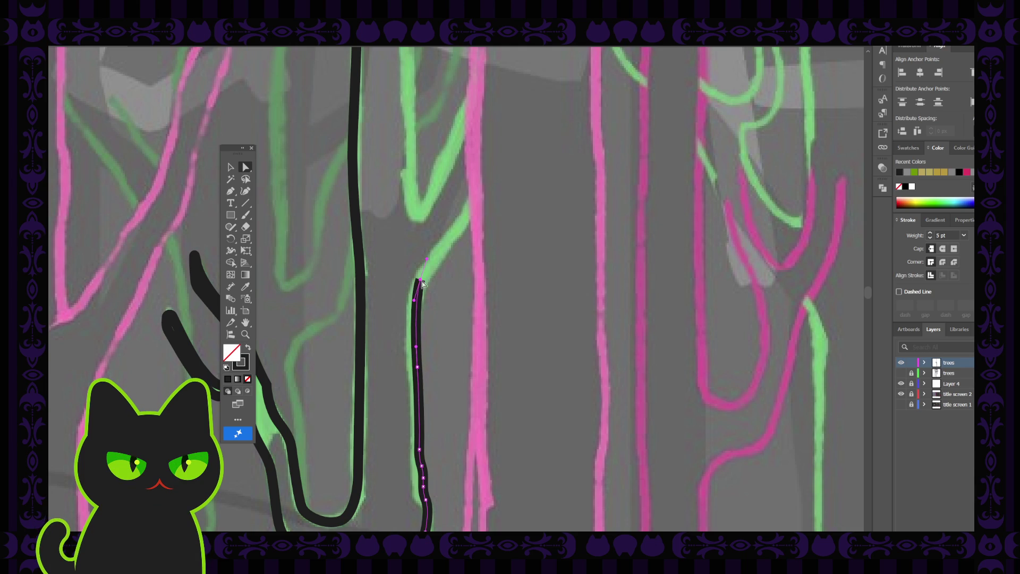
drag(420, 278, 422, 282)
click(469, 290)
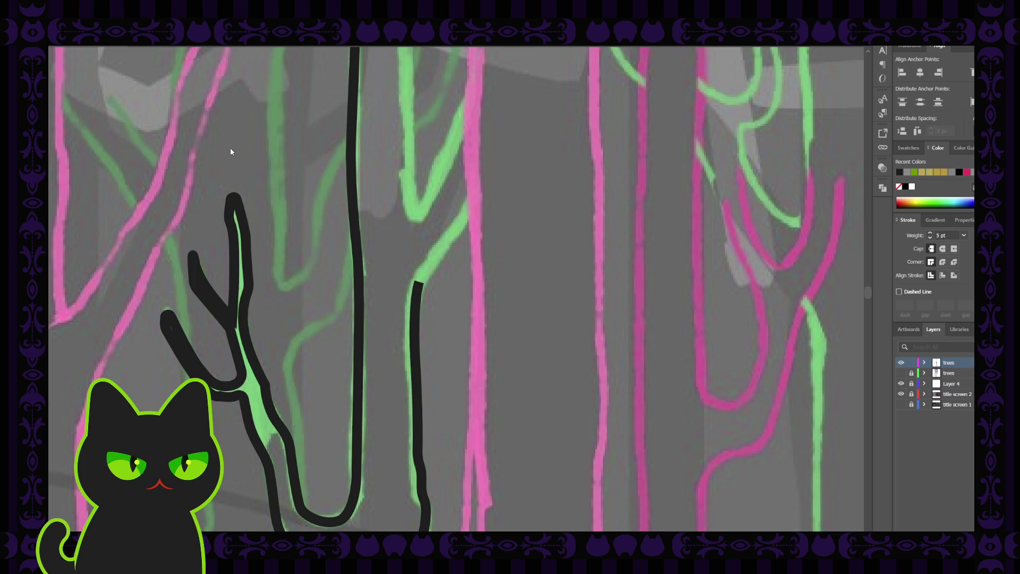
click(265, 387)
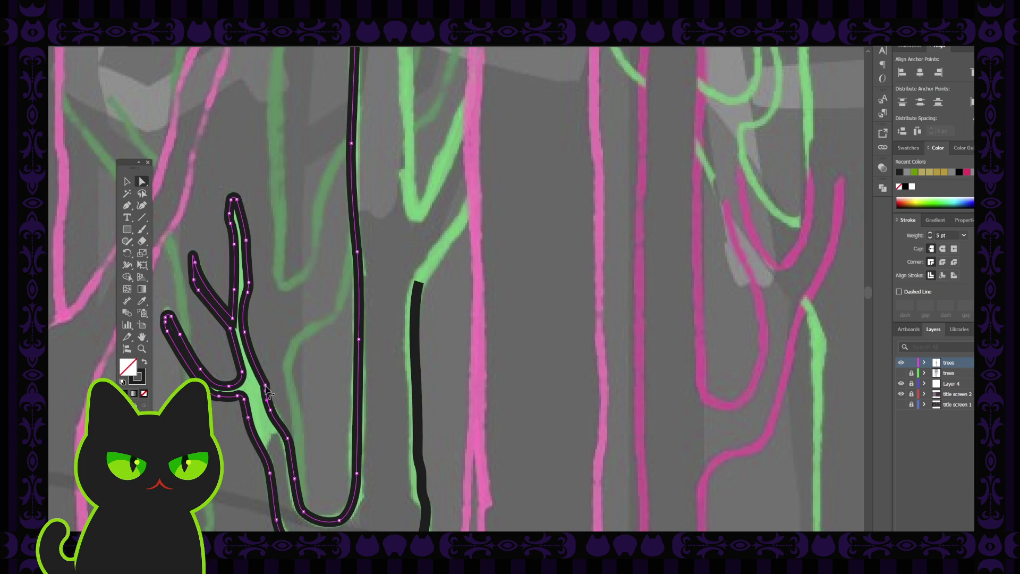
click(265, 385)
click(257, 148)
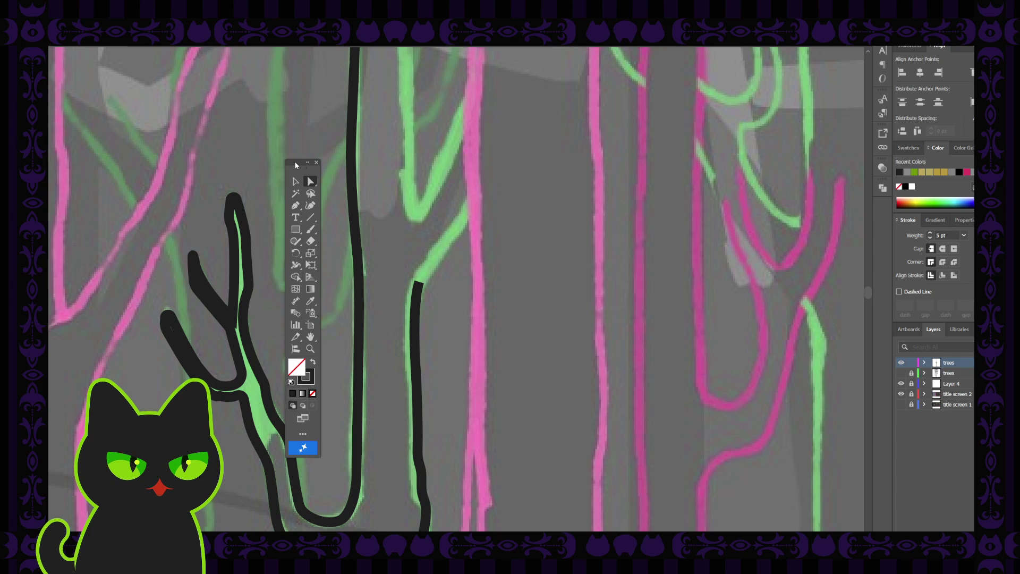
click(316, 161)
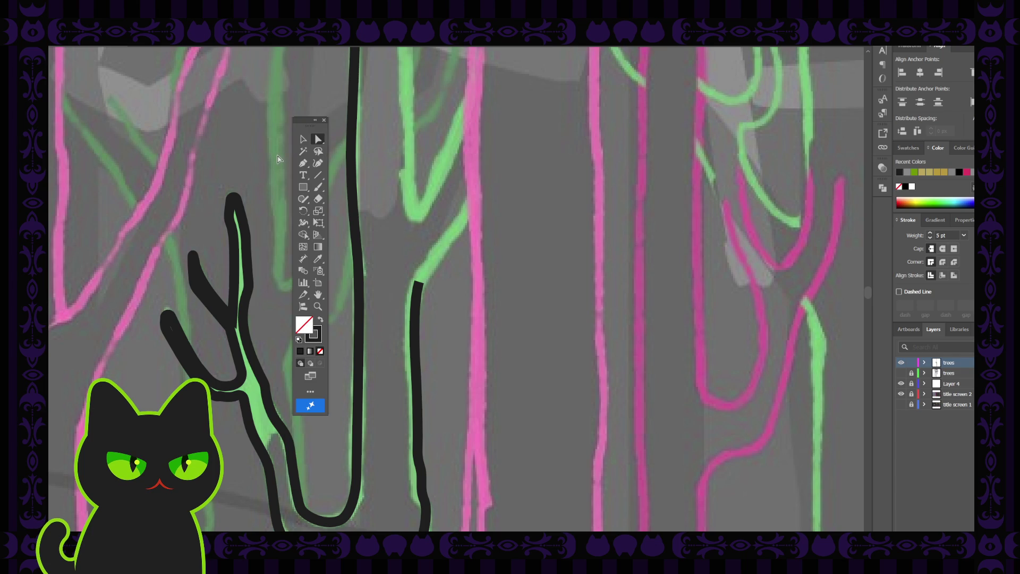
Step: Zoom out, move the Tools panel aside, and pan up to frame the upper trees and faint title letters
key(ctrl+minus)
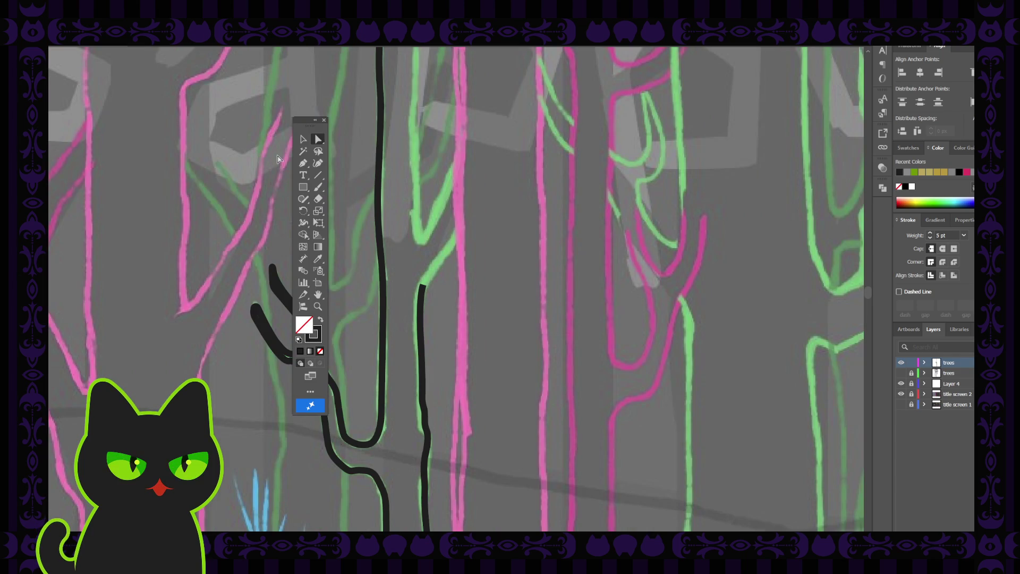
drag(304, 123, 212, 148)
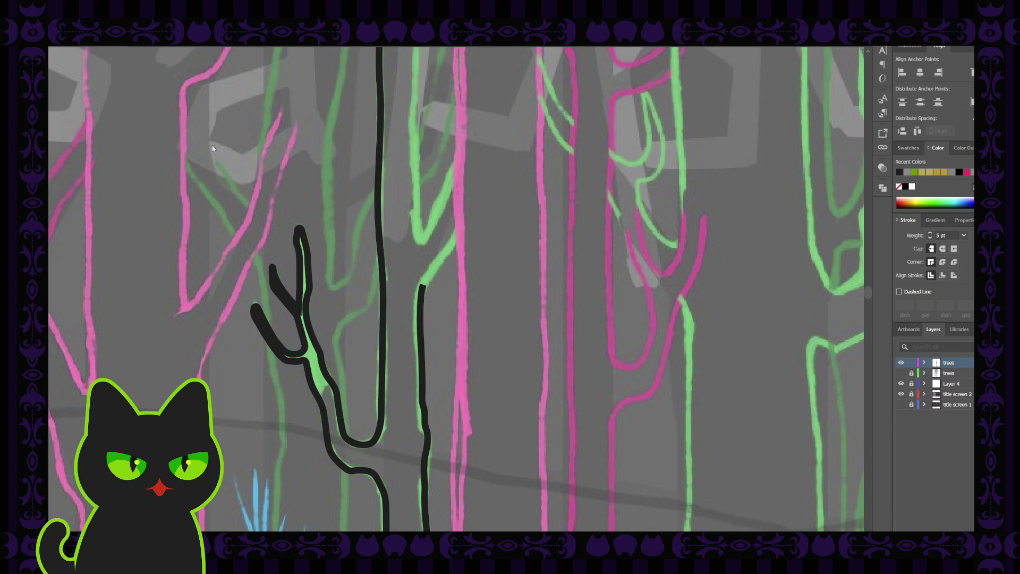
key(space)
drag(348, 139, 348, 235)
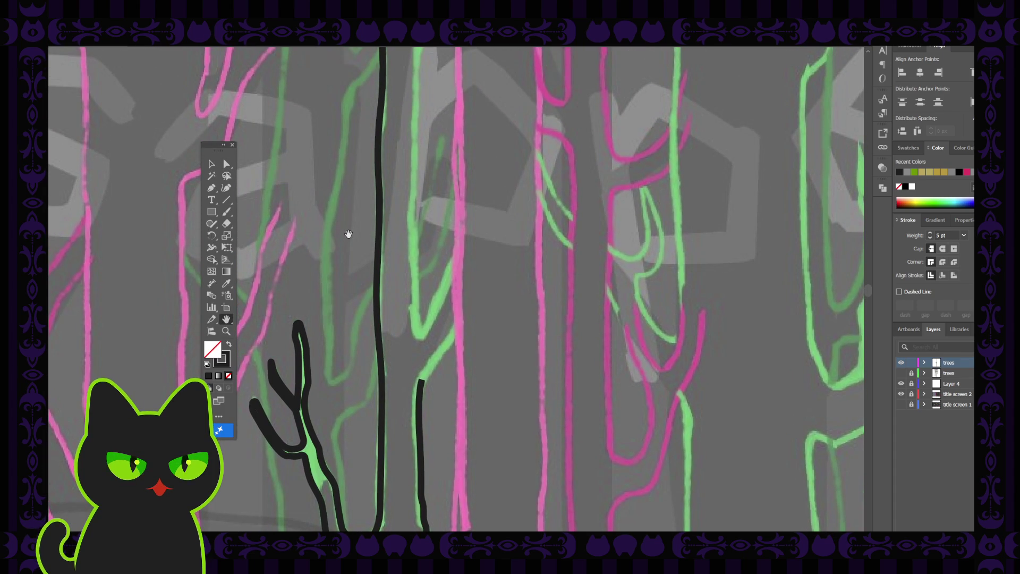
key(ctrl+minus)
mouse_move(353, 178)
mouse_down()
mouse_move(341, 234)
mouse_move(349, 182)
mouse_up()
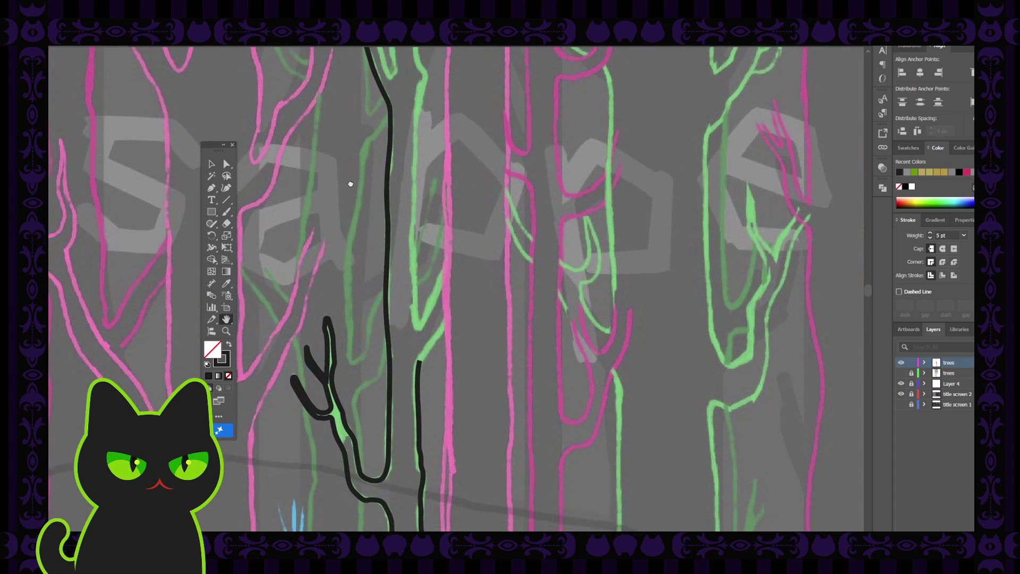
drag(341, 245, 332, 243)
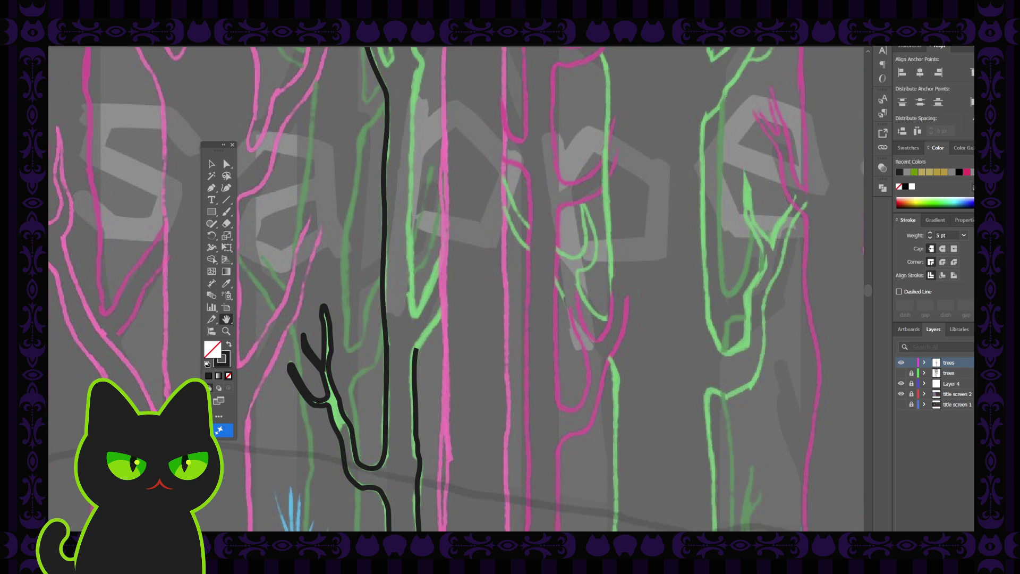
drag(401, 228, 397, 263)
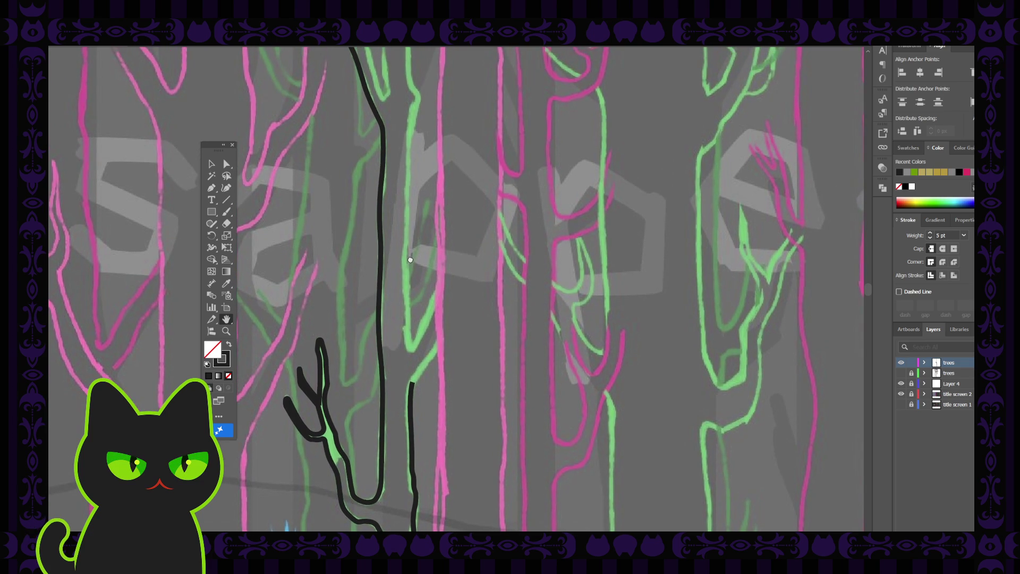
key(p)
Step: Continue the trunk outline with the Pen, adding anchors up-right along the green branch
click(412, 382)
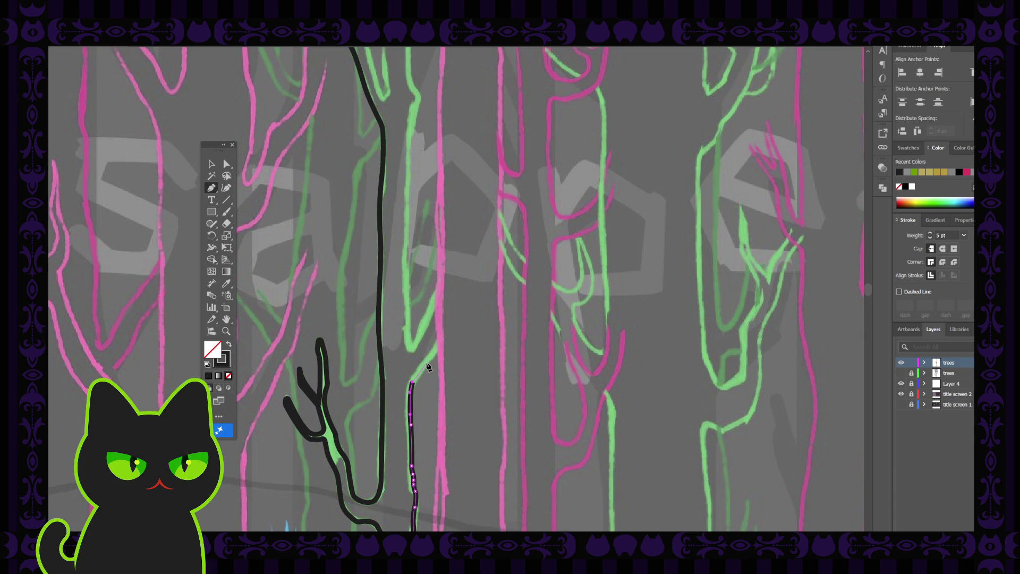
click(426, 365)
click(430, 353)
click(425, 363)
click(446, 343)
click(456, 331)
Step: Smooth the branch bend with a curve handle and move the branch tip up-right
key(a)
click(430, 365)
click(420, 386)
click(418, 384)
drag(418, 384, 427, 392)
click(443, 384)
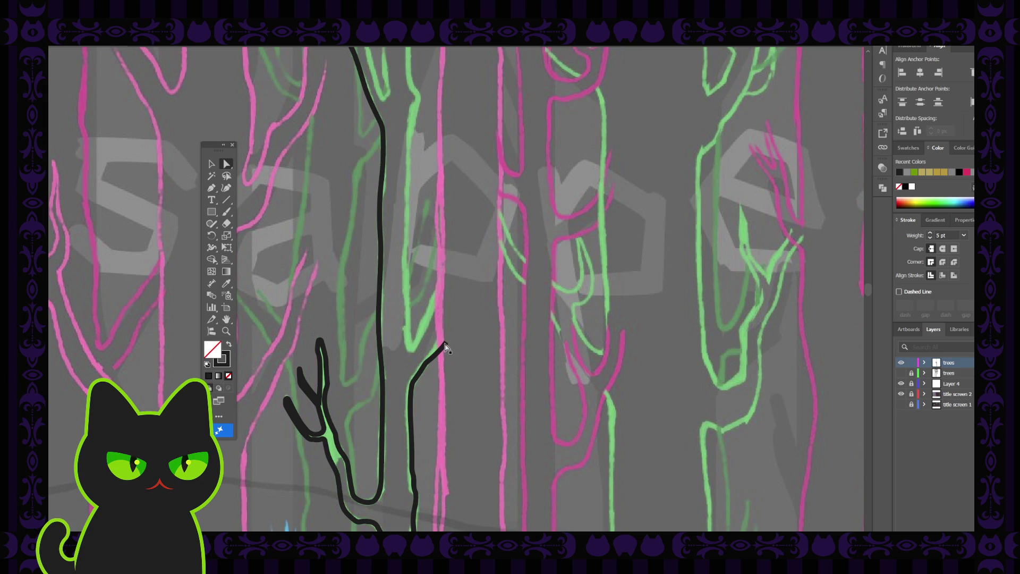
click(446, 344)
drag(447, 344, 450, 336)
click(452, 357)
scroll(429, 388, up, 1)
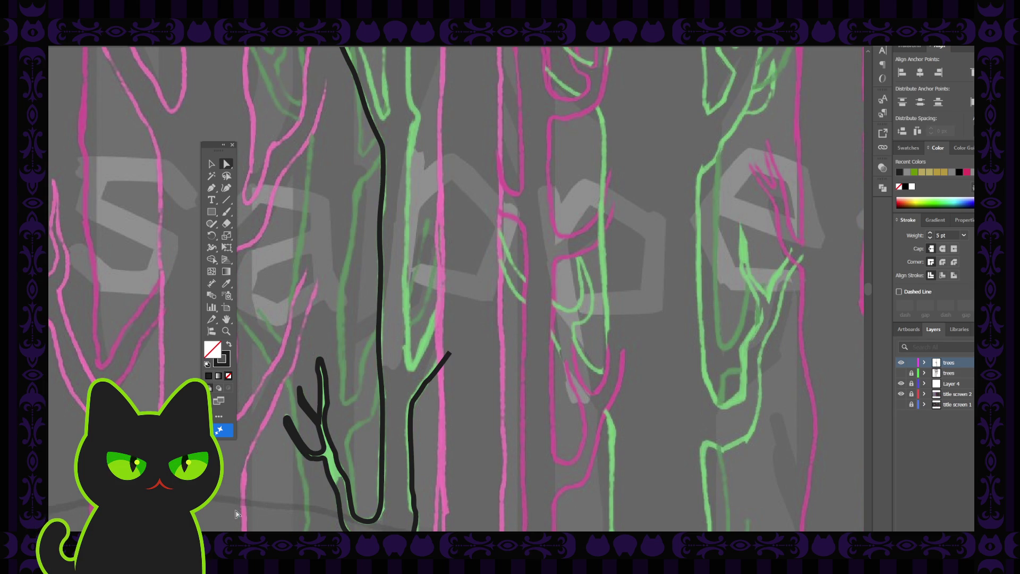
Step: Draw a two-point vertical stroke on the upper green trunk with the Curvature tool
key(p)
click(225, 188)
click(408, 148)
click(408, 212)
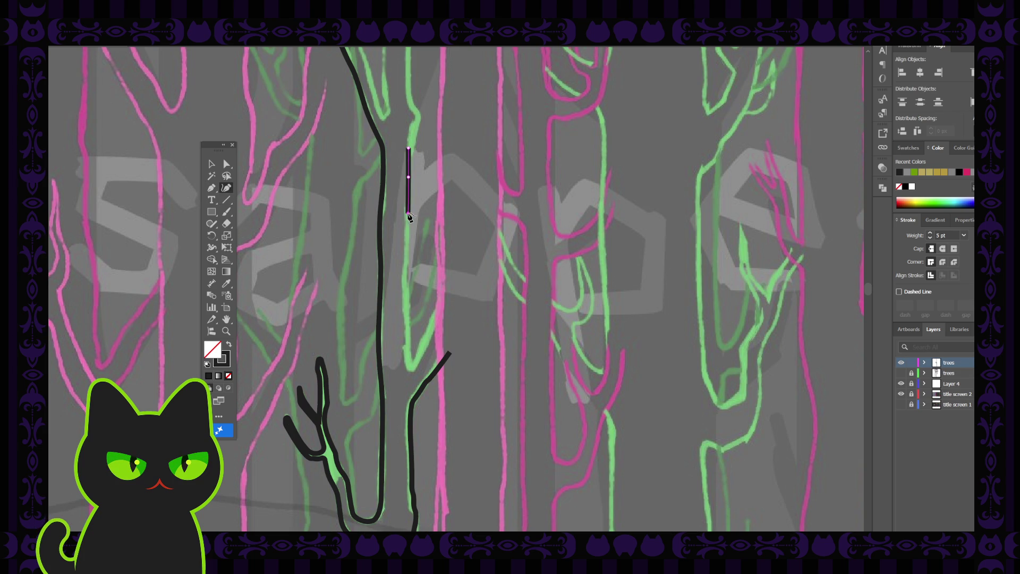
click(211, 163)
click(297, 272)
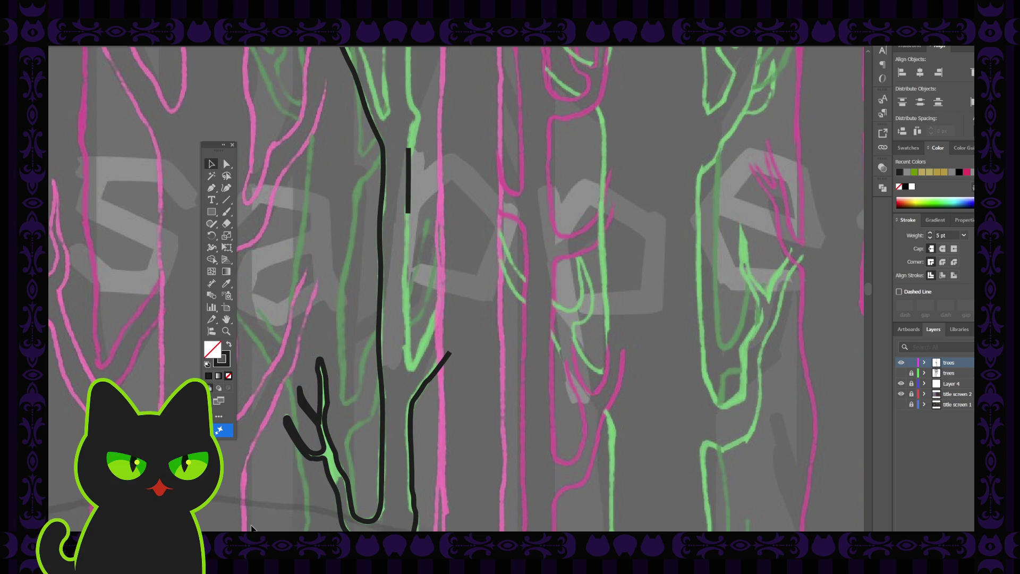